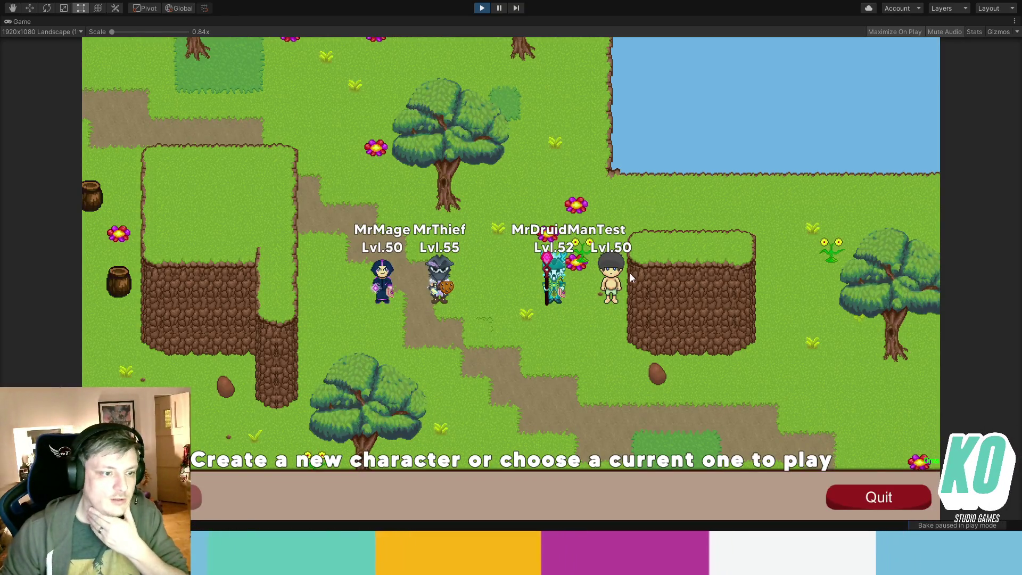
# Step: Enter the game as the Test character, walk to Uxe and open the Market from his dialog
pyautogui.click(612, 278)
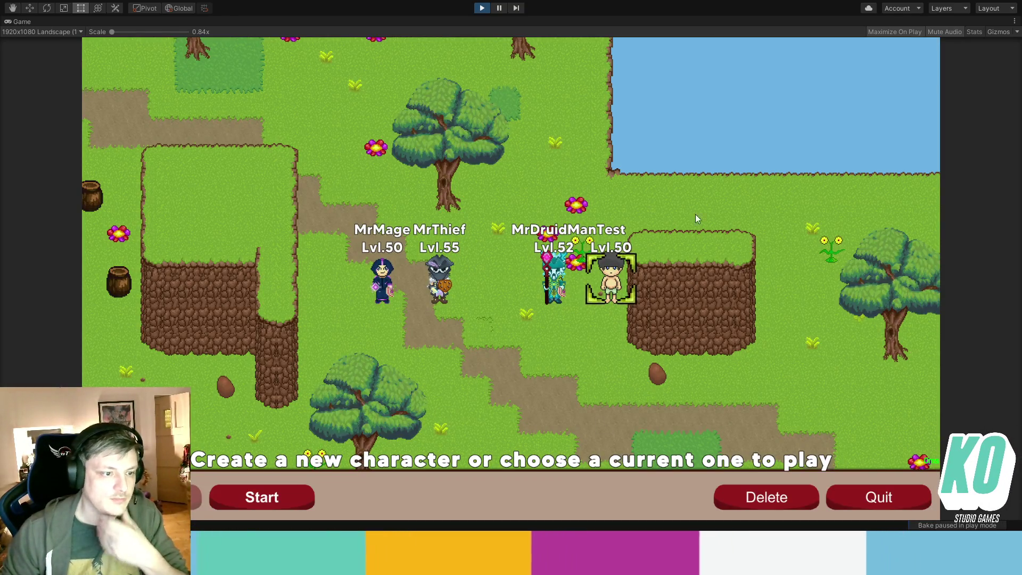
pyautogui.click(286, 496)
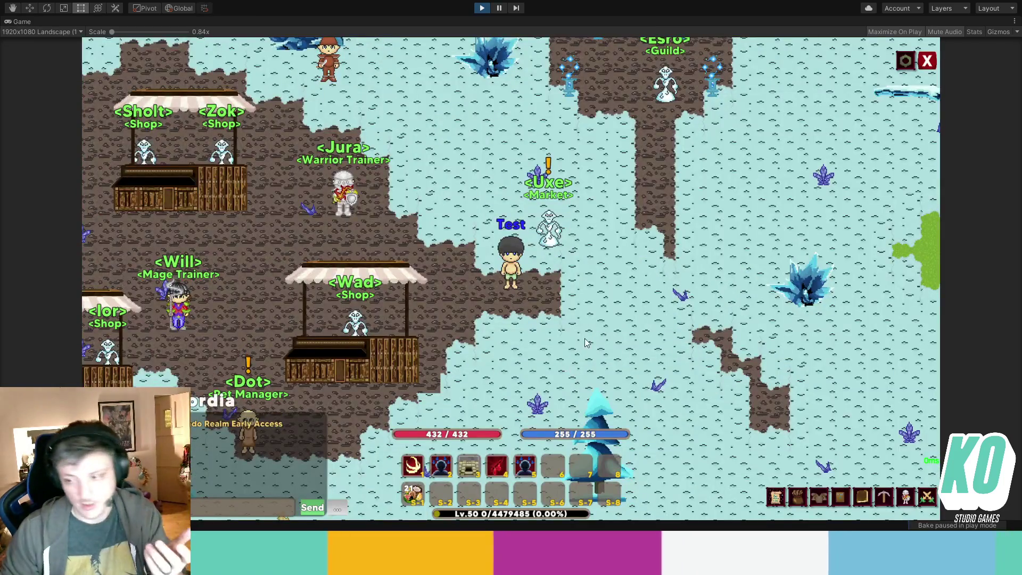
pyautogui.press('w')
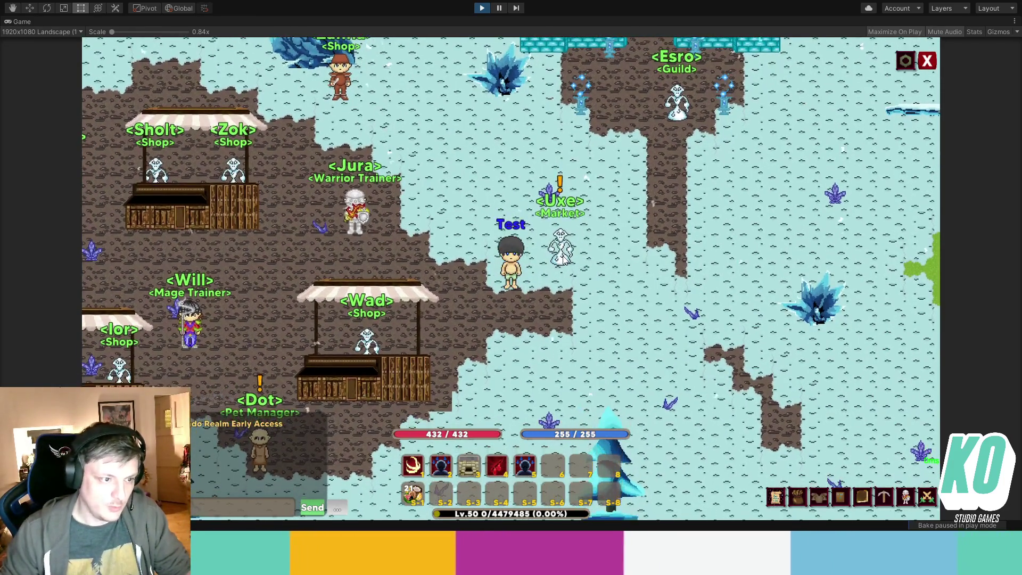
pyautogui.press('e')
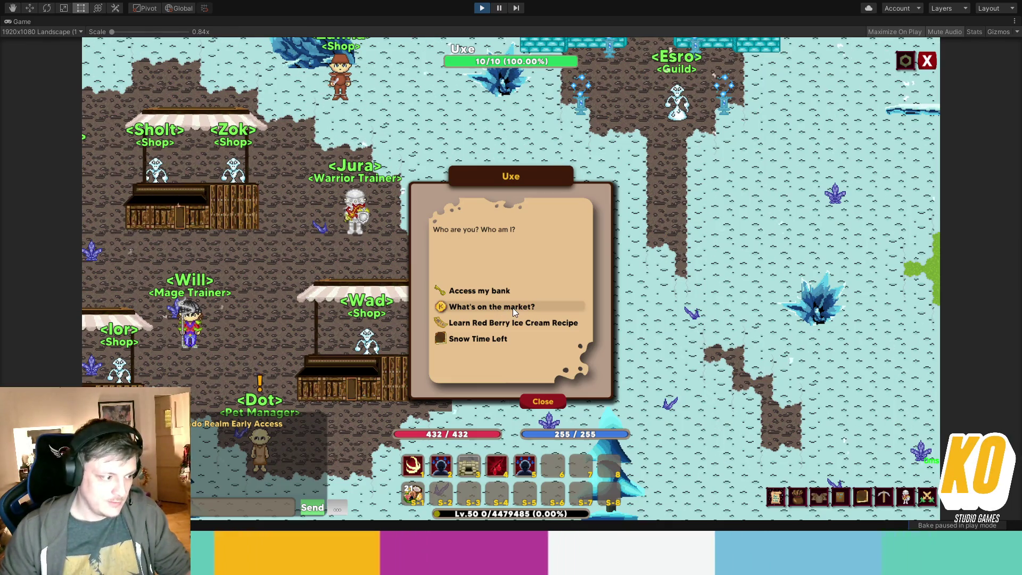
pyautogui.click(513, 308)
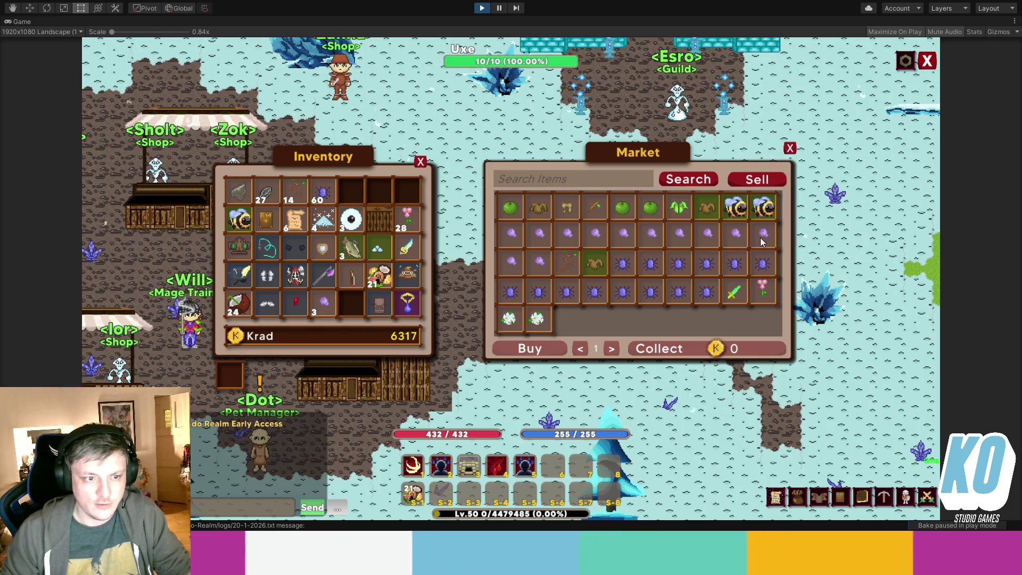
# Step: Cancel one of your Purple Shell market listings, then pause the game
pyautogui.click(733, 236)
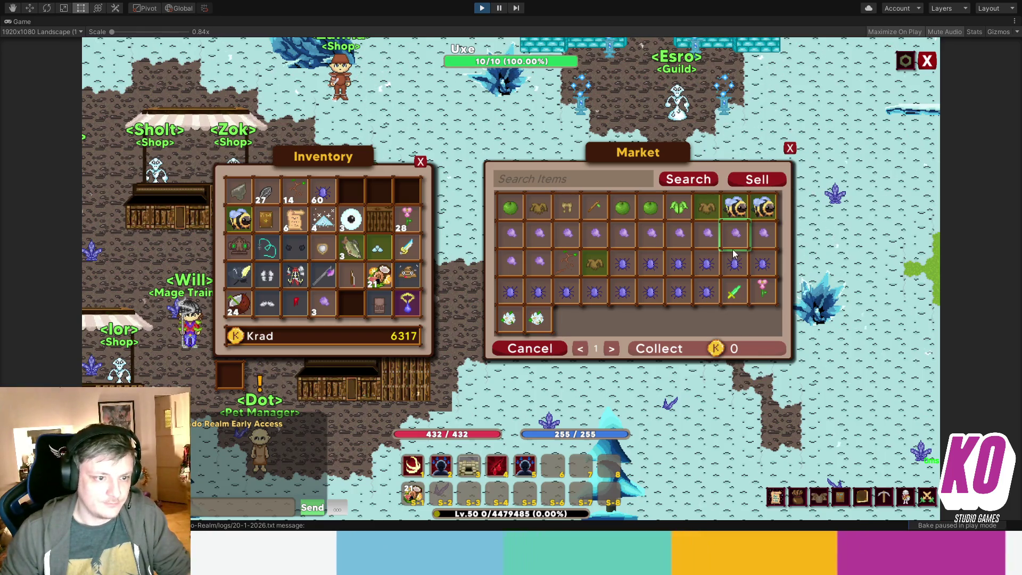
pyautogui.moveTo(735, 234)
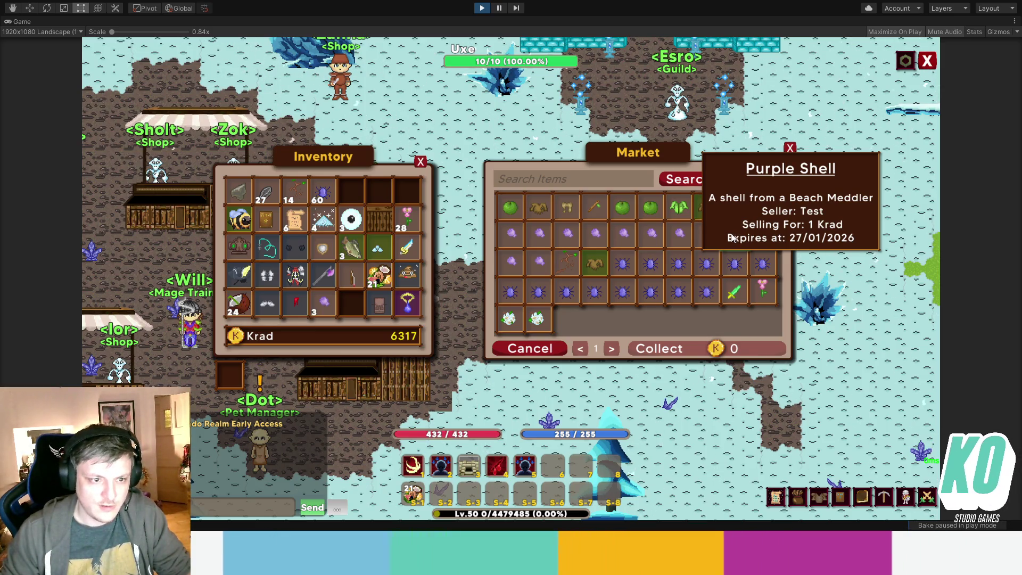
pyautogui.click(532, 350)
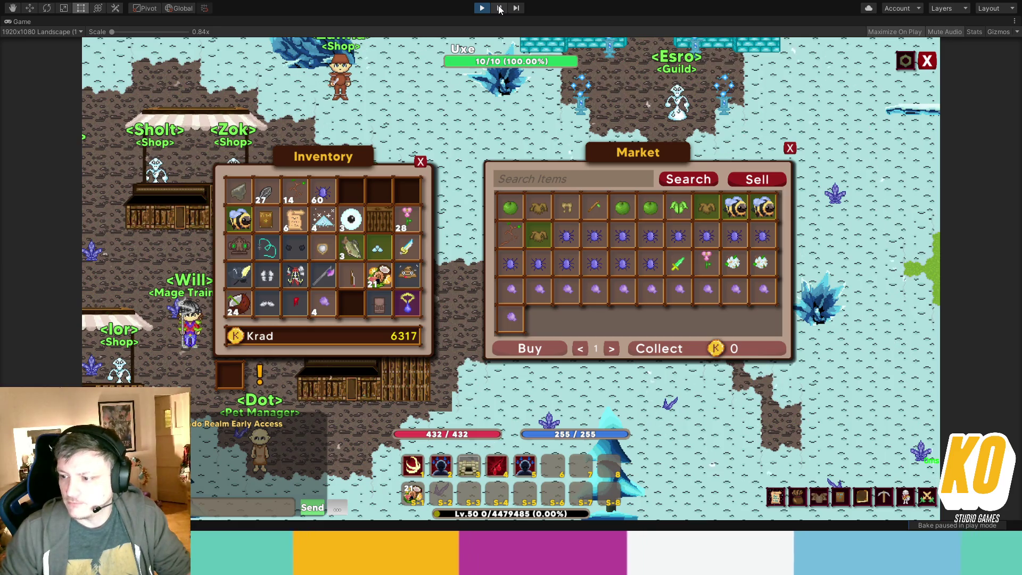
pyautogui.click(500, 8)
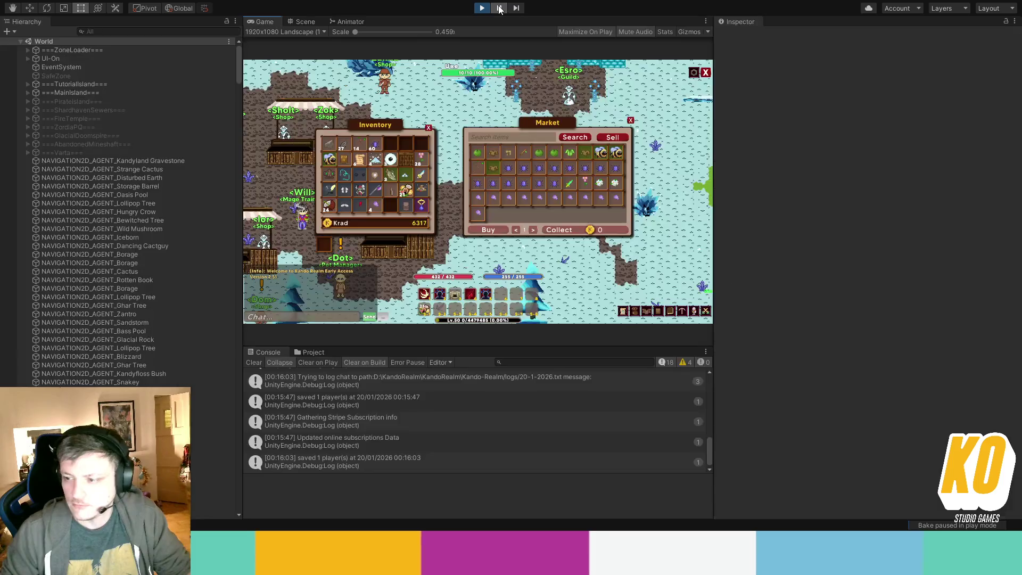
# Step: Filter the Hierarchy for 'test', expand the Test player's auctionLedgers sync list, then maximize the Game view
pyautogui.click(129, 33)
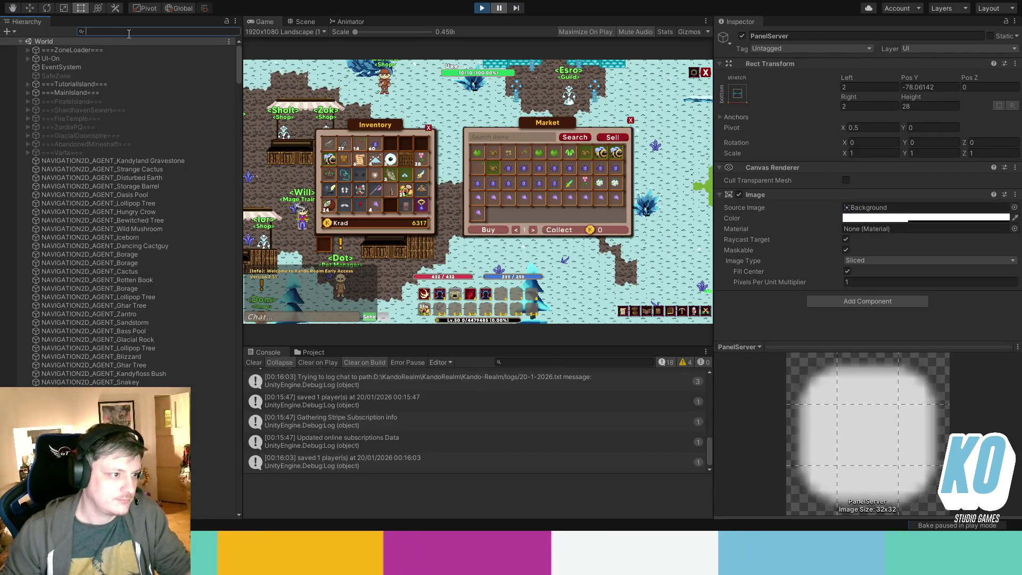
pyautogui.write('test')
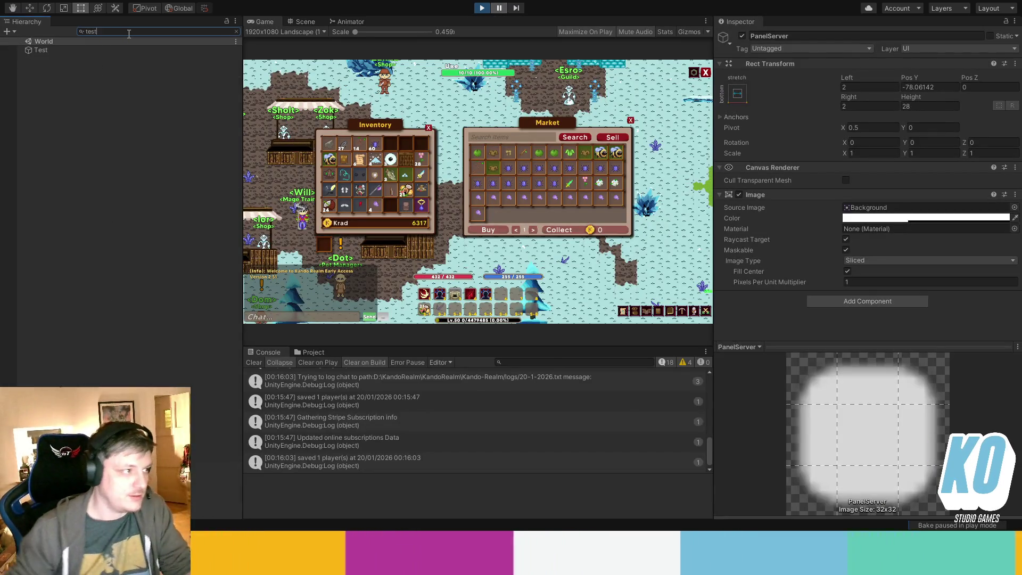
pyautogui.click(146, 50)
pyautogui.scroll(-15, 780, 213)
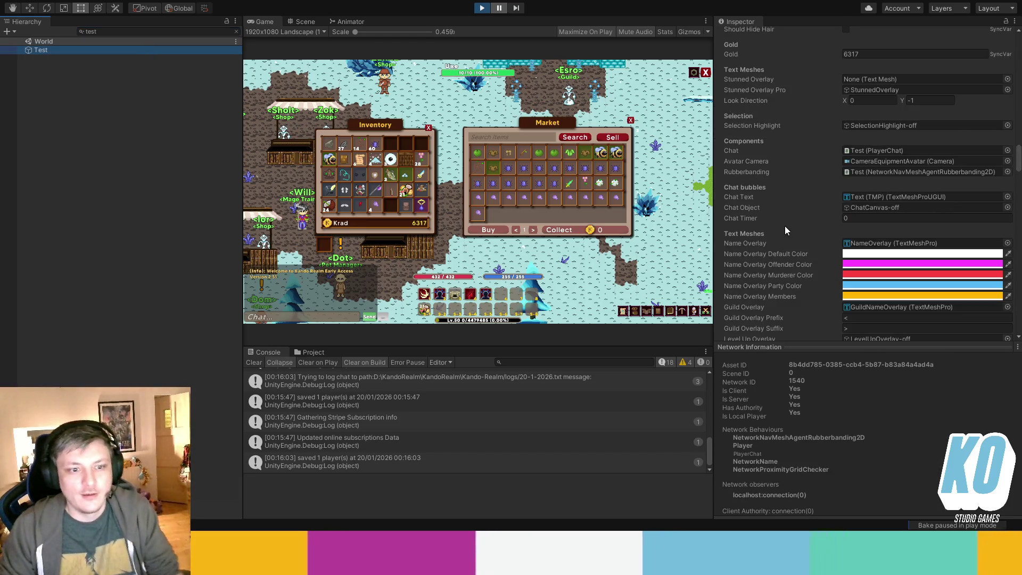
pyautogui.scroll(-15, 801, 187)
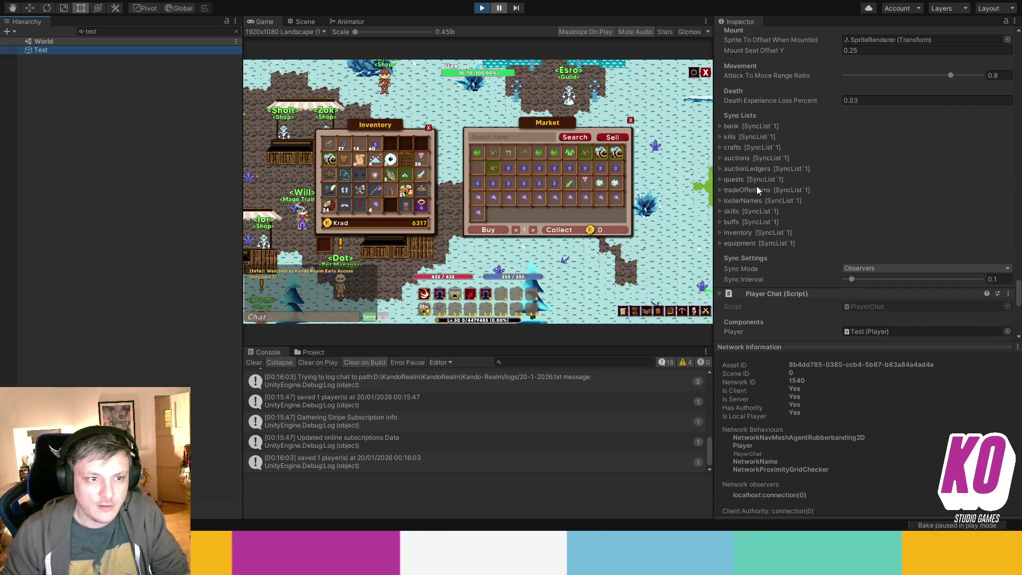
pyautogui.click(720, 169)
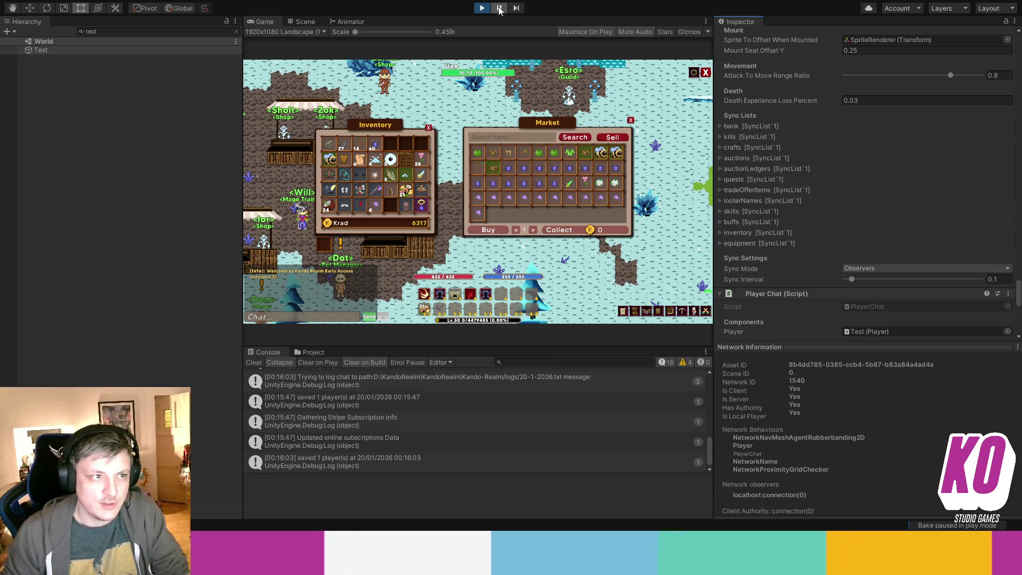
pyautogui.hotkey('shift', 'space')
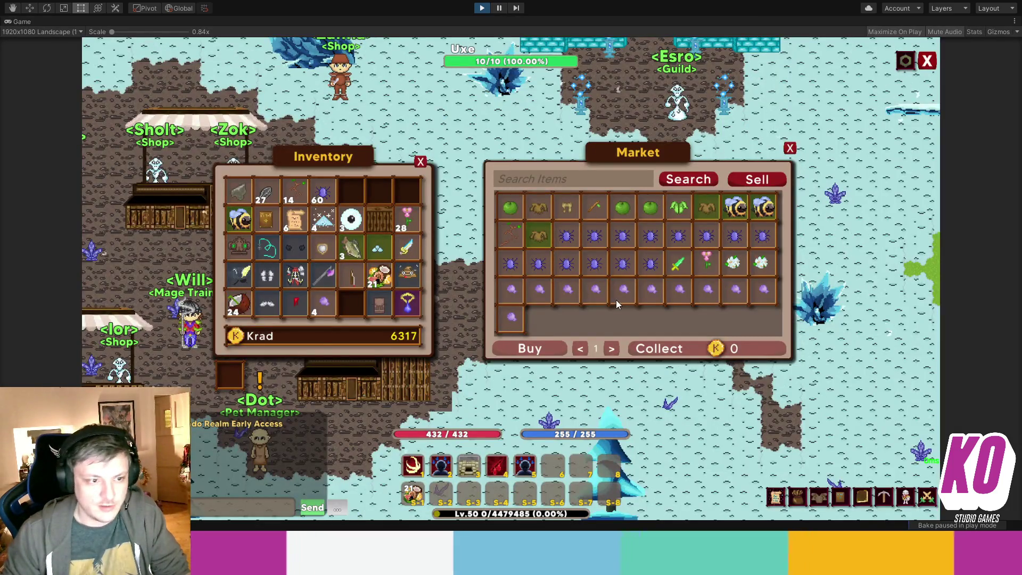
# Step: Move the Market window further right and cancel another Purple Shell listing
pyautogui.moveTo(595, 292)
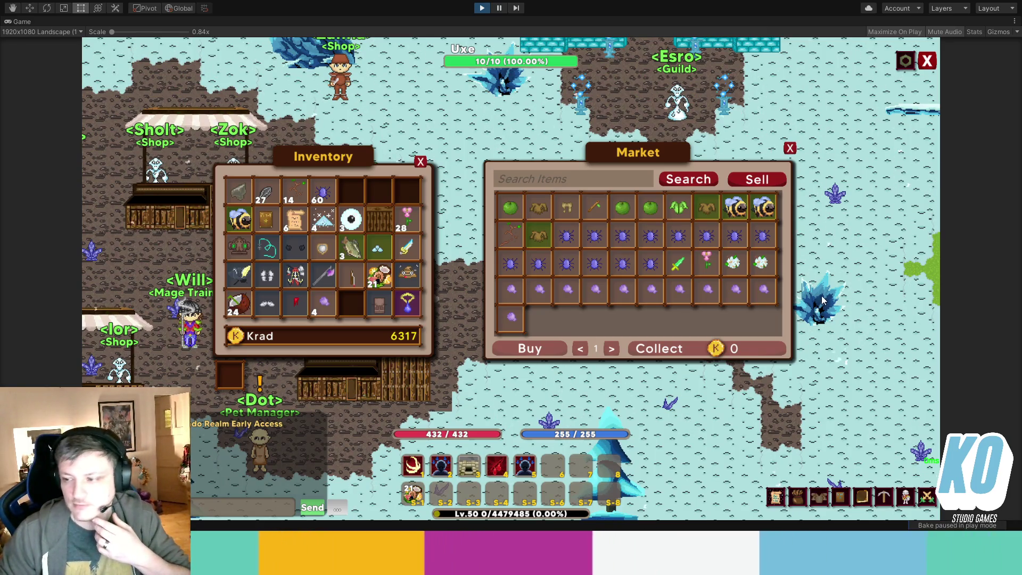
pyautogui.moveTo(670, 157); pyautogui.dragTo(786, 161)
pyautogui.click(683, 292)
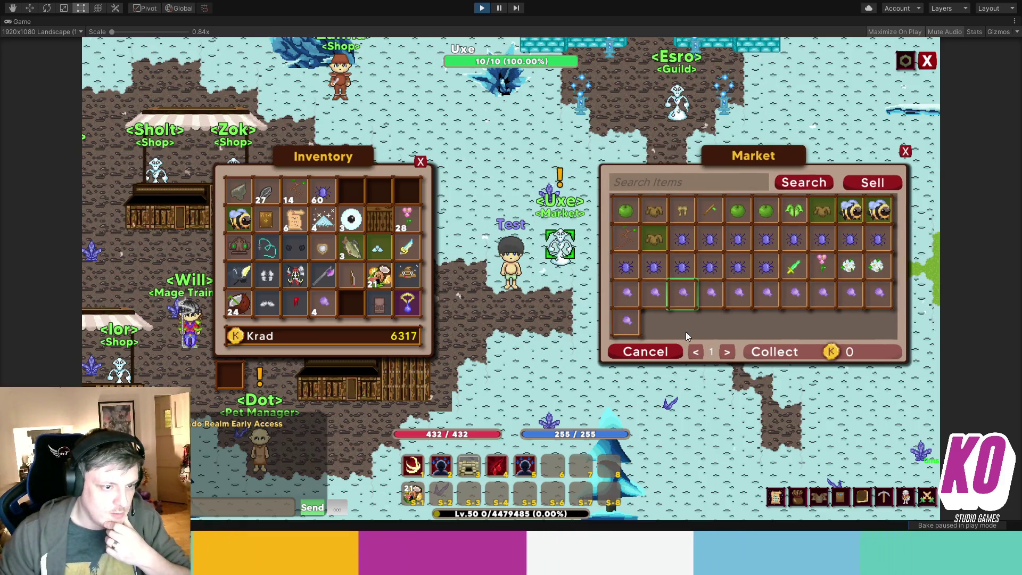
pyautogui.click(658, 354)
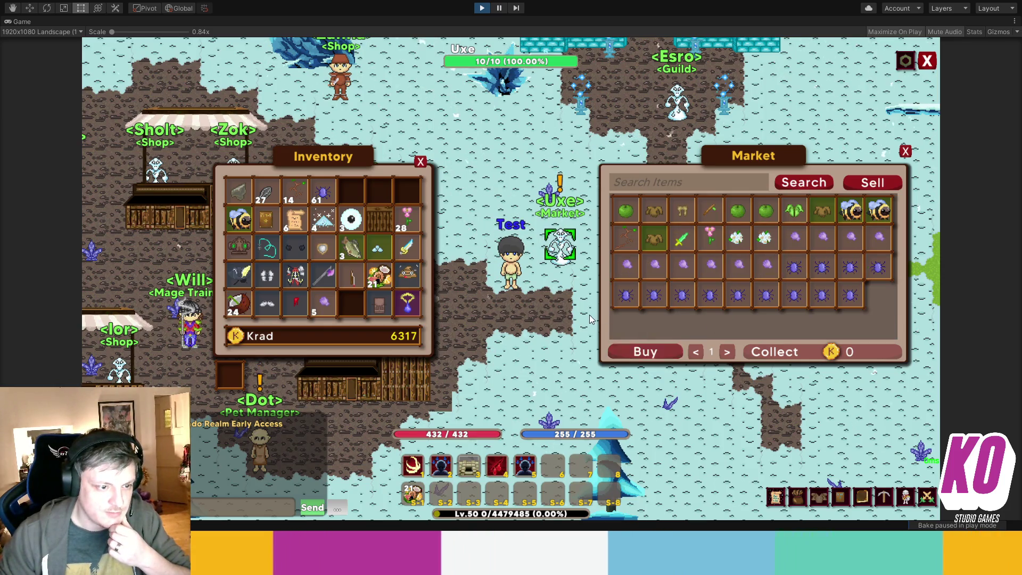
# Step: Walk the character around near Uxe, then pause the game
pyautogui.press('w')
pyautogui.press('d')
pyautogui.press('s')
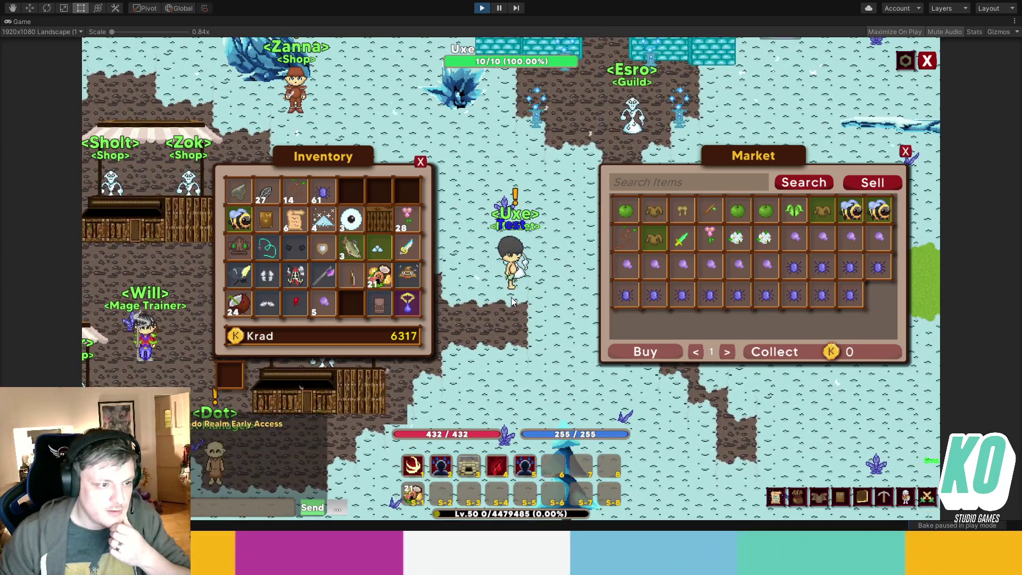
pyautogui.click(499, 8)
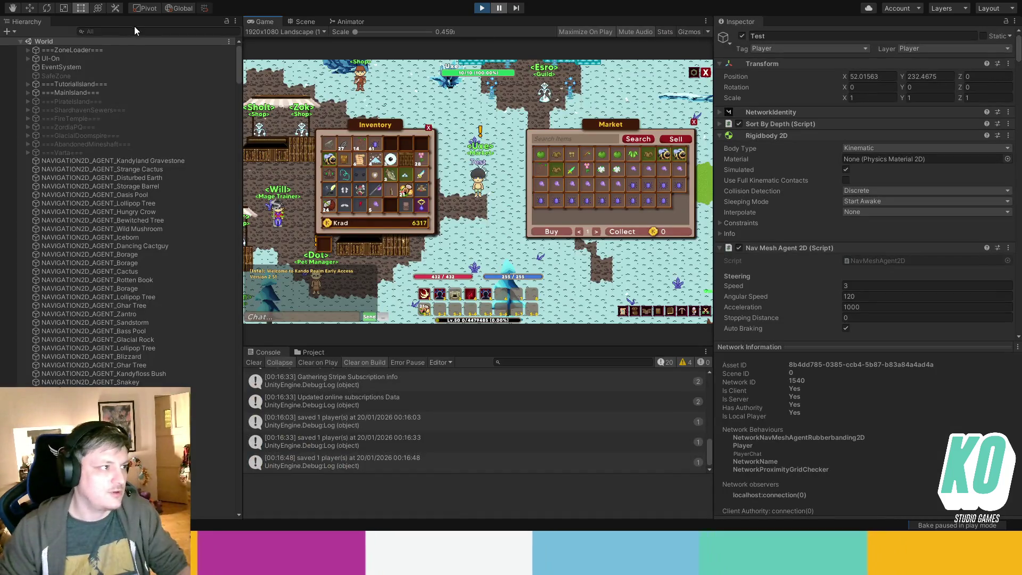
# Step: Expand and collapse the Test player's auctions sync list in the Inspector, then maximize the Game view
pyautogui.scroll(-15, 849, 228)
pyautogui.scroll(-5, 804, 229)
pyautogui.scroll(10, 804, 229)
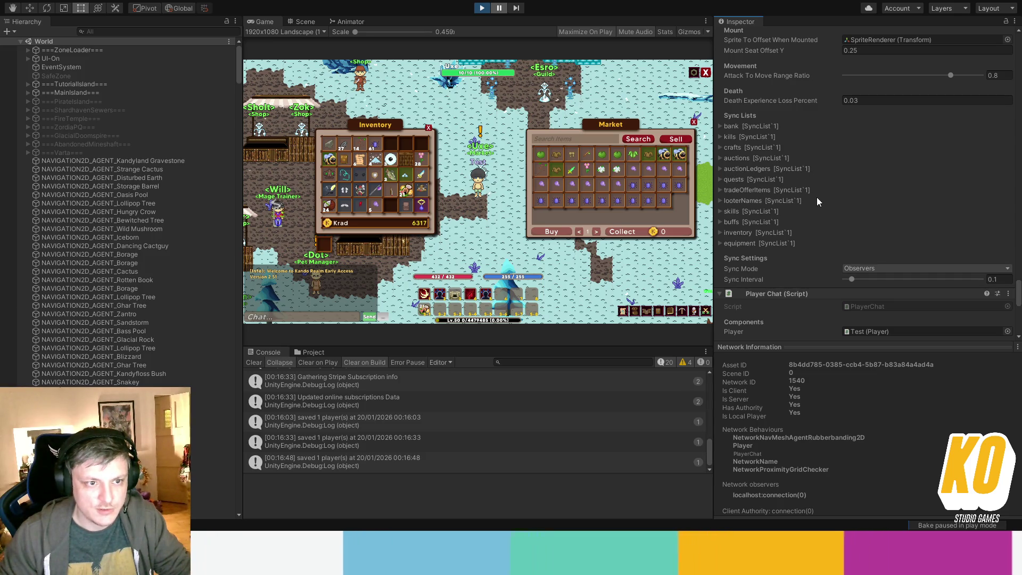
pyautogui.click(721, 157)
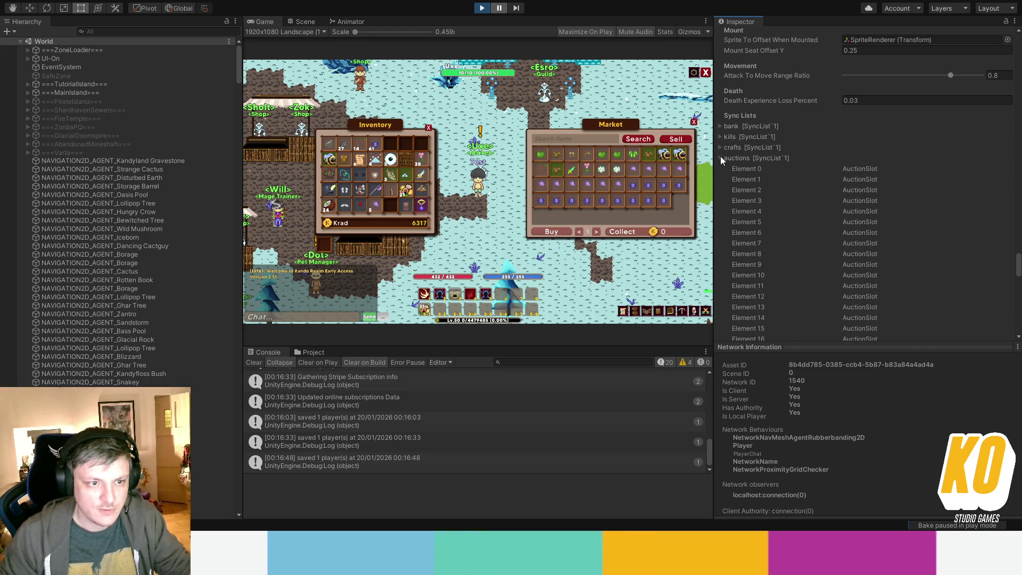
pyautogui.click(721, 156)
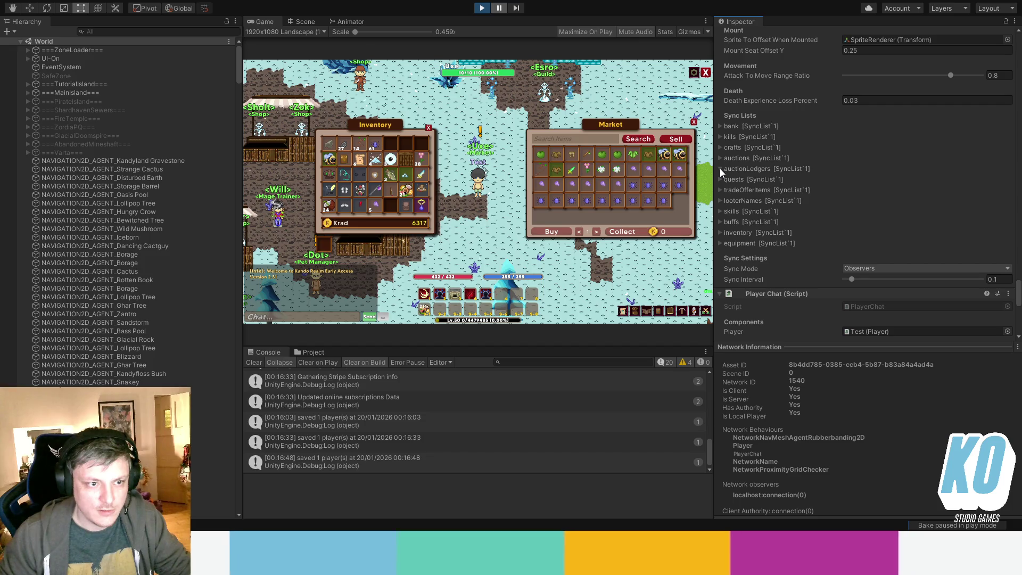
pyautogui.hotkey('shift', 'space')
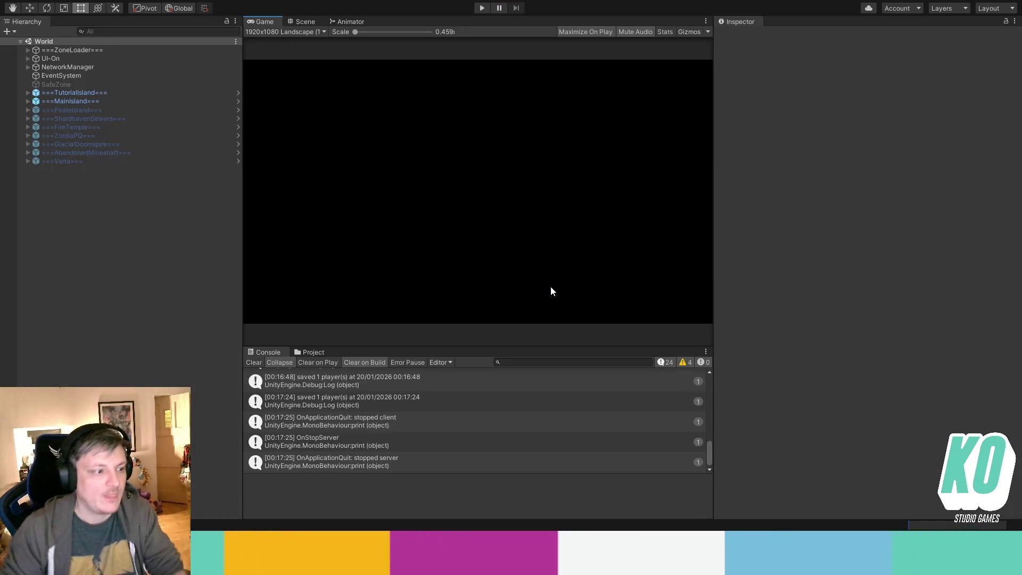
# Step: Clear the Console, switch to the Scene view and select the UI-On canvas
pyautogui.click(255, 363)
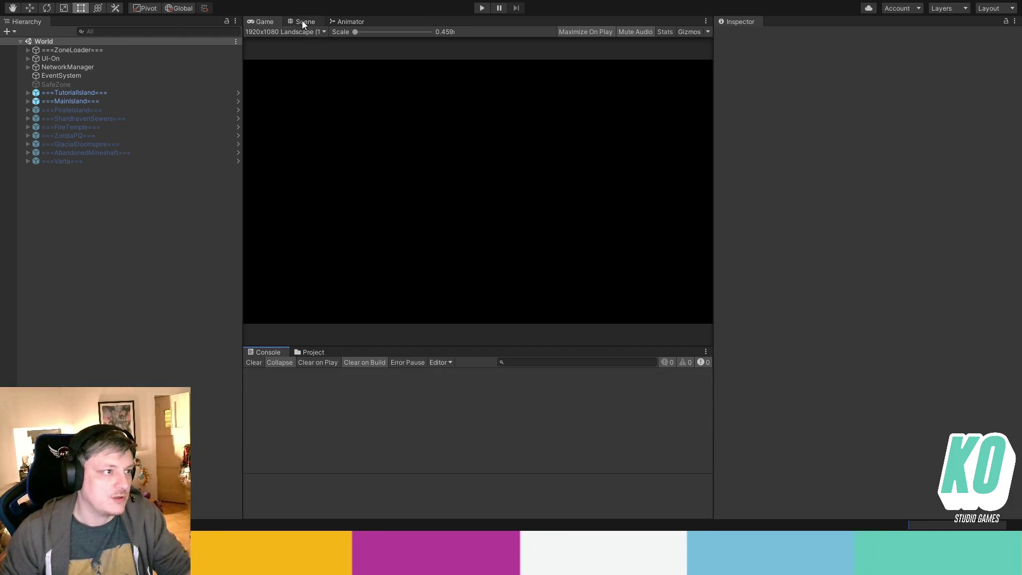
pyautogui.click(301, 20)
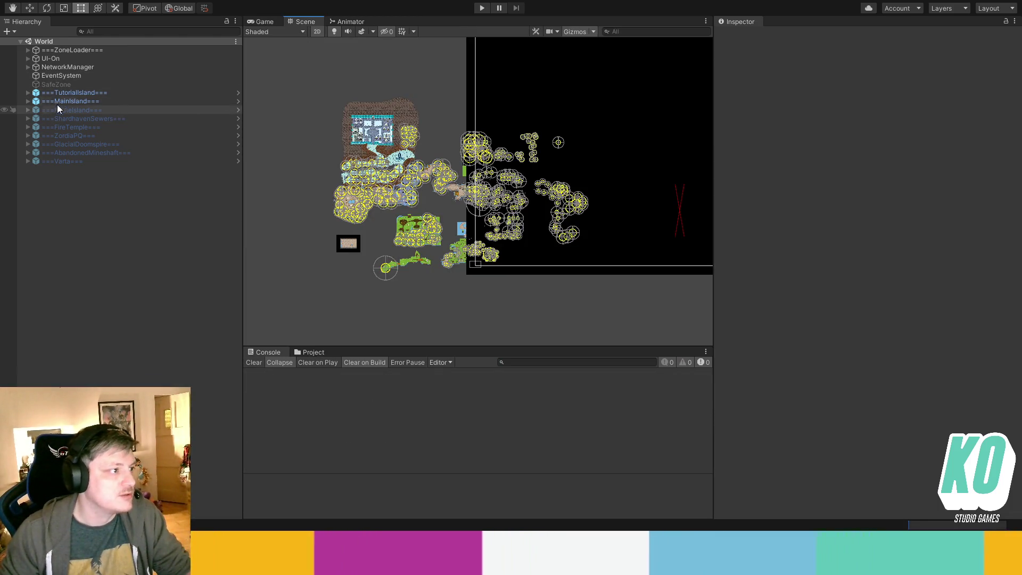
pyautogui.click(52, 60)
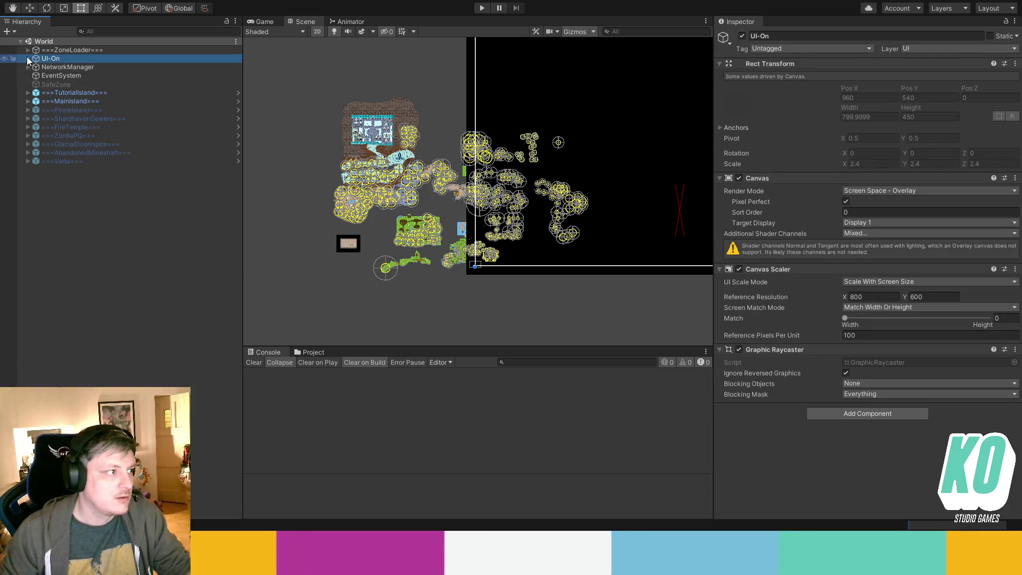
# Step: Search the project assets for 'auction' and open the Auction prefab in Prefab Mode
pyautogui.click(313, 353)
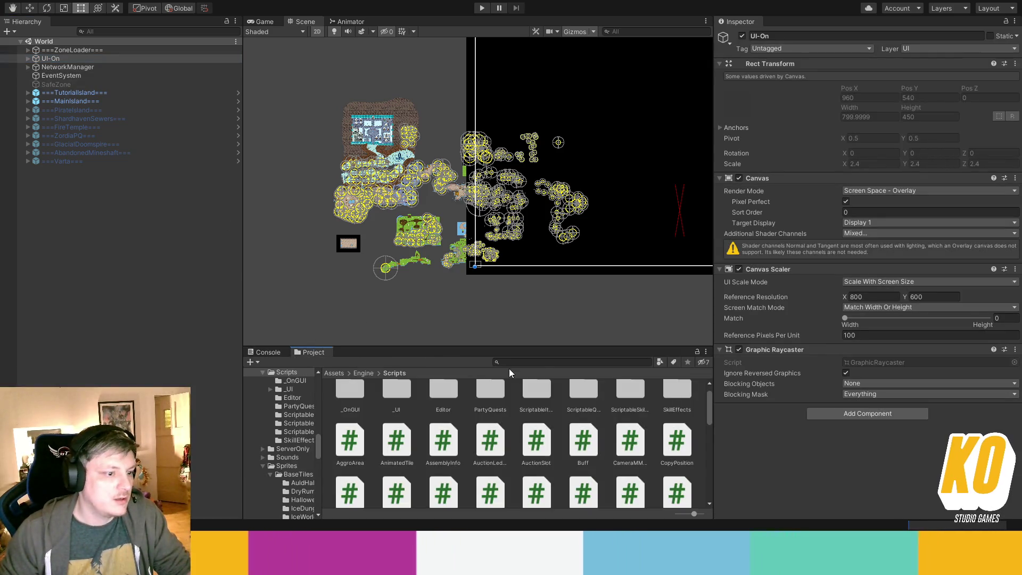
pyautogui.click(543, 363)
pyautogui.write('auction')
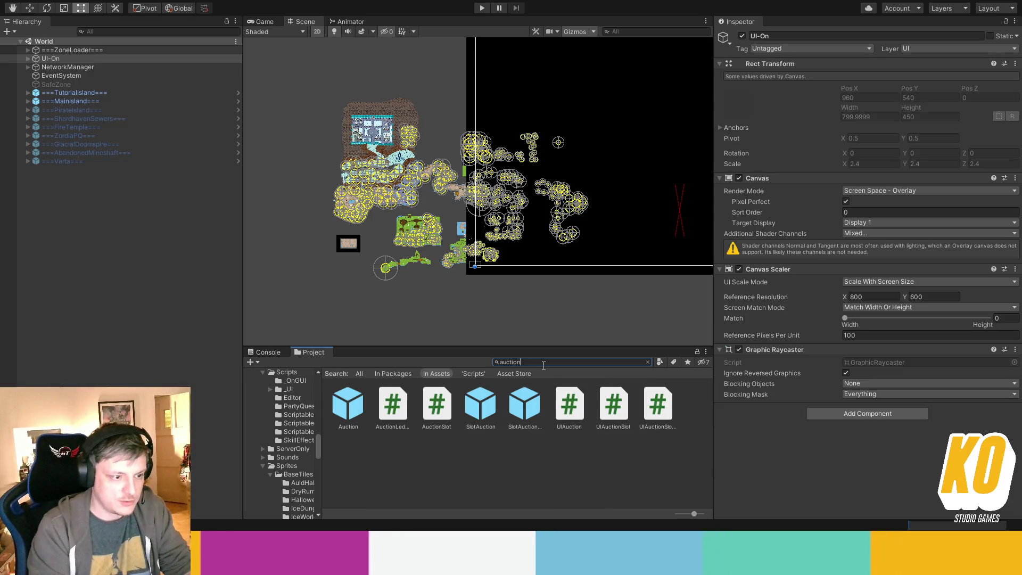
pyautogui.write('ui')
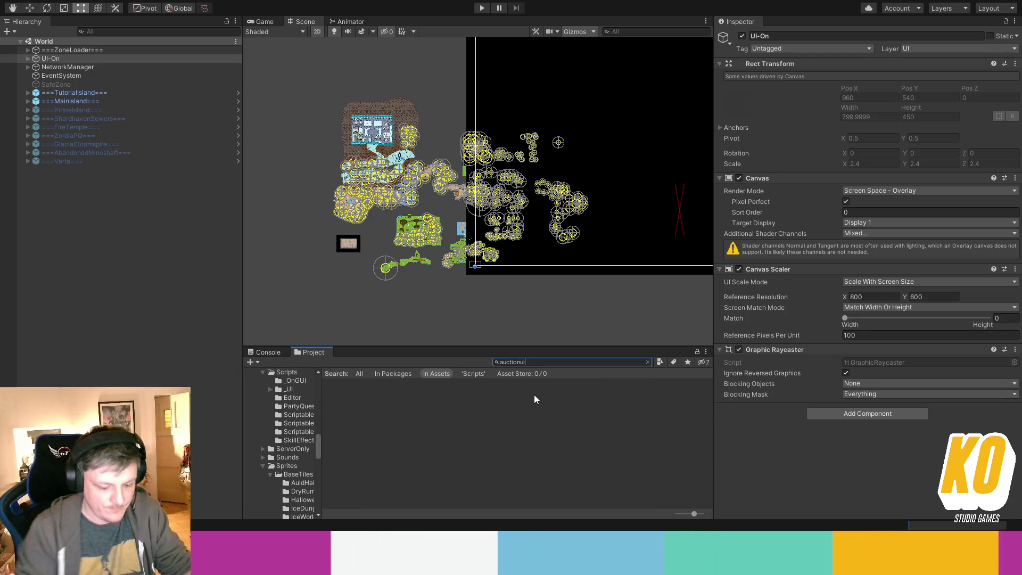
pyautogui.press('BackSpace')
pyautogui.press('BackSpace')
pyautogui.click(350, 404)
pyautogui.doubleClick(350, 403)
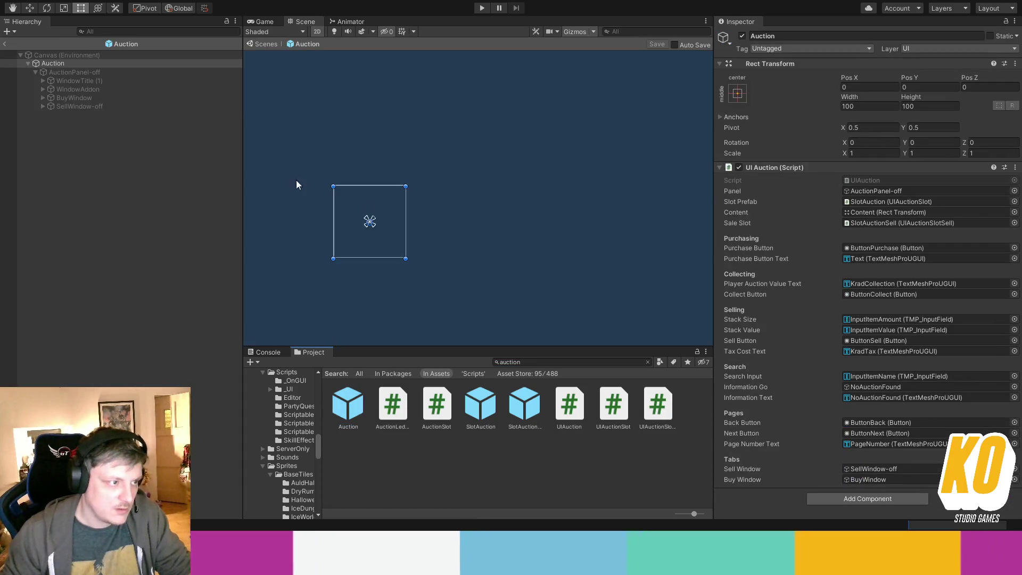
# Step: Activate AuctionPanel-off and SellWindow-off, and deactivate BuyWindow
pyautogui.click(76, 72)
pyautogui.click(742, 36)
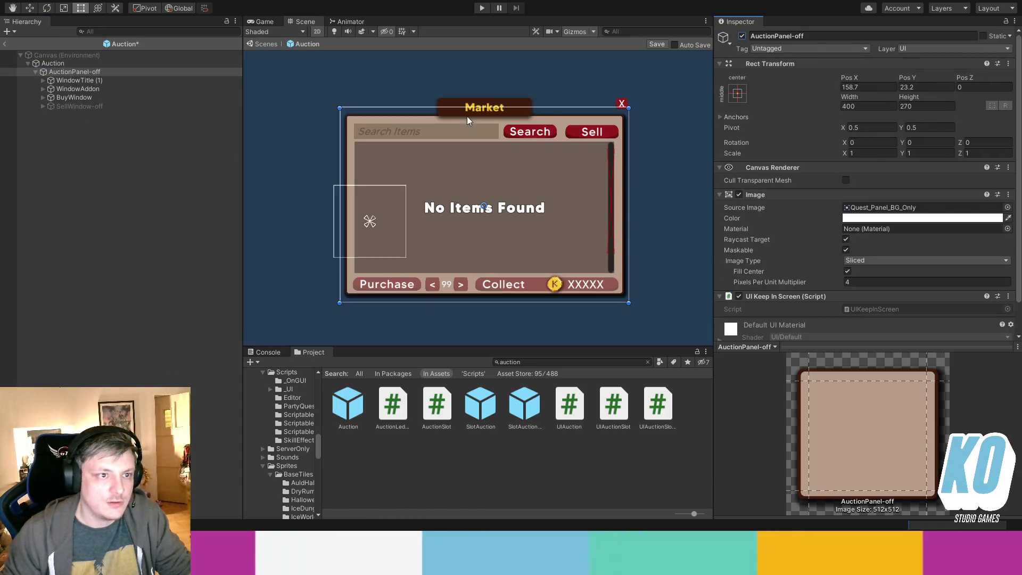
pyautogui.click(155, 107)
pyautogui.click(742, 36)
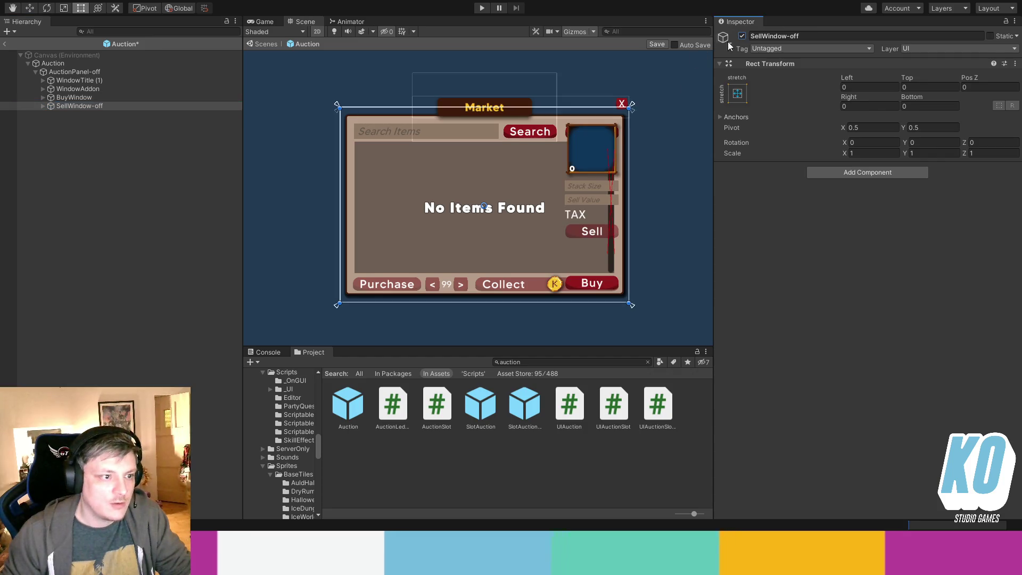
pyautogui.click(75, 98)
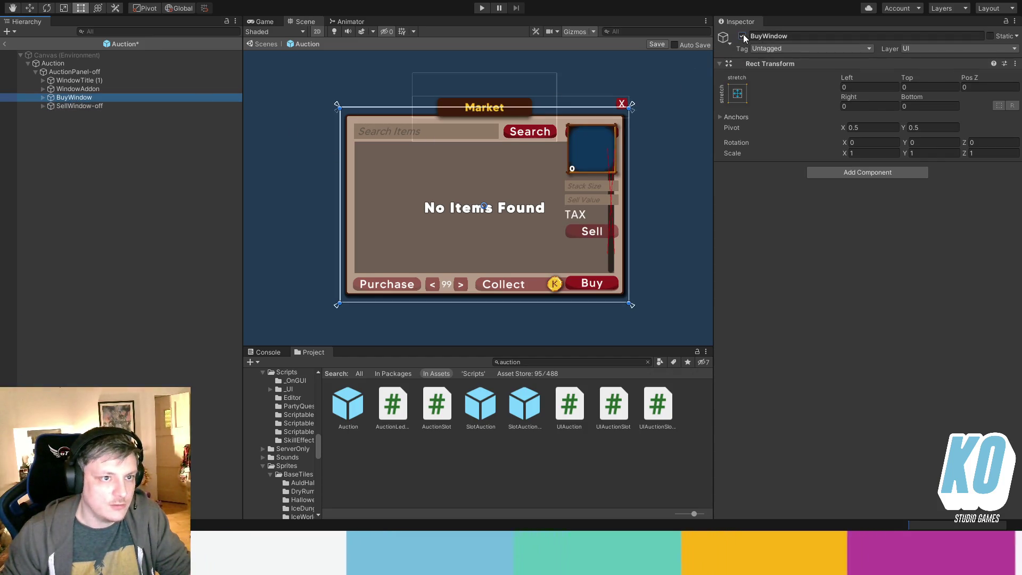
pyautogui.hotkey('alt', 'shift', 'a')
# Step: Expand SellWindow-off and paste a new TextMeshPro text object into the prefab
pyautogui.click(59, 105)
pyautogui.click(43, 106)
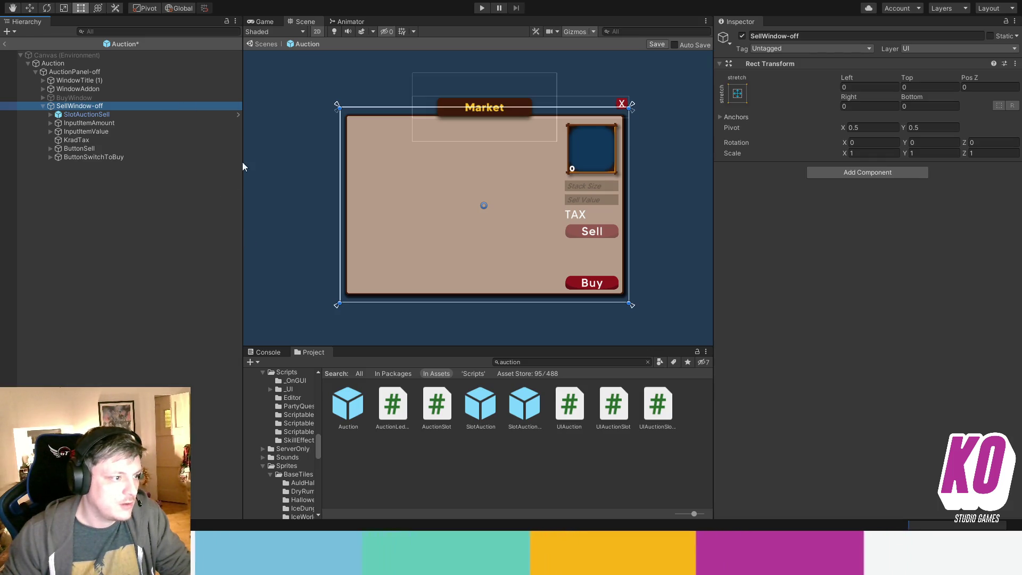
pyautogui.hotkey('ctrl', 'v')
# Step: Move the new text under SellWindow-off and rename it LedgerCountText
pyautogui.moveTo(65, 166); pyautogui.dragTo(74, 113)
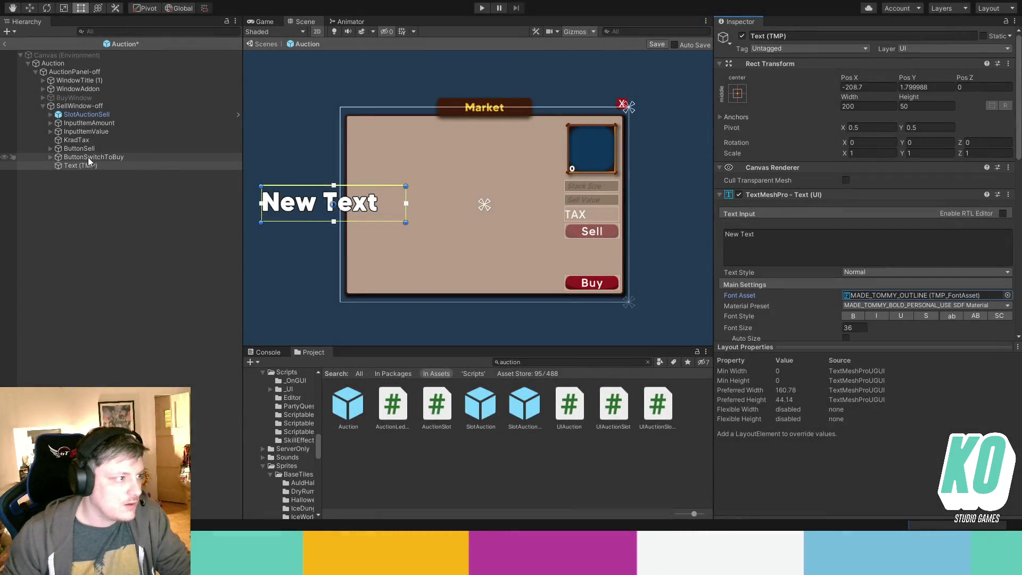
pyautogui.doubleClick(87, 165)
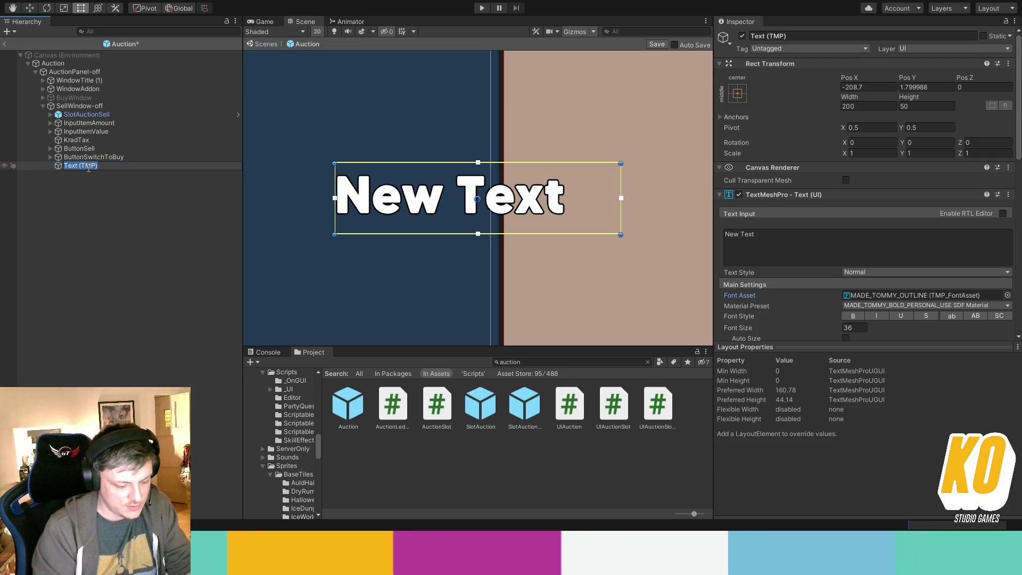
pyautogui.write('LedgerCountText')
pyautogui.press('Return')
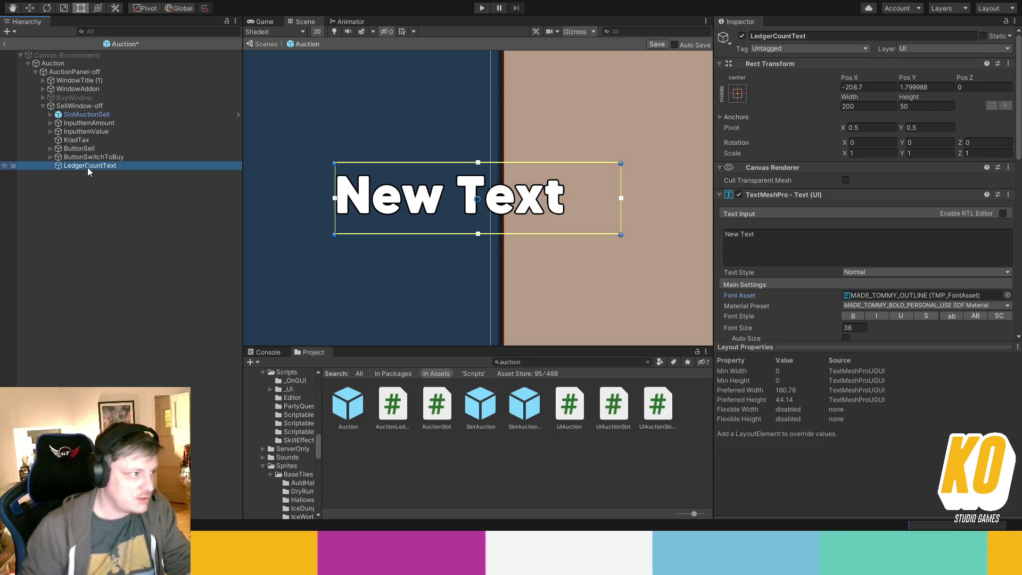
# Step: Set LedgerCountText's pivot to 0,0 and its Pos X and Pos Y to 0
pyautogui.scroll(-5, 565, 181)
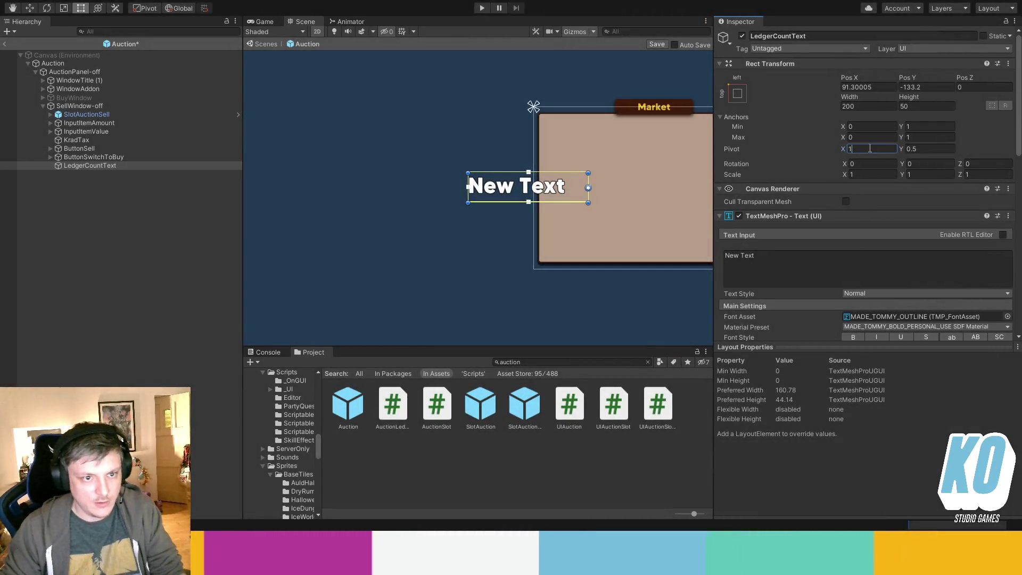
pyautogui.press('BackSpace')
pyautogui.write('0')
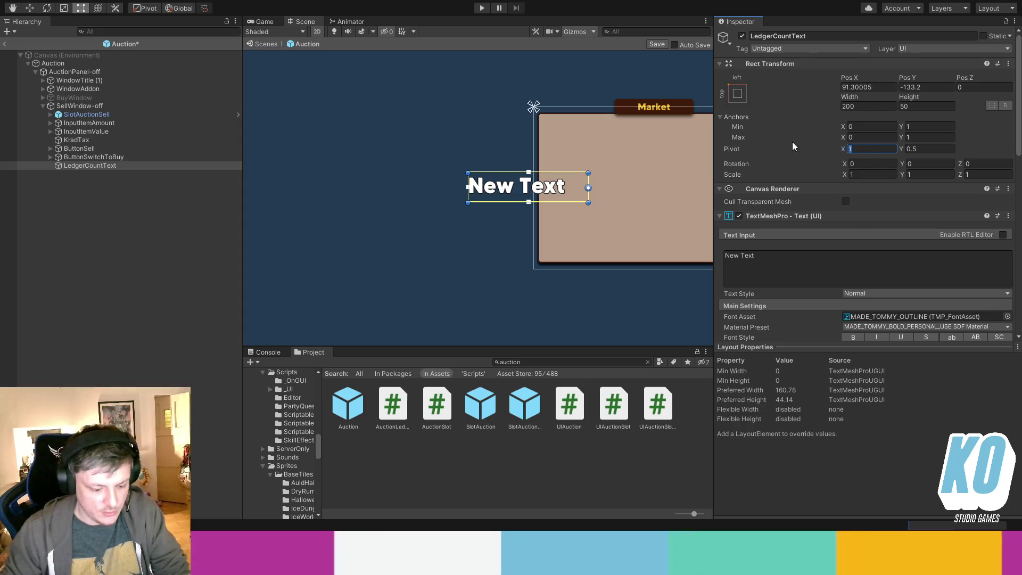
pyautogui.click(923, 150)
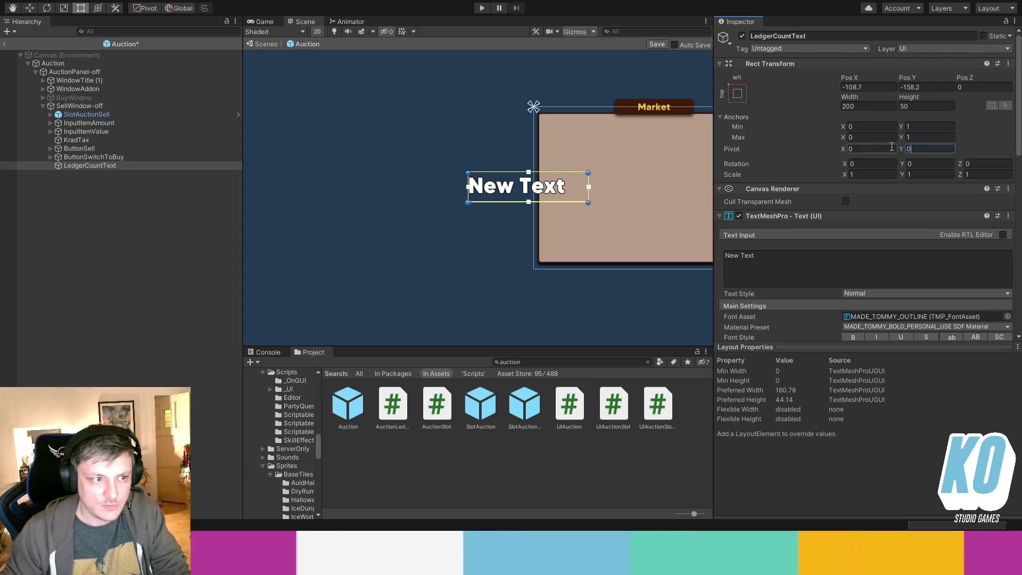
pyautogui.click(868, 86)
pyautogui.write('0')
pyautogui.click(927, 87)
pyautogui.write('0')
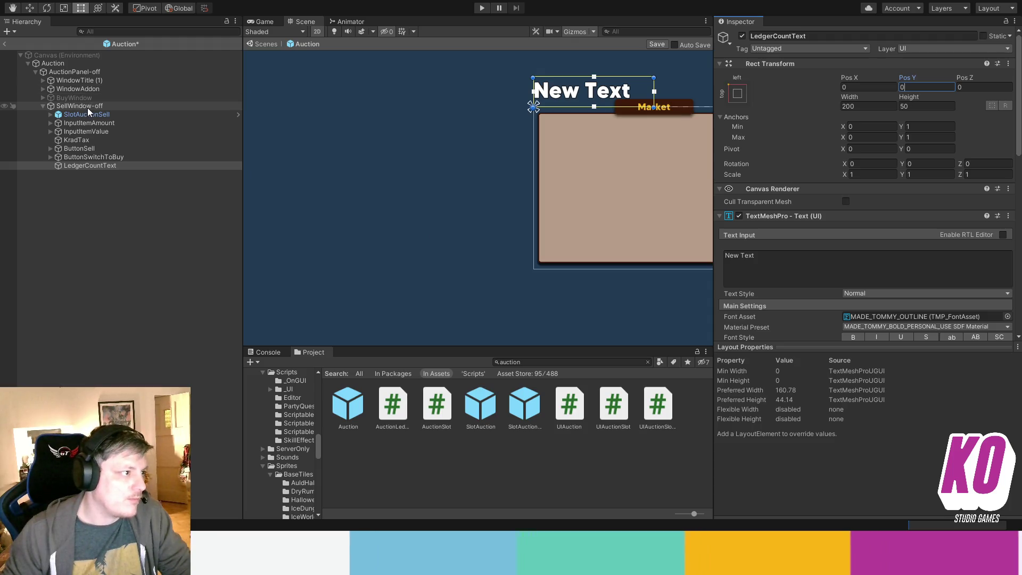
# Step: Select the parent Auction object and open its UIAuction script in the code editor
pyautogui.click(75, 72)
pyautogui.scroll(-2, 857, 223)
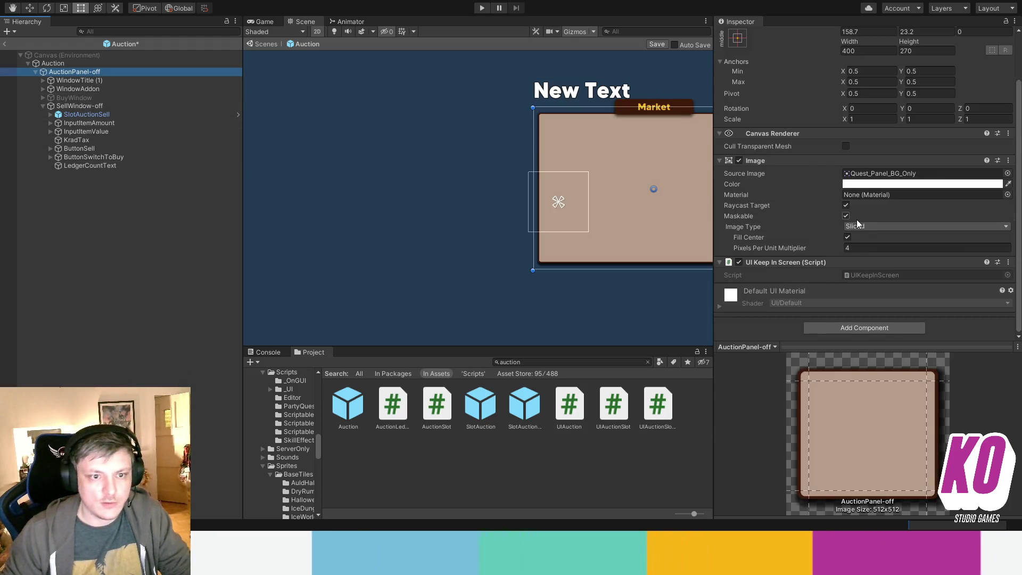
pyautogui.press('Up')
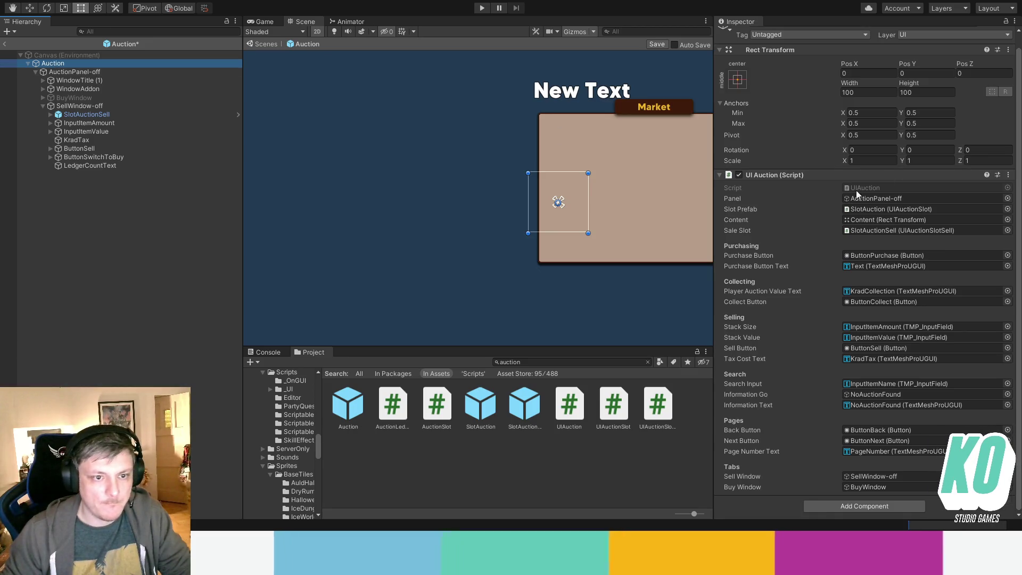
pyautogui.doubleClick(864, 188)
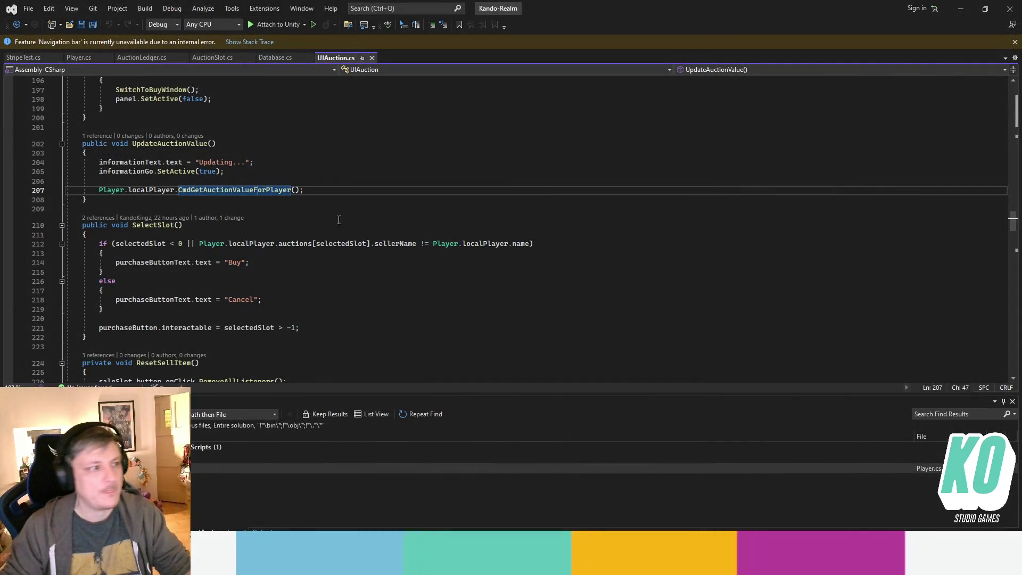
# Step: Add a [Header("Ledgers")] attribute below the buyWindow field in UIAuction.cs
pyautogui.scroll(20, 345, 222)
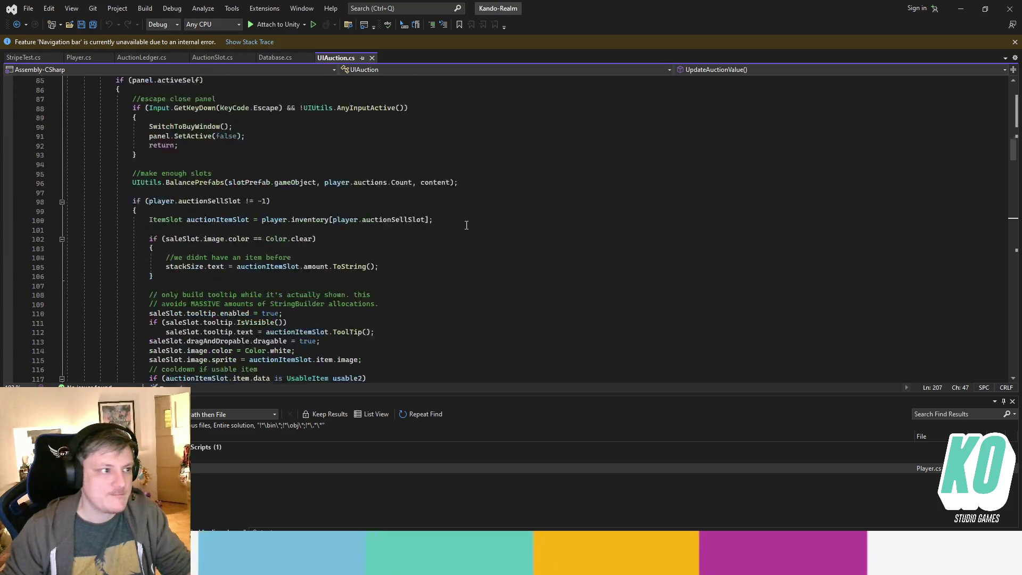
pyautogui.scroll(20, 476, 230)
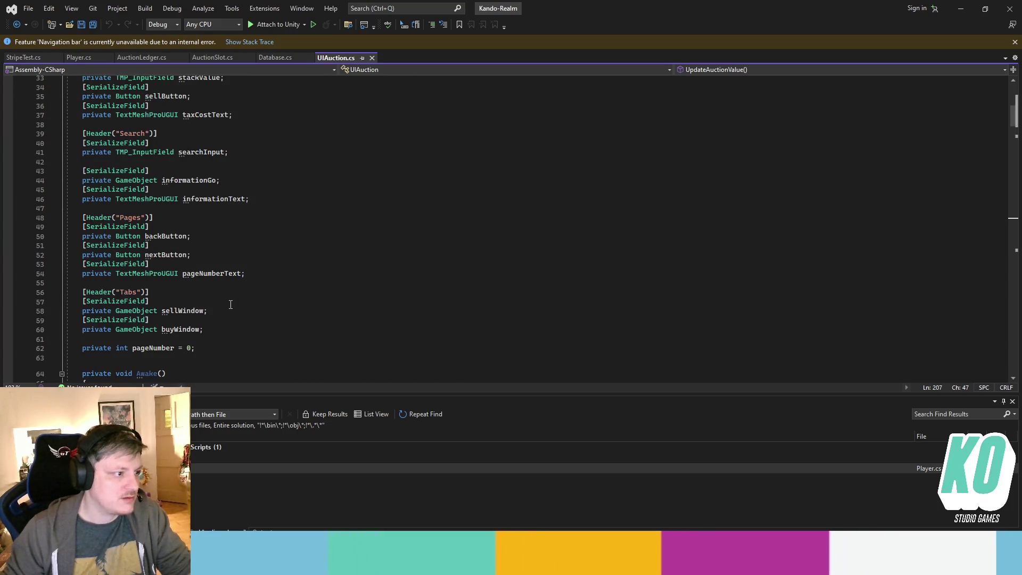
pyautogui.scroll(-2, 231, 304)
pyautogui.click(232, 273)
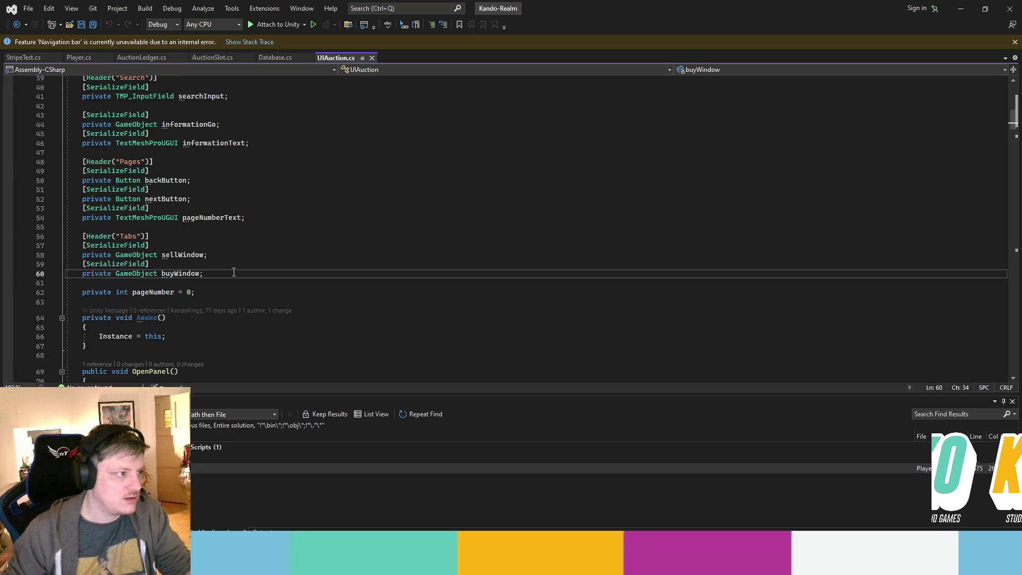
pyautogui.press('Return')
pyautogui.press('Return')
pyautogui.write('[hea')
pyautogui.press('Tab')
pyautogui.write('("Ledger"')
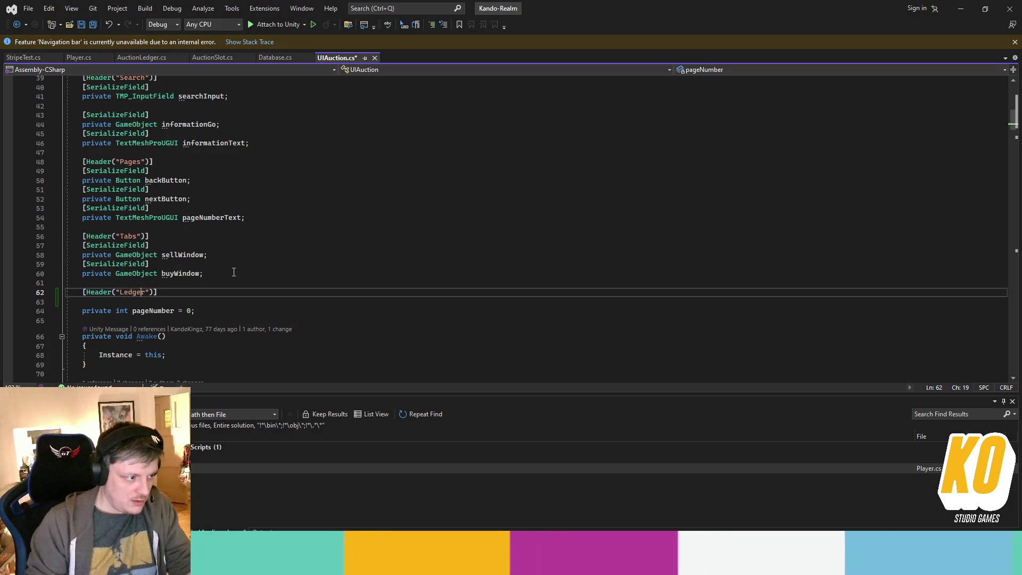
pyautogui.press('Left')
pyautogui.press('Left')
pyautogui.press('Left')
pyautogui.write('s')
pyautogui.press('End')
pyautogui.press('Return')
# Step: Add a [SerializeField] attribute under the Ledgers header
pyautogui.write('[Seria')
pyautogui.press('Tab')
pyautogui.hotkey('ctrl', 'BackSpace')
pyautogui.write('serial')
pyautogui.press('BackSpace')
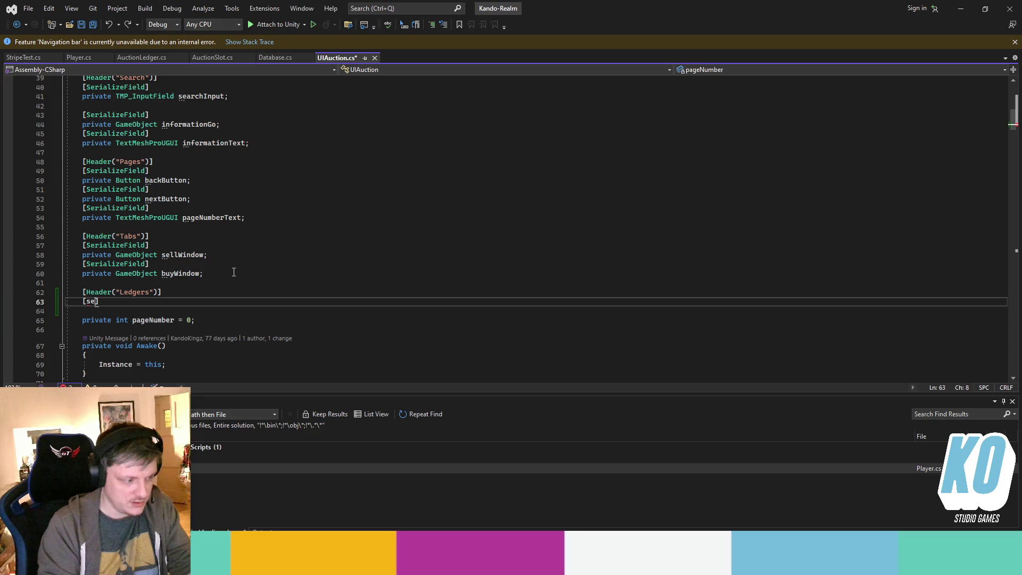
pyautogui.press('Tab')
# Step: Declare the field private TextMeshProUGUI ledgerCountText; beneath the attribute
pyautogui.press('Return')
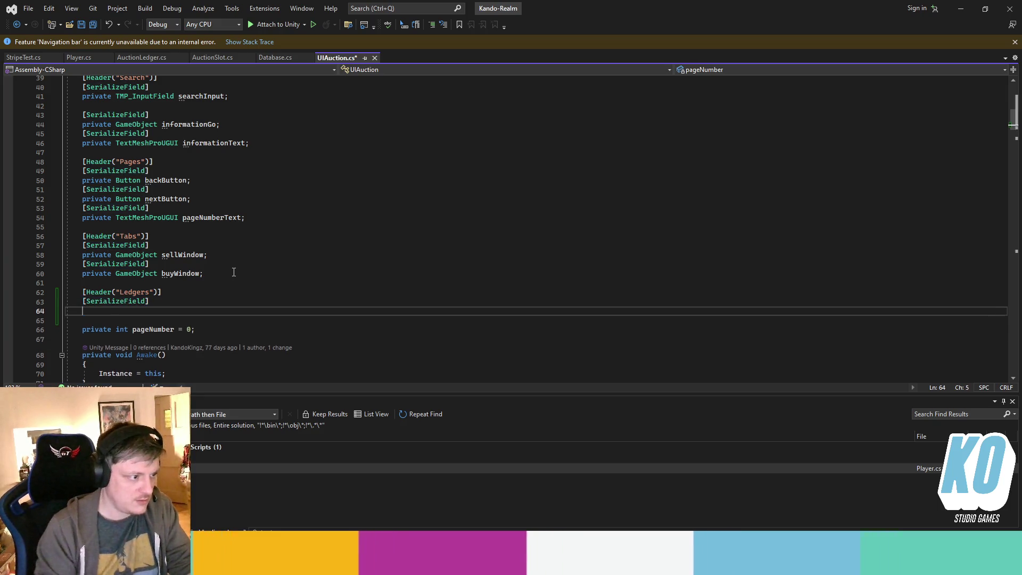
pyautogui.write('pribva')
pyautogui.press('BackSpace')
pyautogui.press('BackSpace')
pyautogui.press('BackSpace')
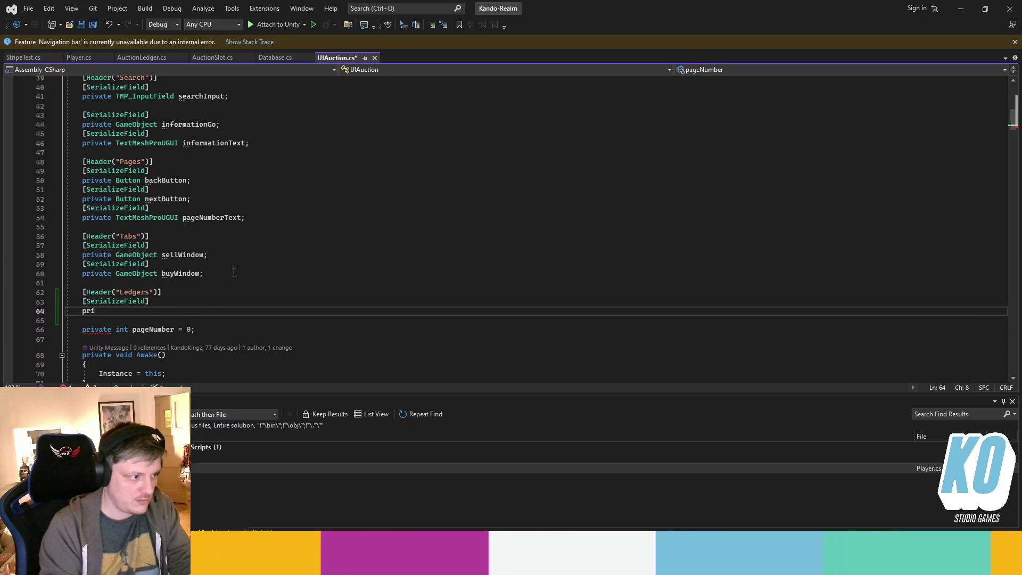
pyautogui.write('v')
pyautogui.press('Tab')
pyautogui.press('BackSpace')
pyautogui.press('BackSpace')
pyautogui.press('BackSpace')
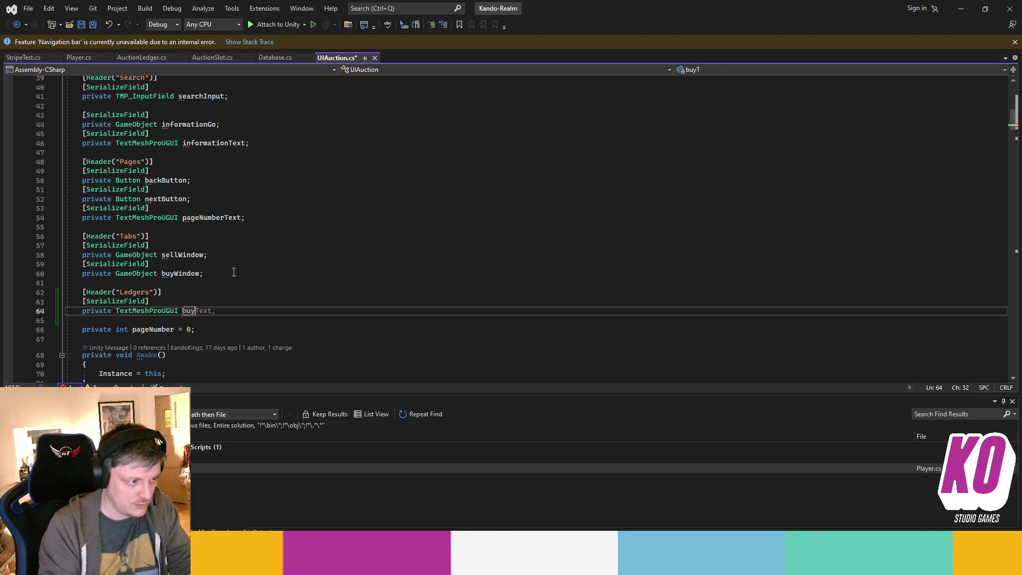
pyautogui.write('ledgerCountText')
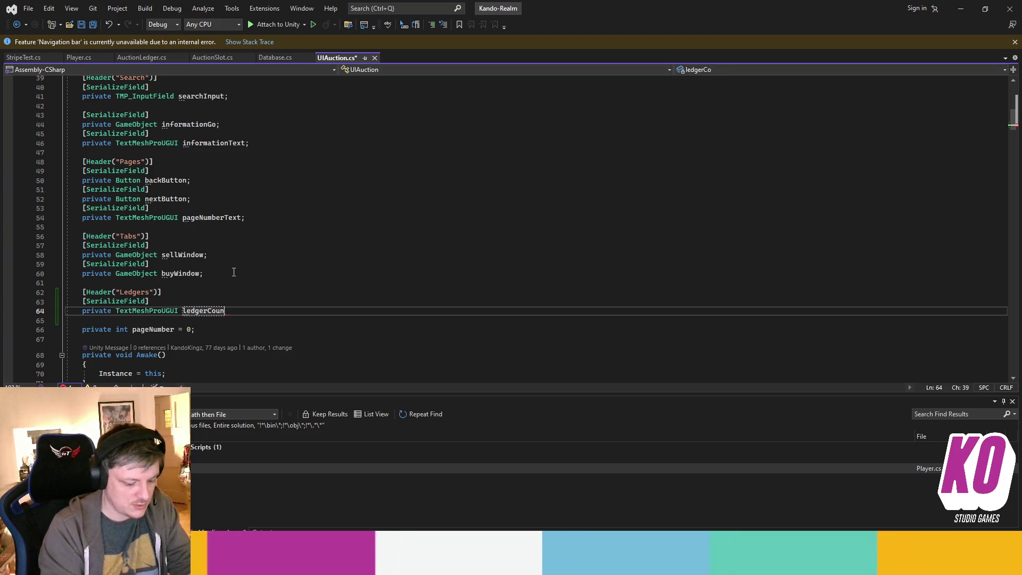
pyautogui.write(';')
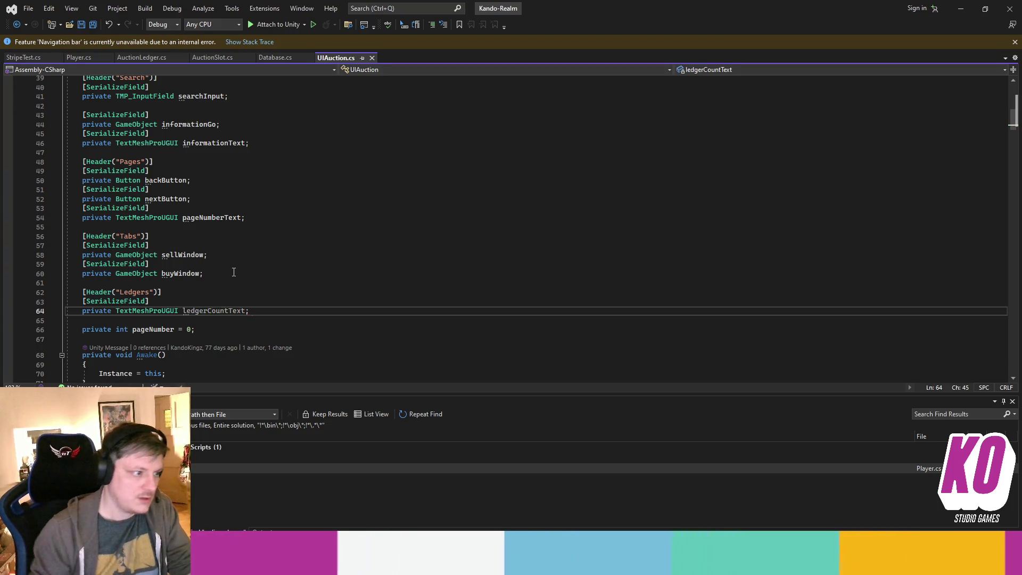
pyautogui.scroll(-5, 232, 255)
pyautogui.scroll(-4, 231, 241)
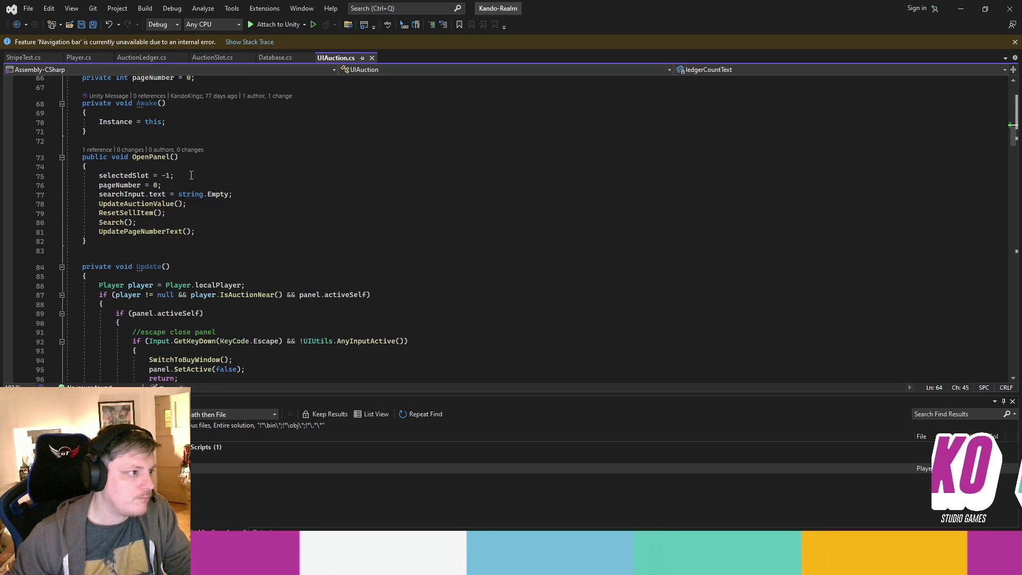
# Step: Add an UpdateLedgerCountText method setting ledgerCountText to the player's auctionLedgers count, and save
pyautogui.click(235, 233)
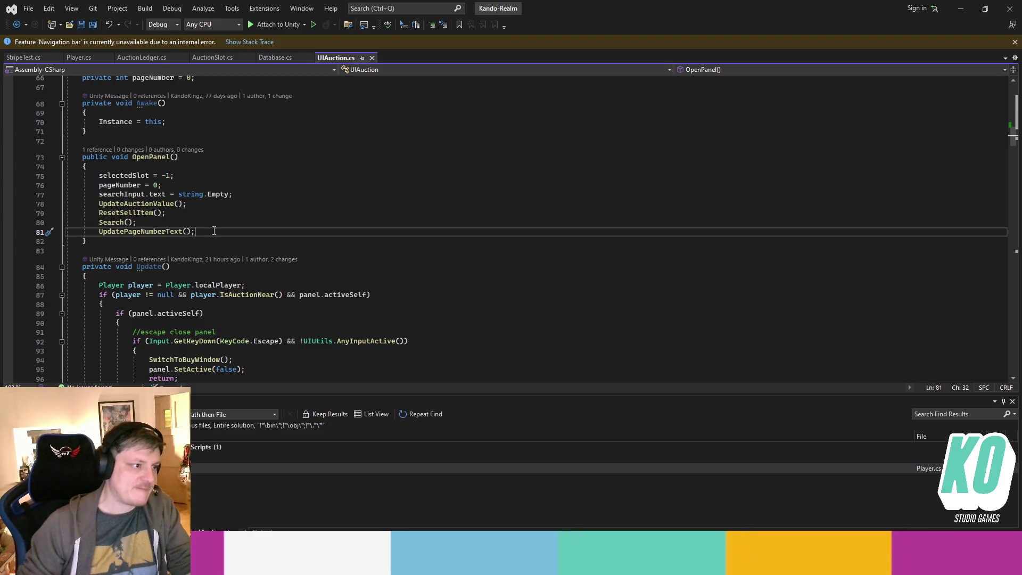
pyautogui.press('F12')
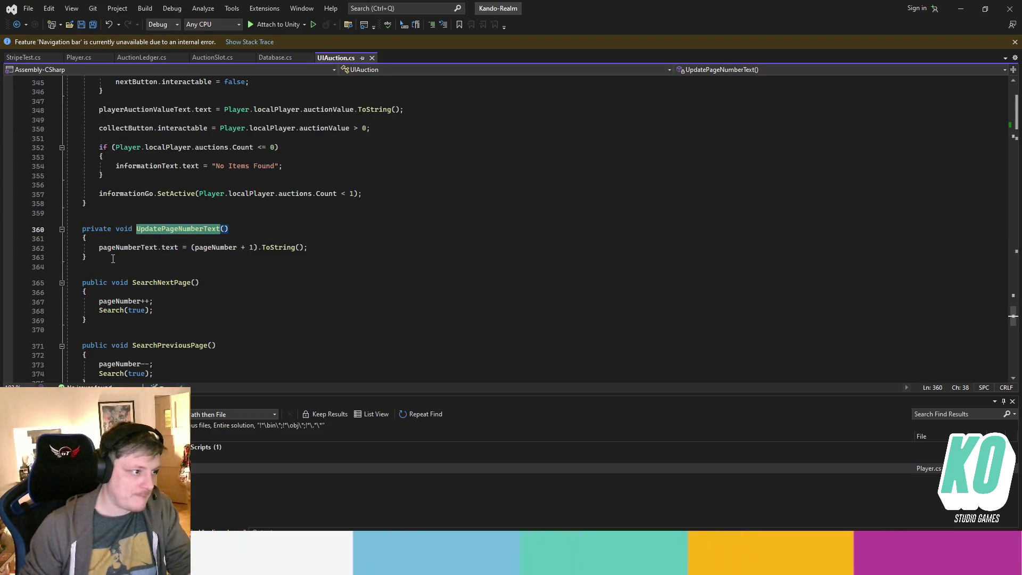
pyautogui.click(114, 258)
pyautogui.press('Return')
pyautogui.press('Return')
pyautogui.write('vate v')
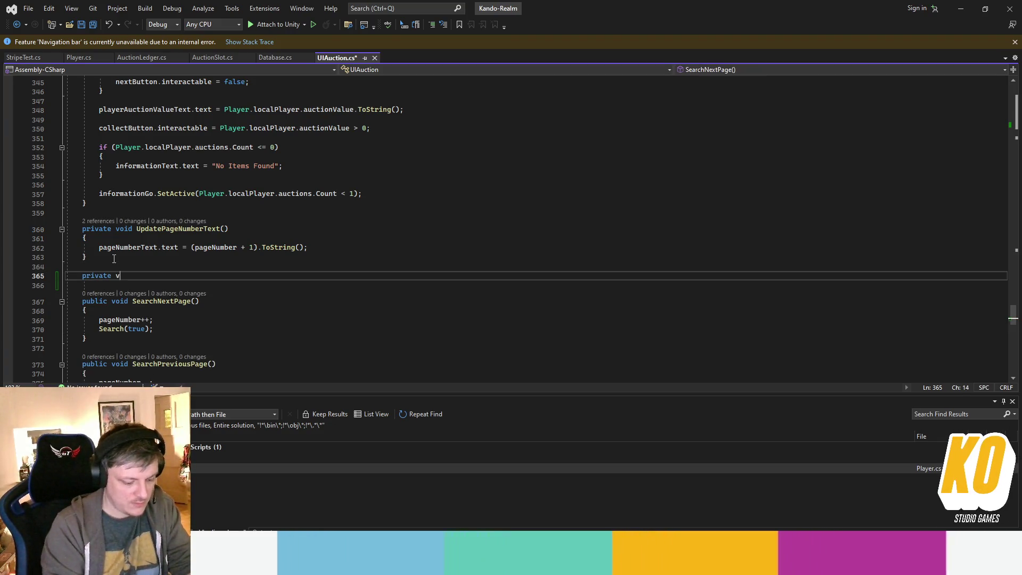
pyautogui.write('oid UpdateLedgerCountText')
pyautogui.press('Tab')
pyautogui.press('Return')
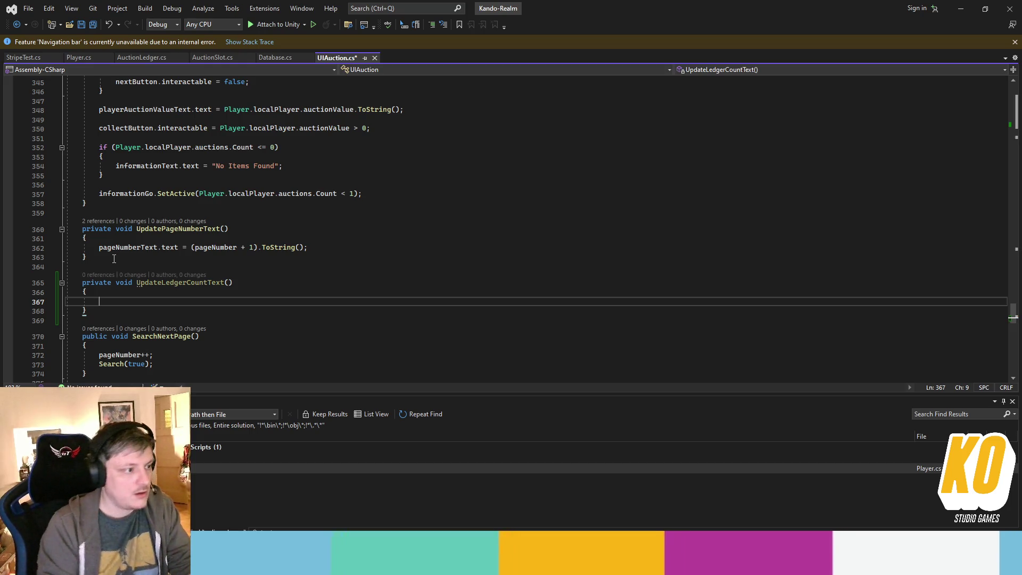
pyautogui.write('ledgerCountText.text')
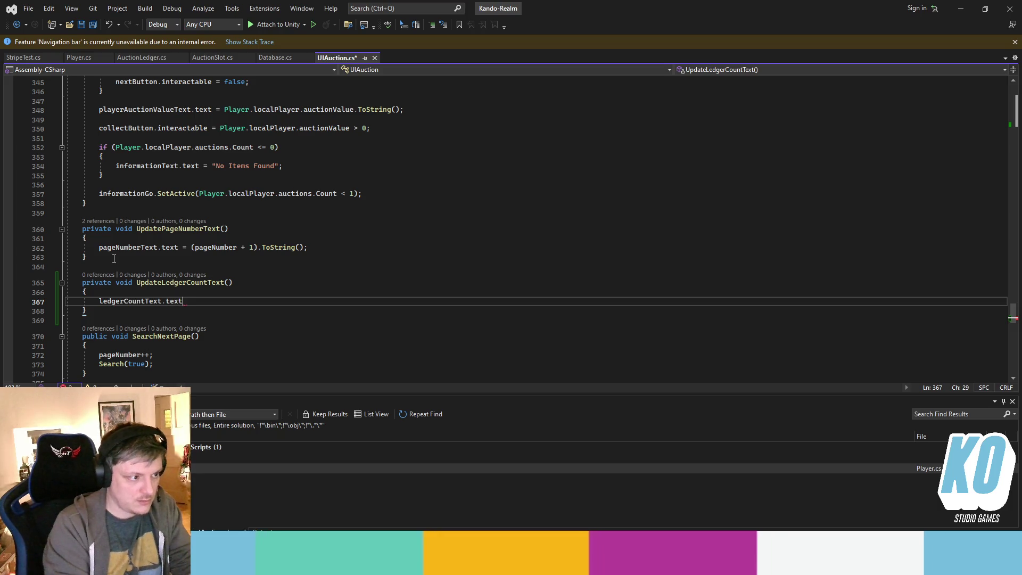
pyautogui.write('player')
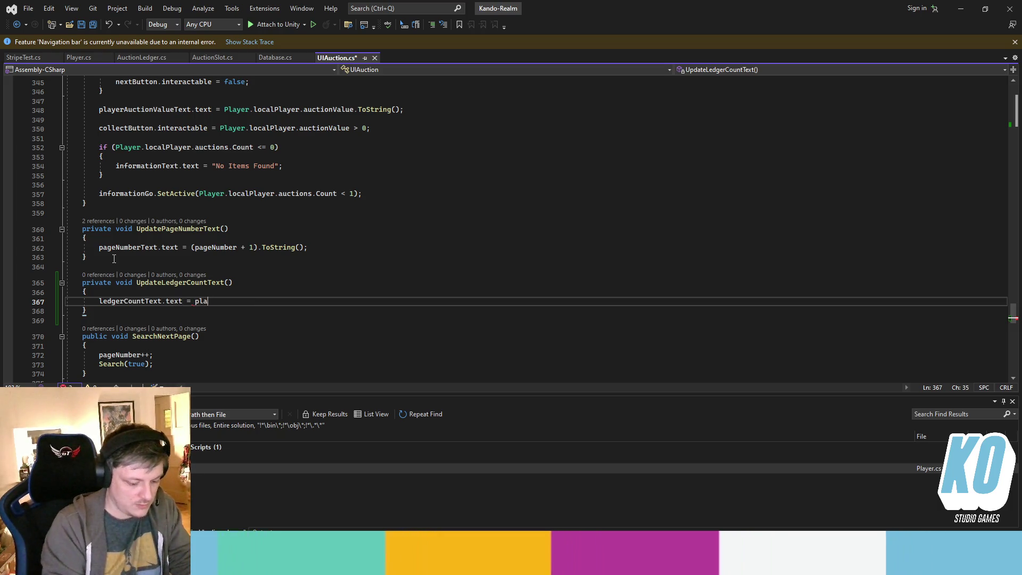
pyautogui.write('.')
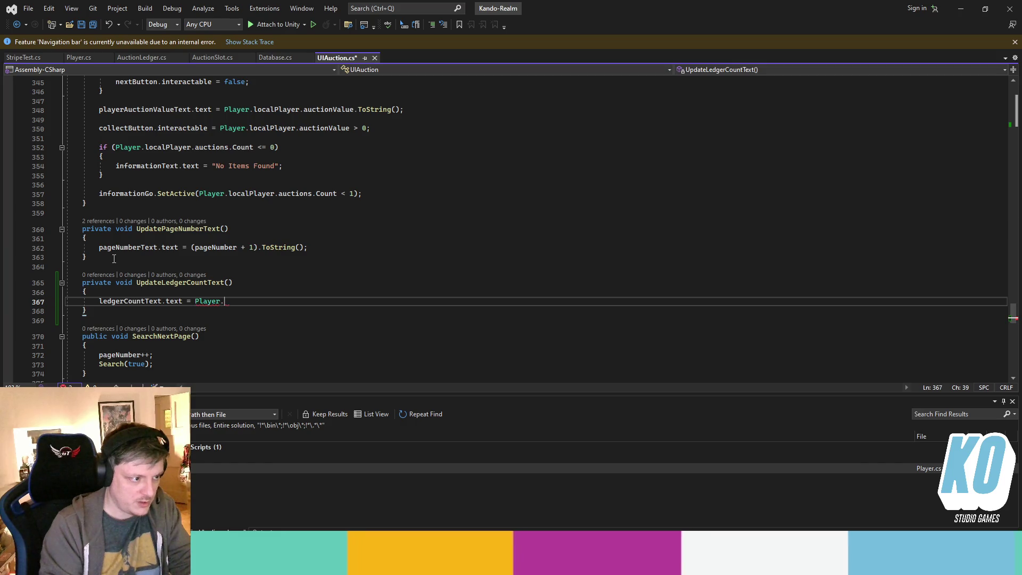
pyautogui.write('localPlayer.')
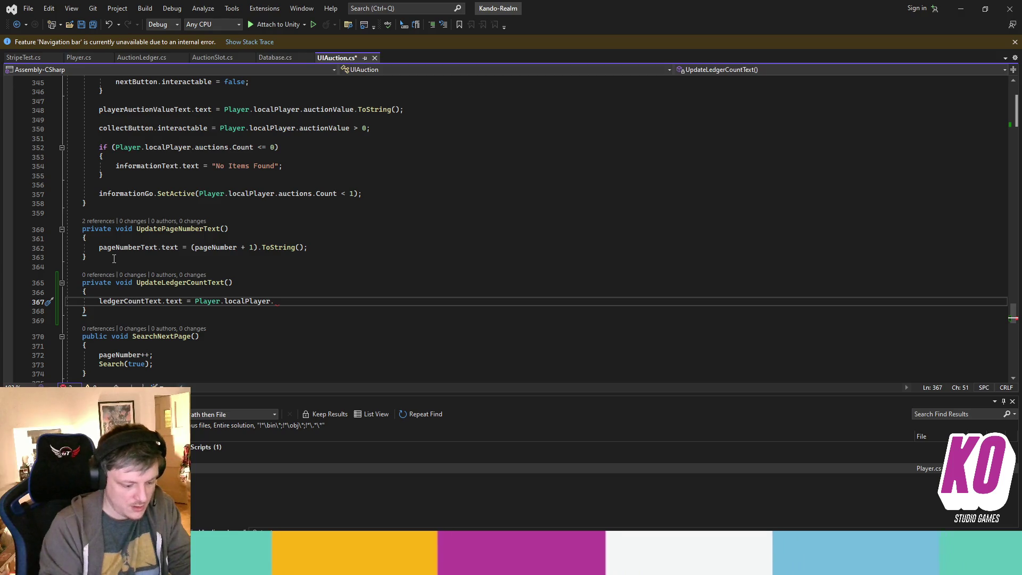
pyautogui.write('auctionLedgers.Count.ToString();')
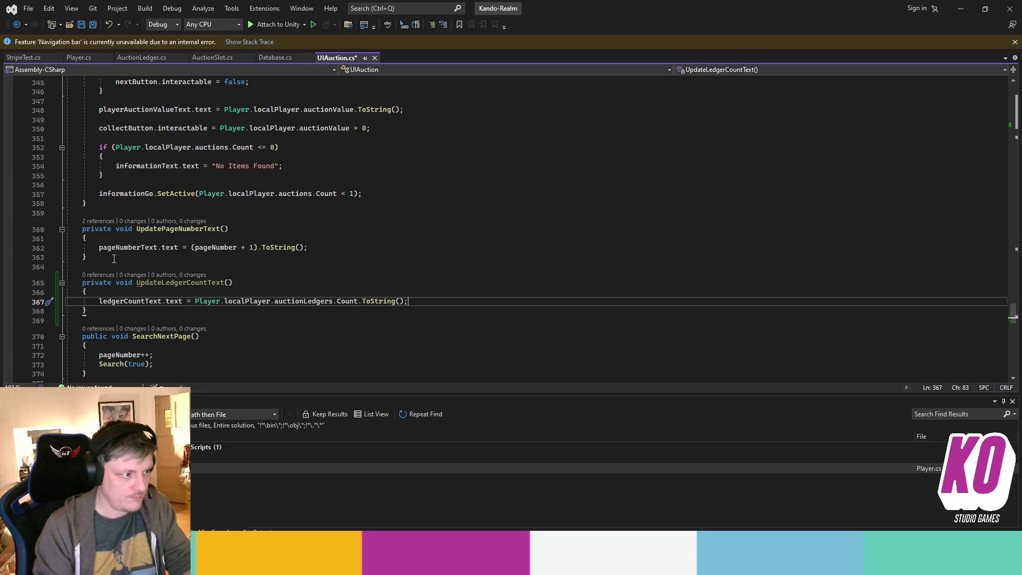
pyautogui.hotkey('ctrl', 's')
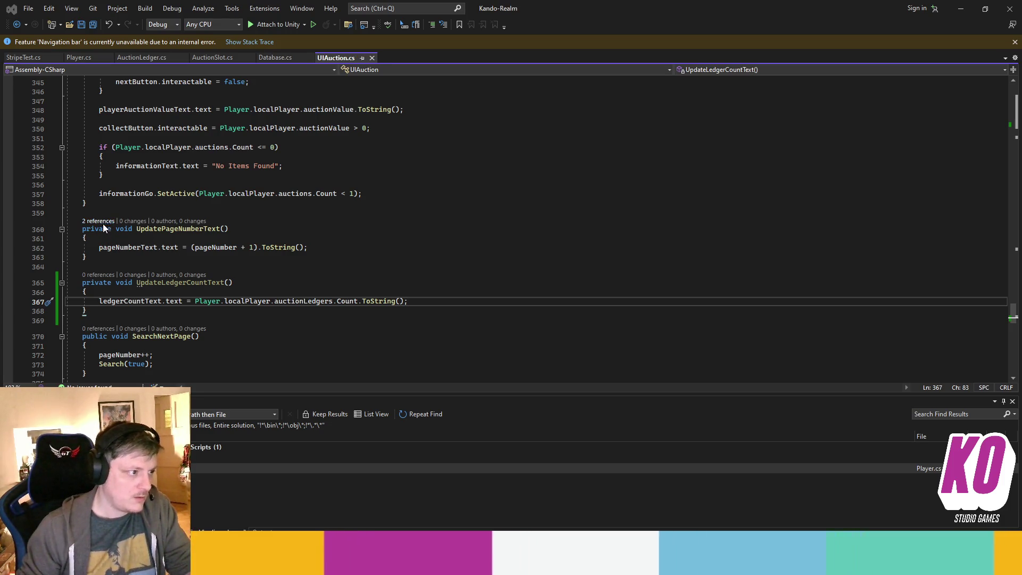
# Step: Call UpdateLedgerCountText() inside OpenPanel and save the script
pyautogui.hotkey('ctrl', '-')
pyautogui.click(202, 233)
pyautogui.press('Return')
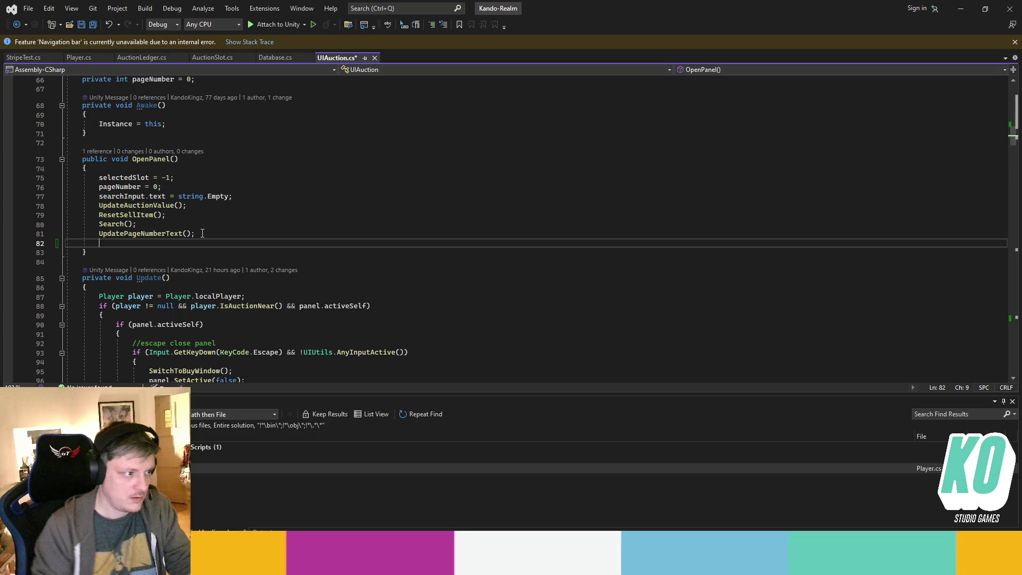
pyautogui.write('updateLedgerCountText();')
pyautogui.hotkey('ctrl', 's')
# Step: Review the new call and jump to where OpenPanel is called
pyautogui.moveTo(202, 224); pyautogui.dragTo(404, 230)
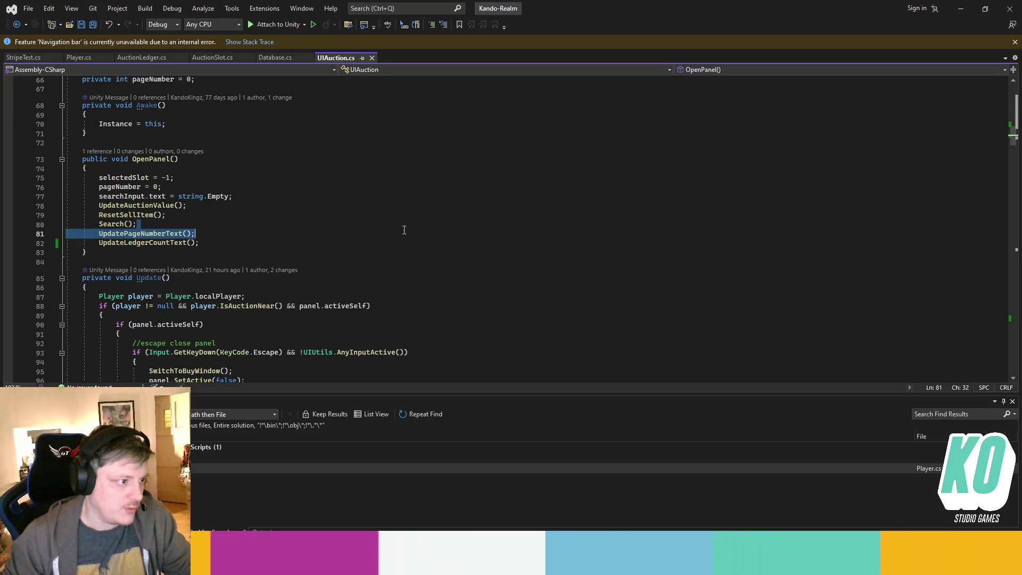
pyautogui.click(374, 244)
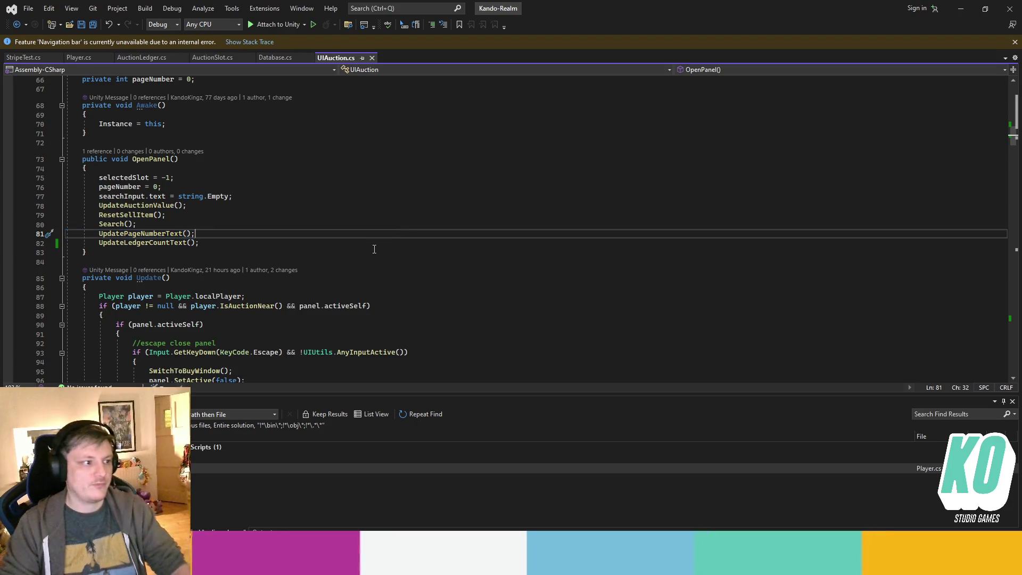
pyautogui.click(97, 152)
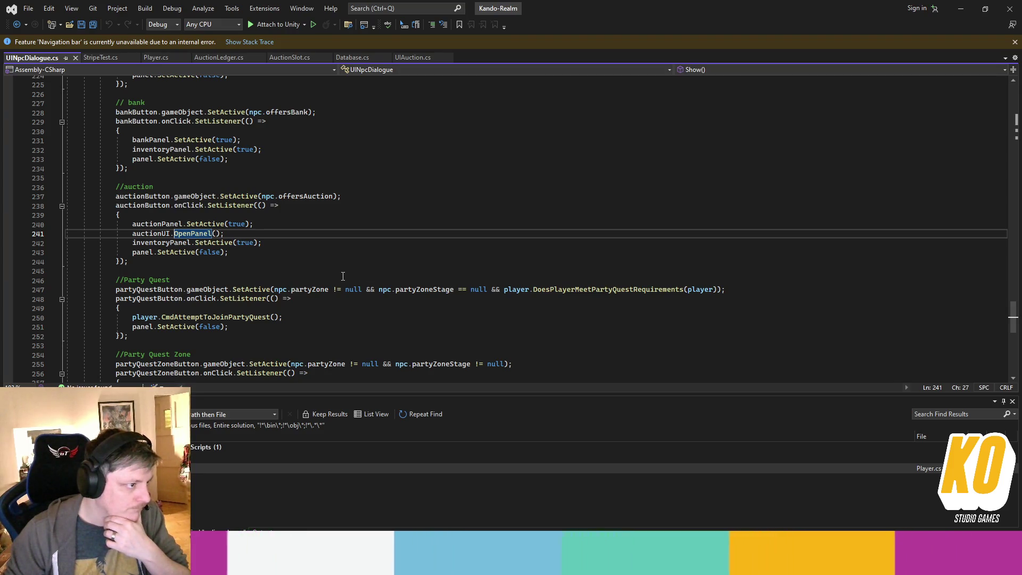
pyautogui.scroll(18, 343, 276)
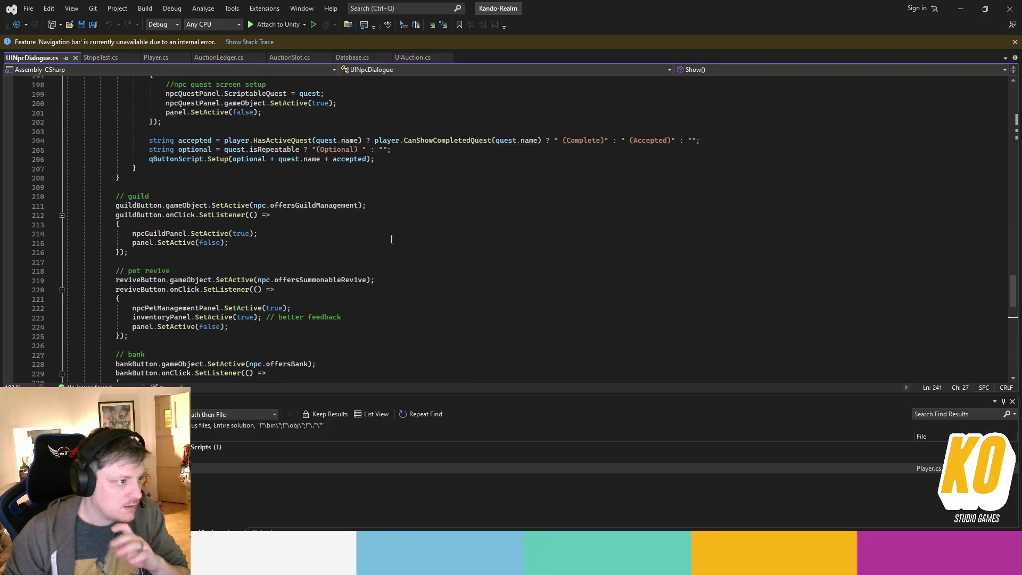
pyautogui.scroll(15, 485, 231)
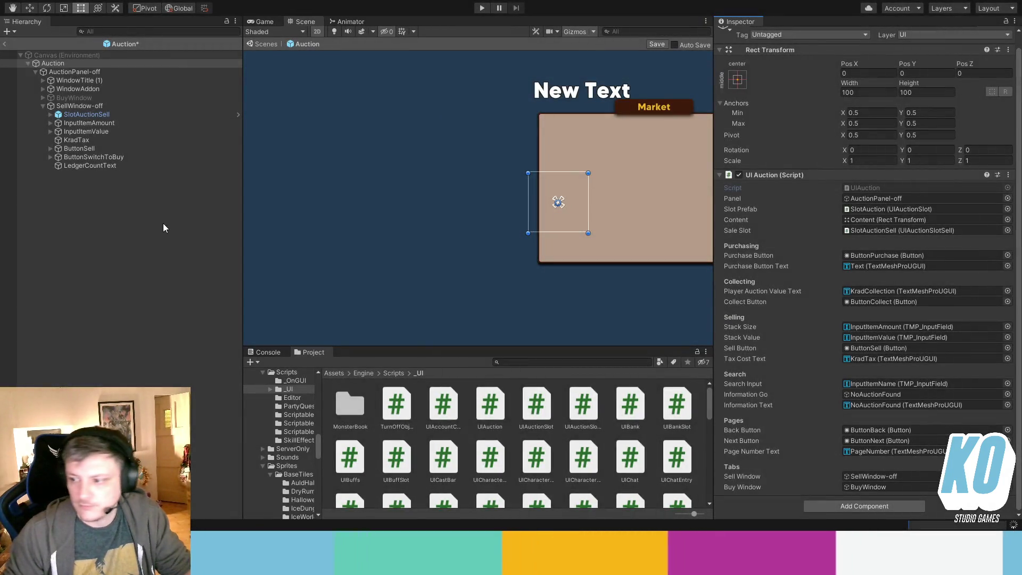
# Step: Assign LedgerCountText to the Auction script's Ledger Count Text field and save the Auction prefab
pyautogui.click(166, 224)
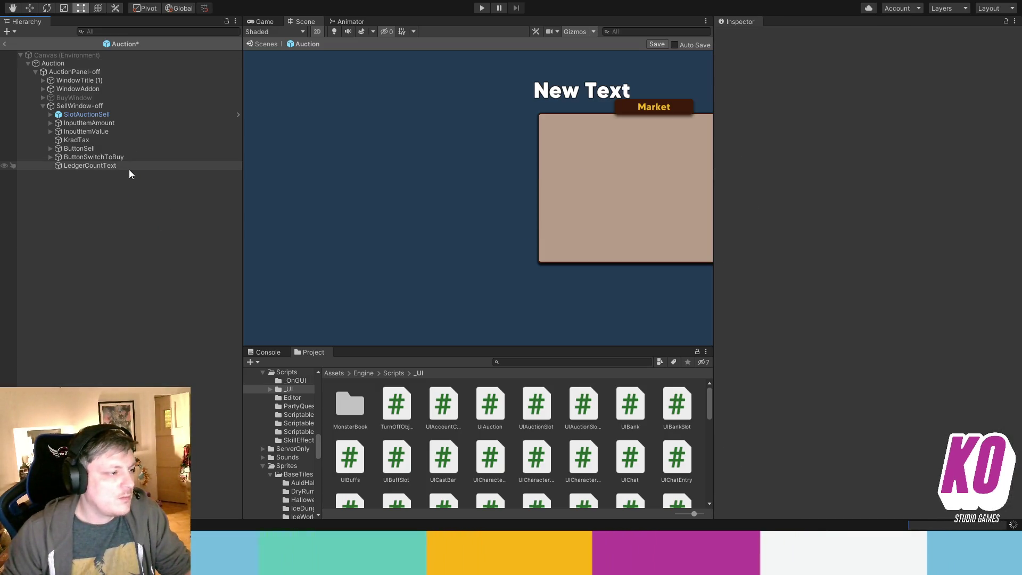
pyautogui.click(21, 106)
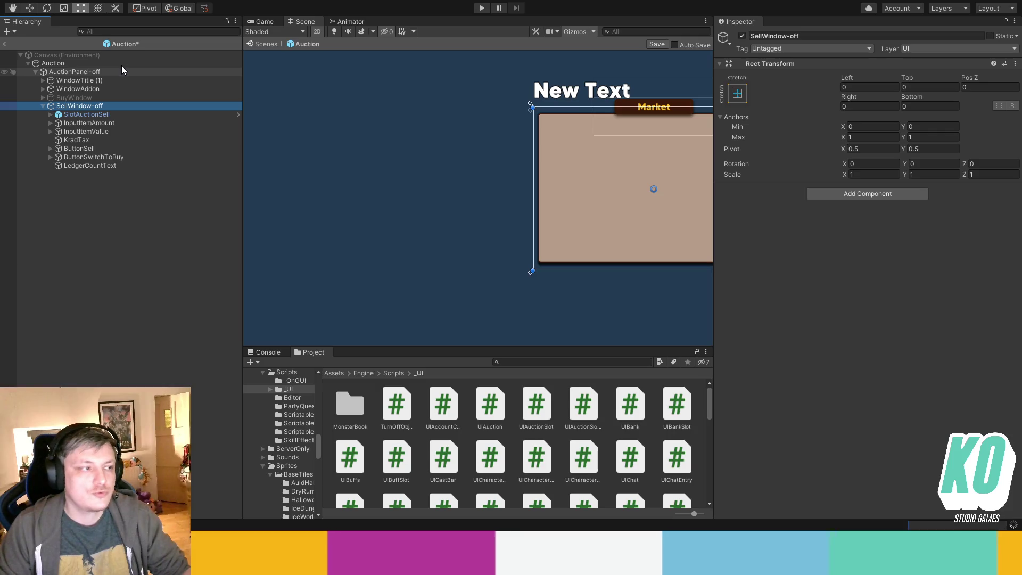
pyautogui.click(157, 200)
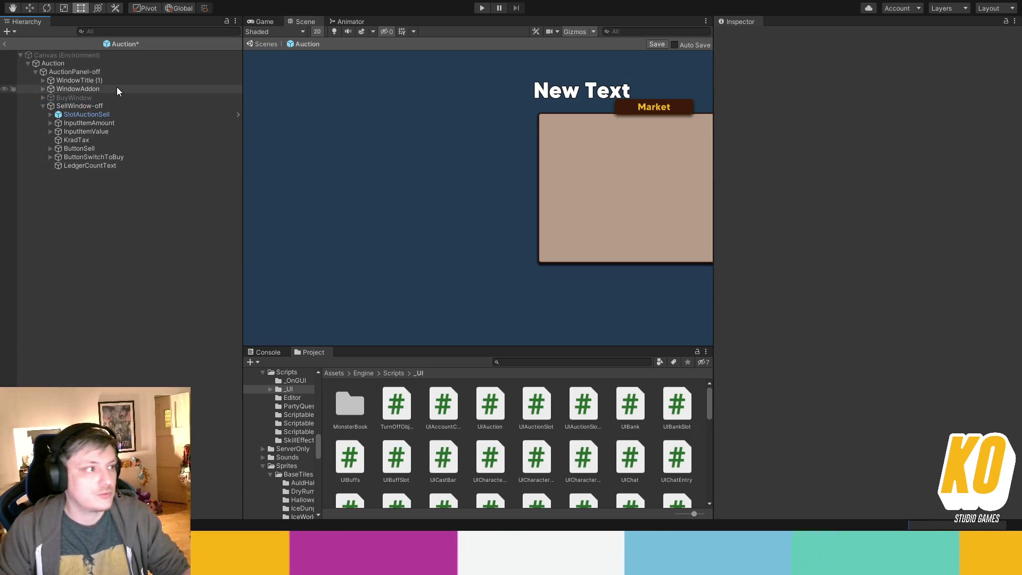
pyautogui.click(105, 73)
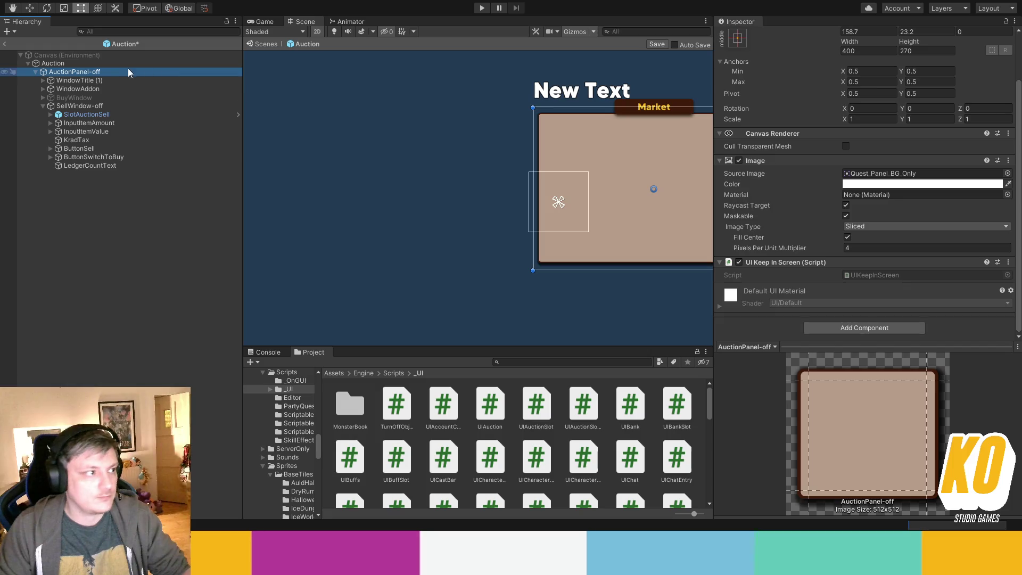
pyautogui.click(118, 63)
pyautogui.moveTo(90, 166)
pyautogui.mouseDown()
pyautogui.moveTo(126, 193)
pyautogui.moveTo(858, 487)
pyautogui.mouseUp()
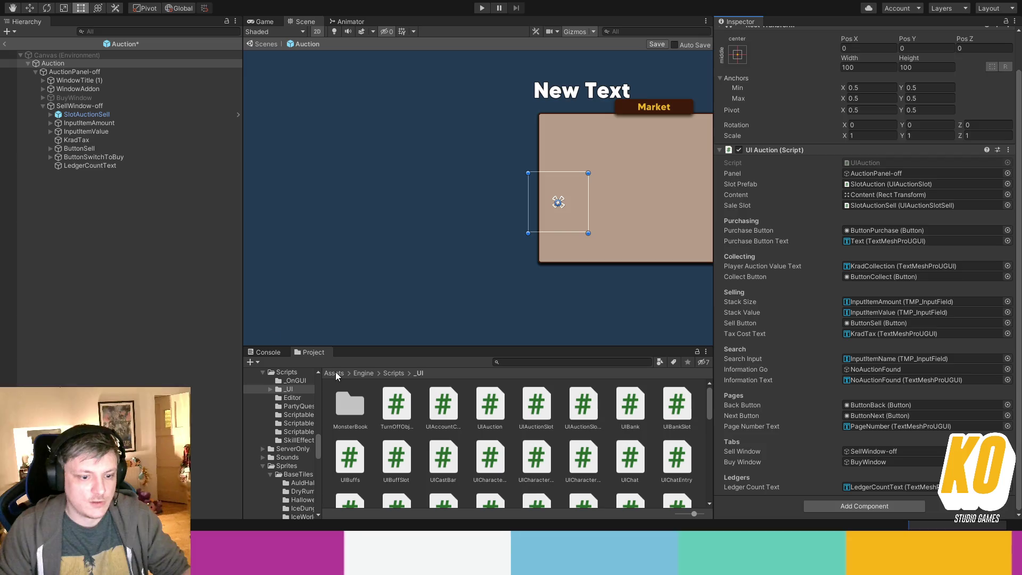
pyautogui.click(177, 257)
pyautogui.click(69, 72)
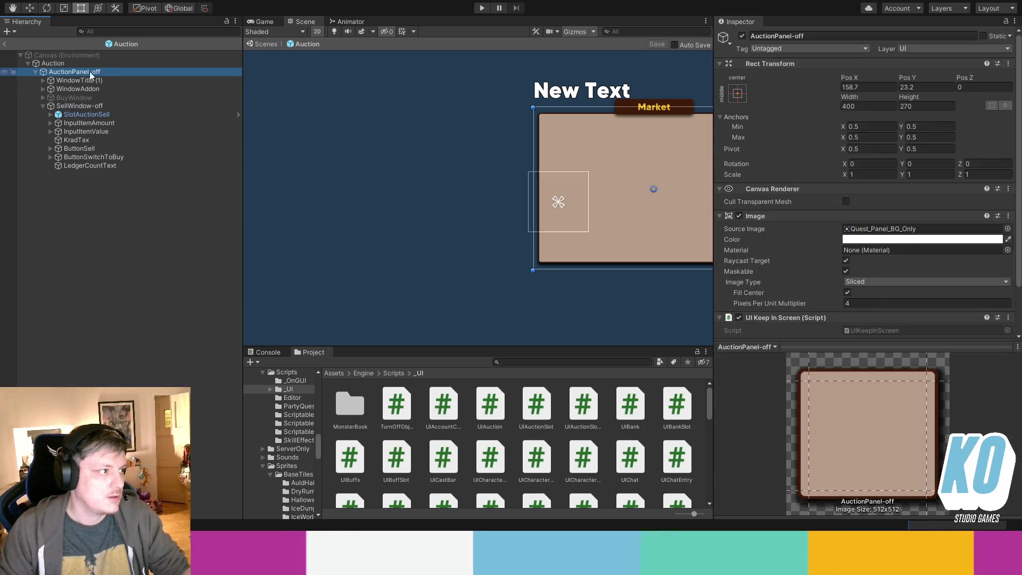
pyautogui.hotkey('ctrl', 's')
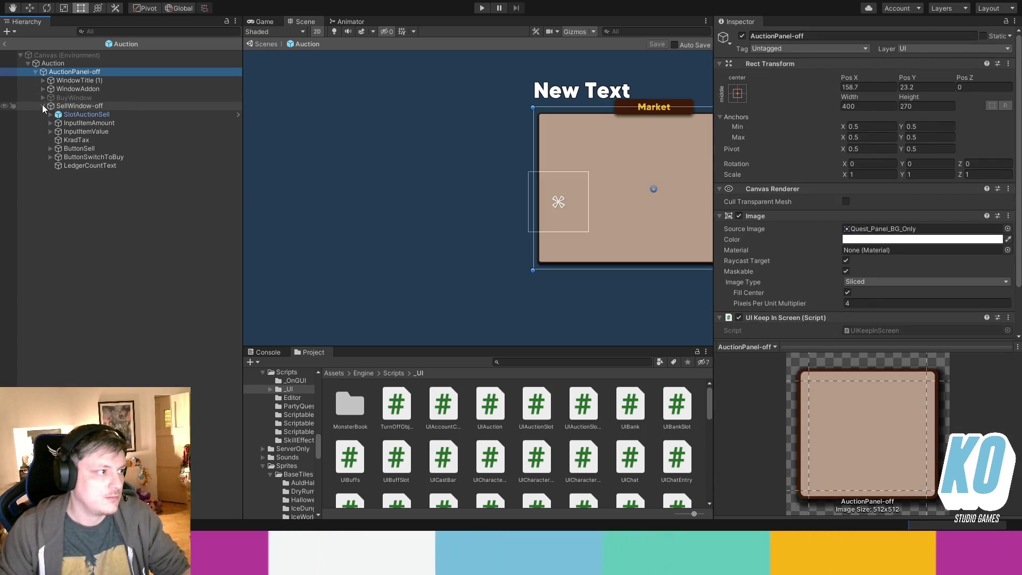
# Step: Deactivate SellWindow-off and reactivate BuyWindow under AuctionPanel-off
pyautogui.click(42, 106)
pyautogui.click(101, 106)
pyautogui.click(742, 36)
pyautogui.click(75, 98)
pyautogui.click(742, 35)
pyautogui.click(93, 72)
# Step: Deactivate AuctionPanel-off, save the Auction prefab, return to the World scene and enter Play mode
pyautogui.click(742, 35)
pyautogui.click(52, 223)
pyautogui.hotkey('ctrl', 's')
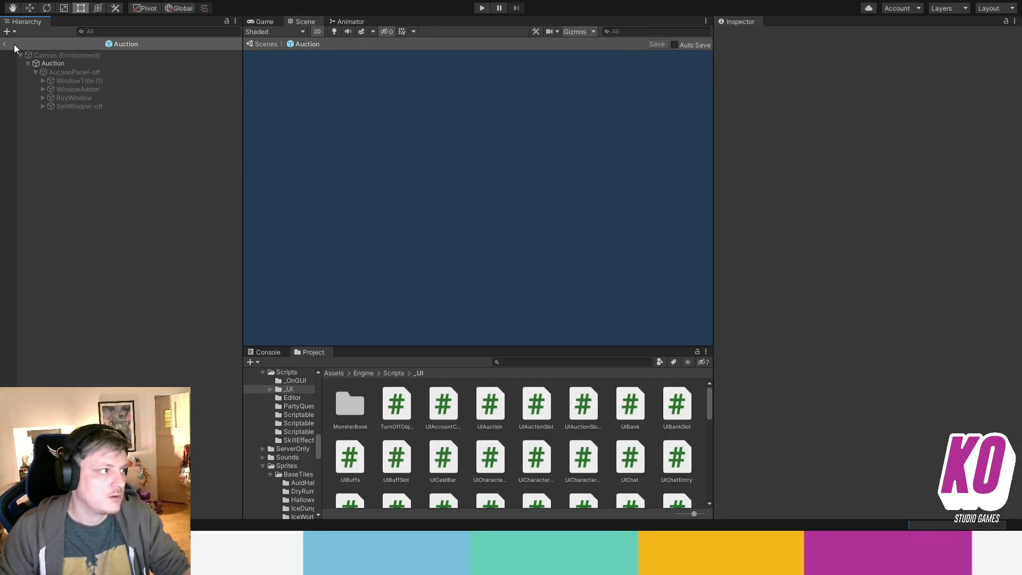
pyautogui.click(5, 43)
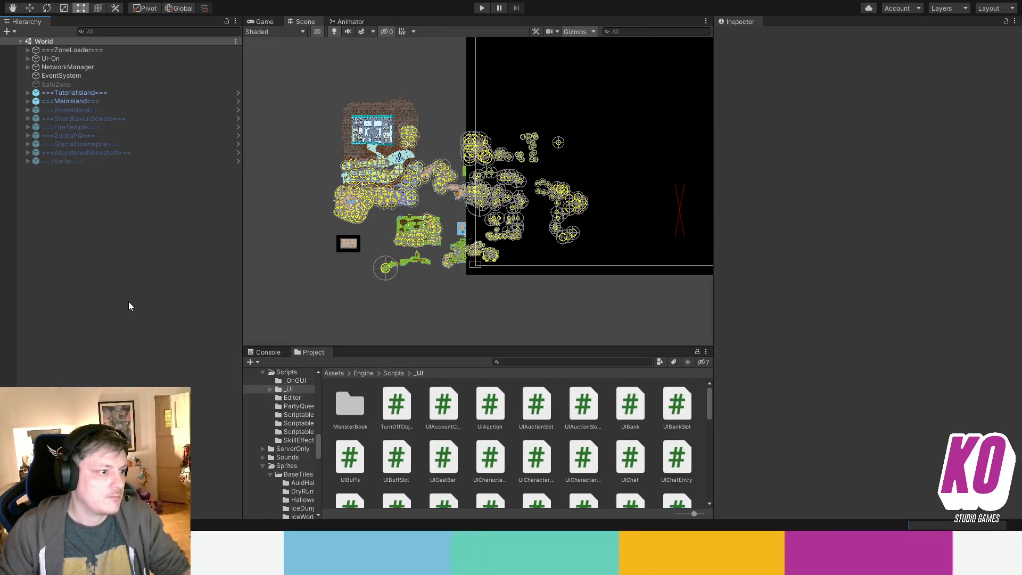
pyautogui.click(482, 9)
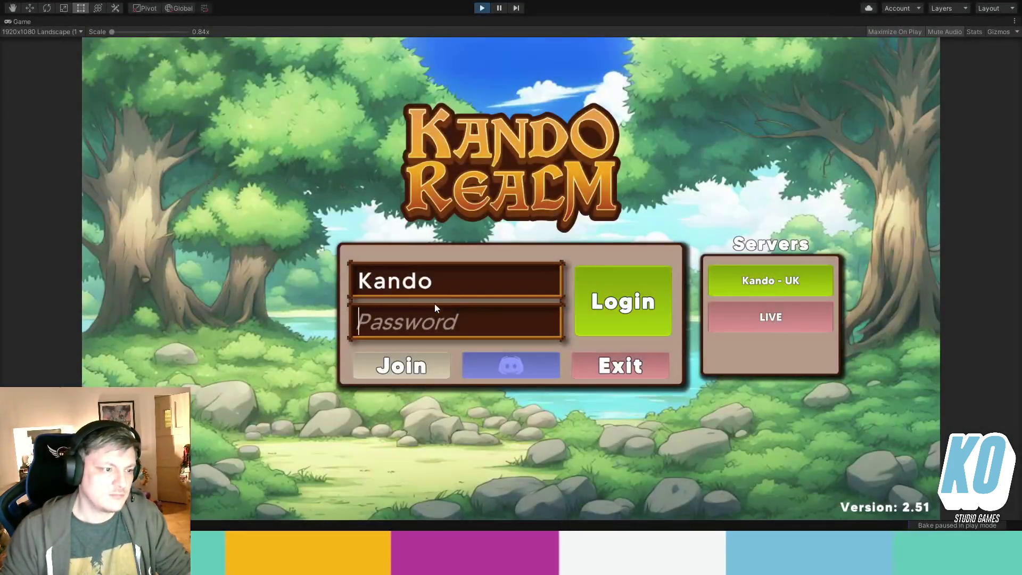
# Step: Enter the test account's username and password on the game's login screen
pyautogui.click(472, 289)
pyautogui.press('Tab')
pyautogui.click(472, 289)
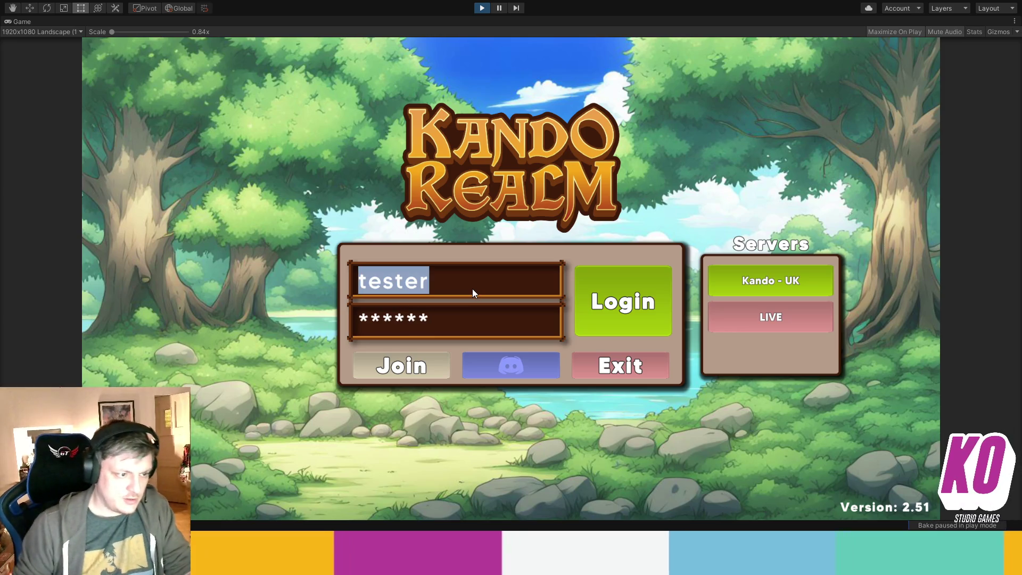
pyautogui.write('Tester')
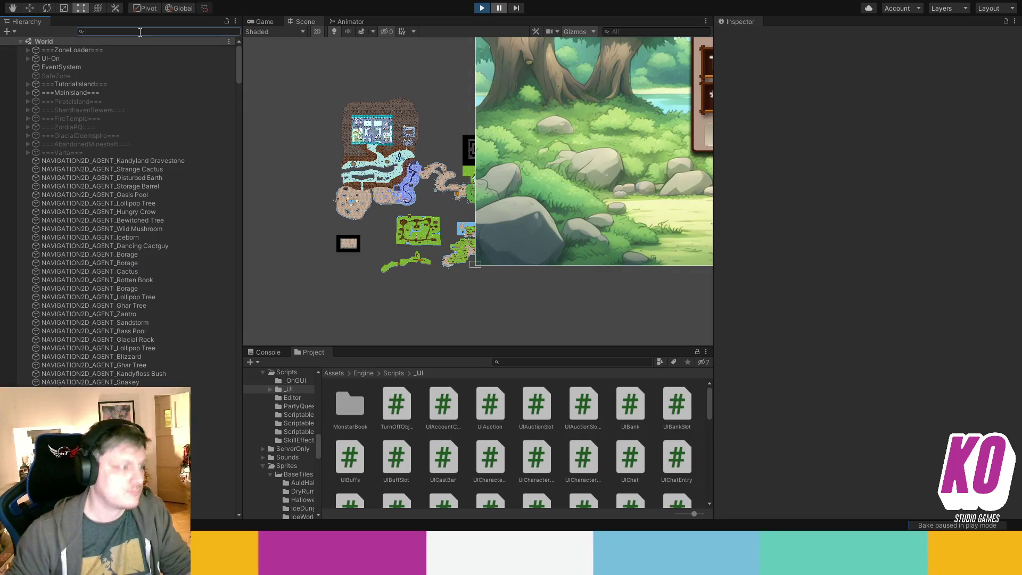
pyautogui.write('server')
# Step: Enable PanelServer, start a local server and enter the world with the level 50 character
pyautogui.click(80, 50)
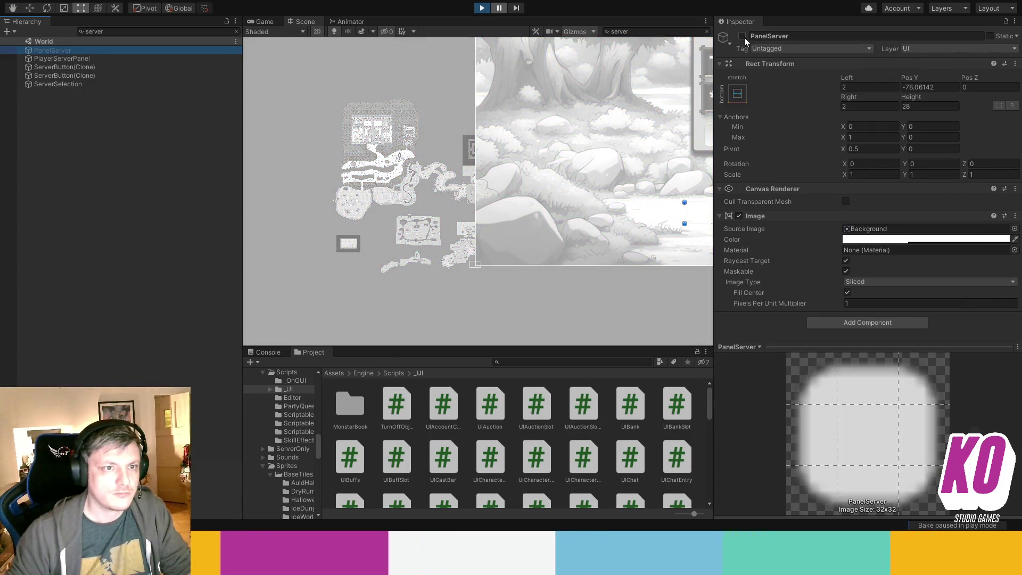
pyautogui.click(742, 36)
pyautogui.click(499, 8)
pyautogui.click(388, 458)
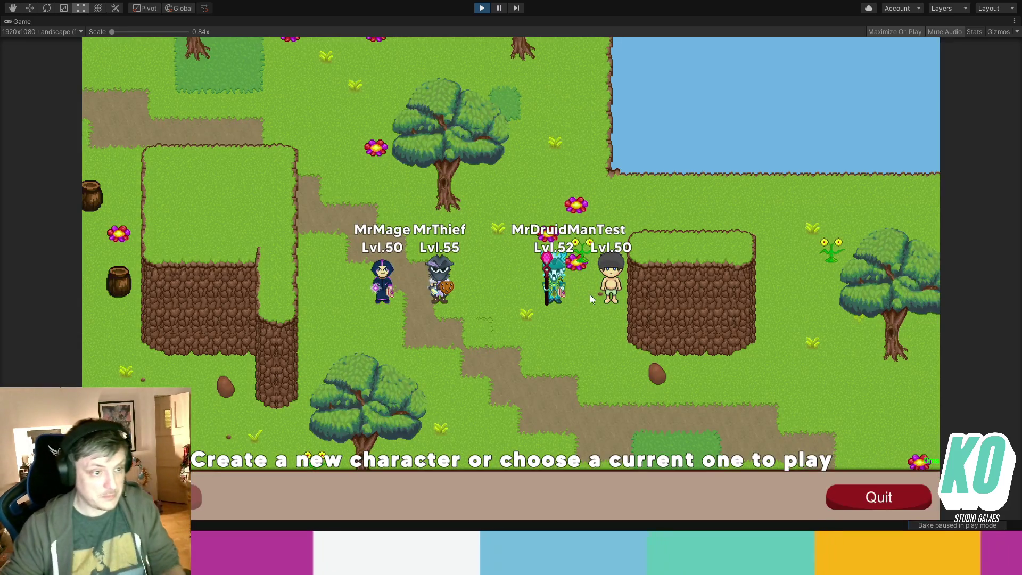
pyautogui.click(591, 293)
pyautogui.click(303, 487)
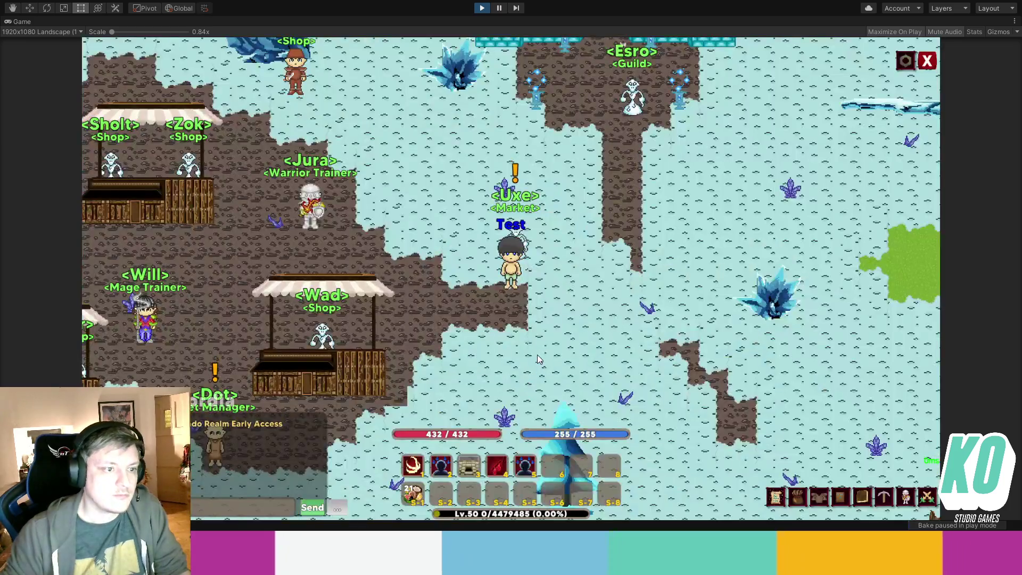
# Step: Open Uxe's Market sell view, then close the Market and Inventory and switch to Visual Studio
pyautogui.click(539, 288)
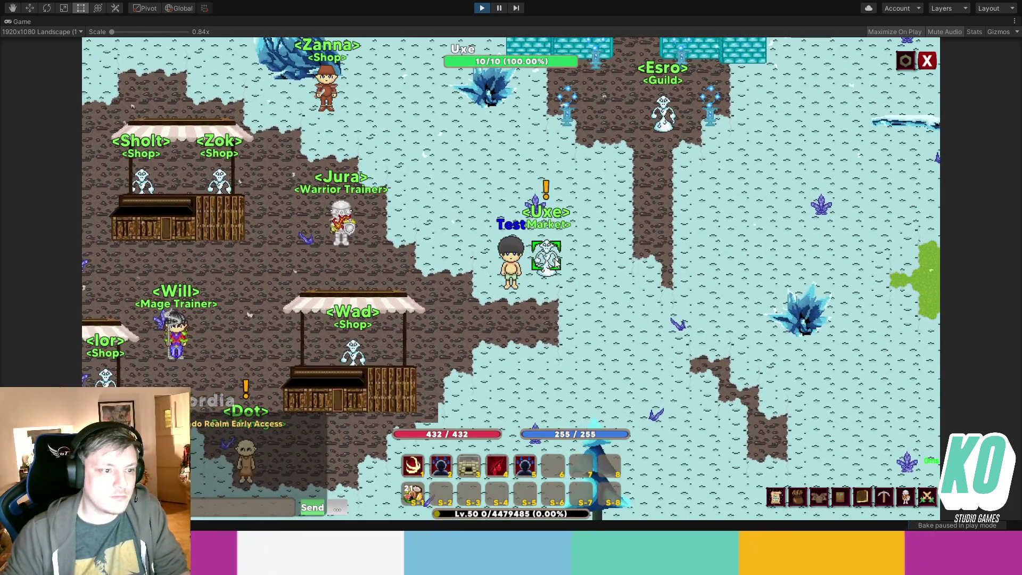
pyautogui.click(516, 308)
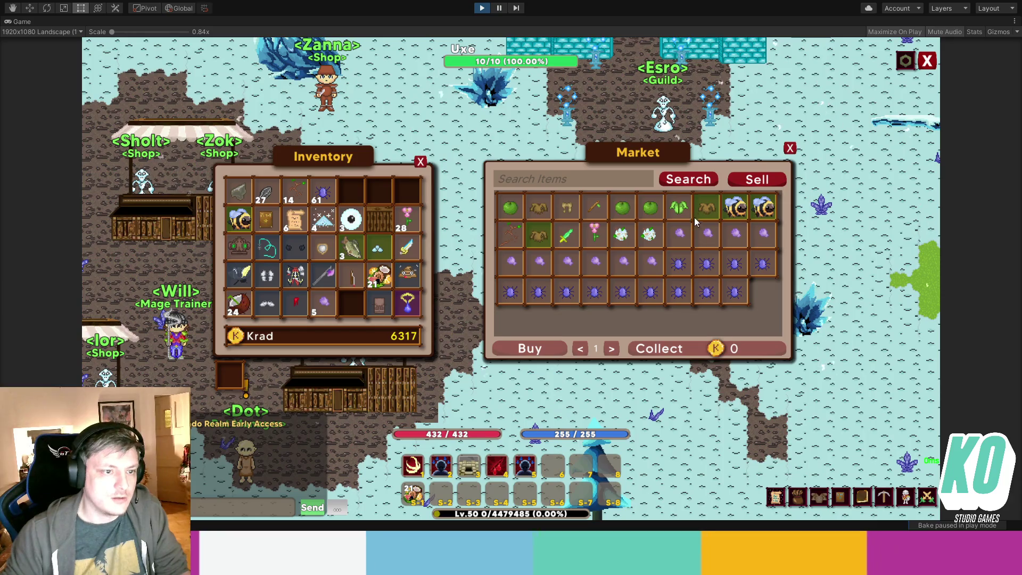
pyautogui.click(758, 180)
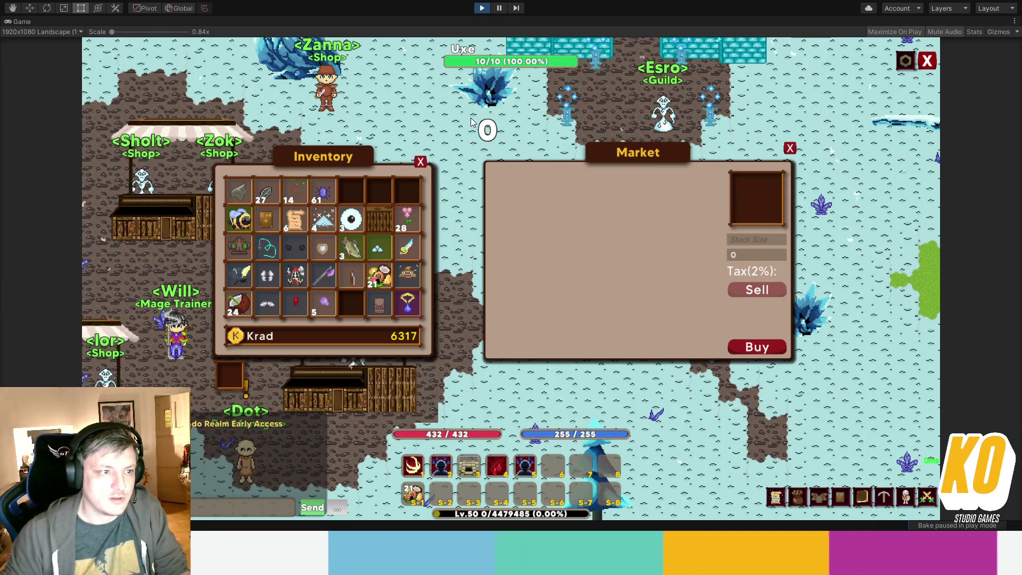
pyautogui.click(791, 148)
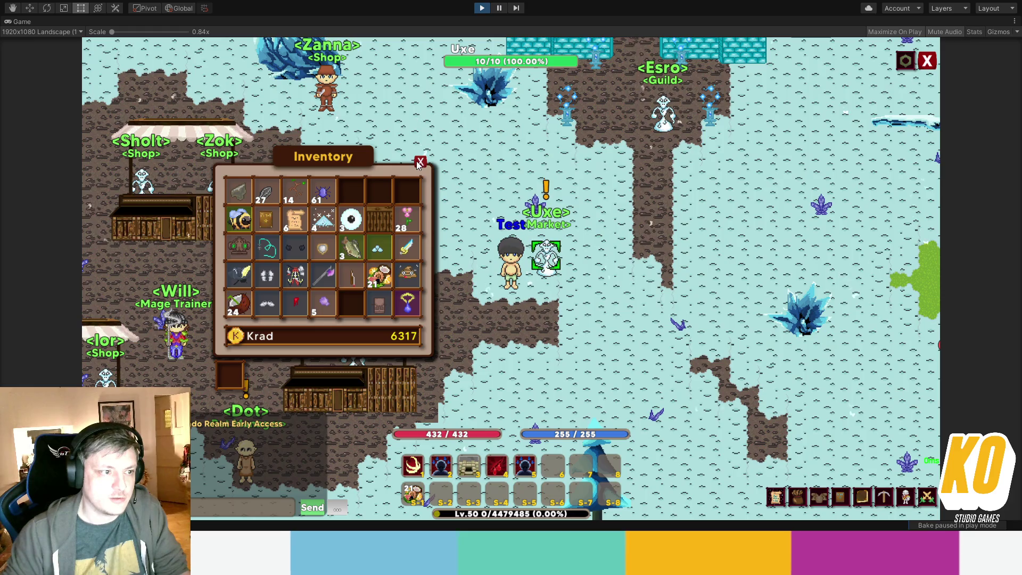
pyautogui.press('Escape')
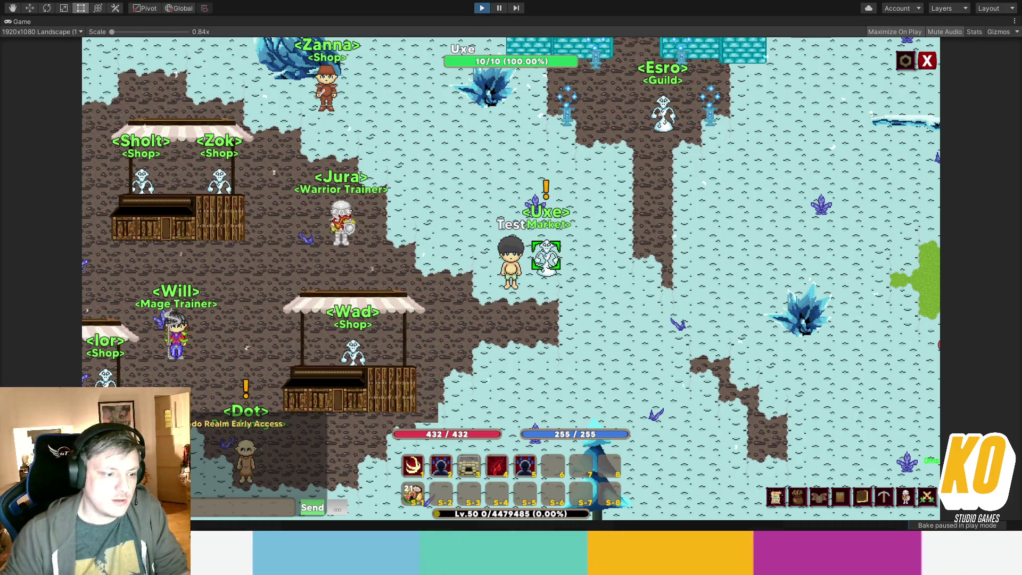
pyautogui.hotkey('alt', 'Tab')
pyautogui.scroll(-8, 282, 302)
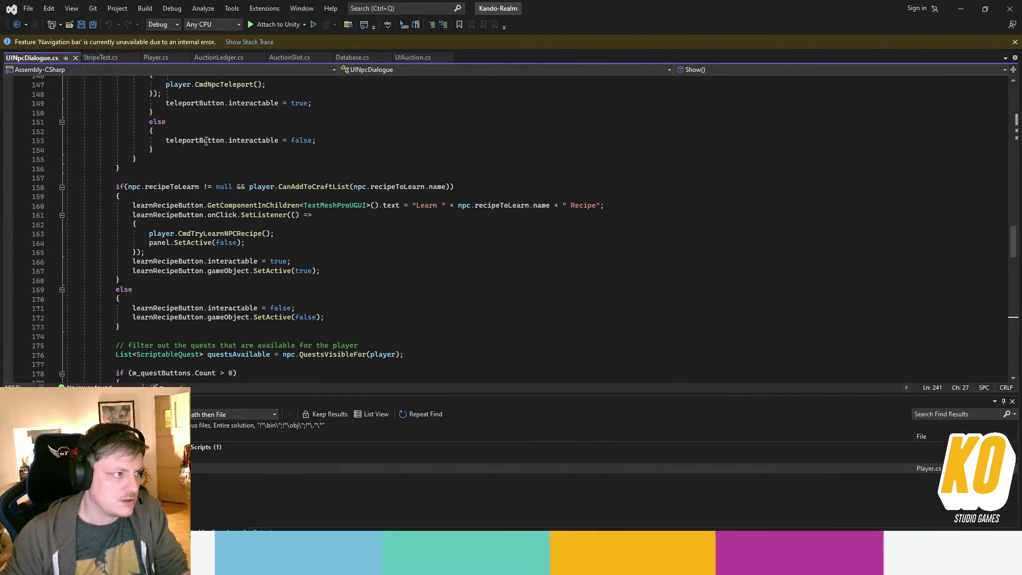
# Step: Glance at Player.cs, then bring up Database.cs
pyautogui.click(154, 57)
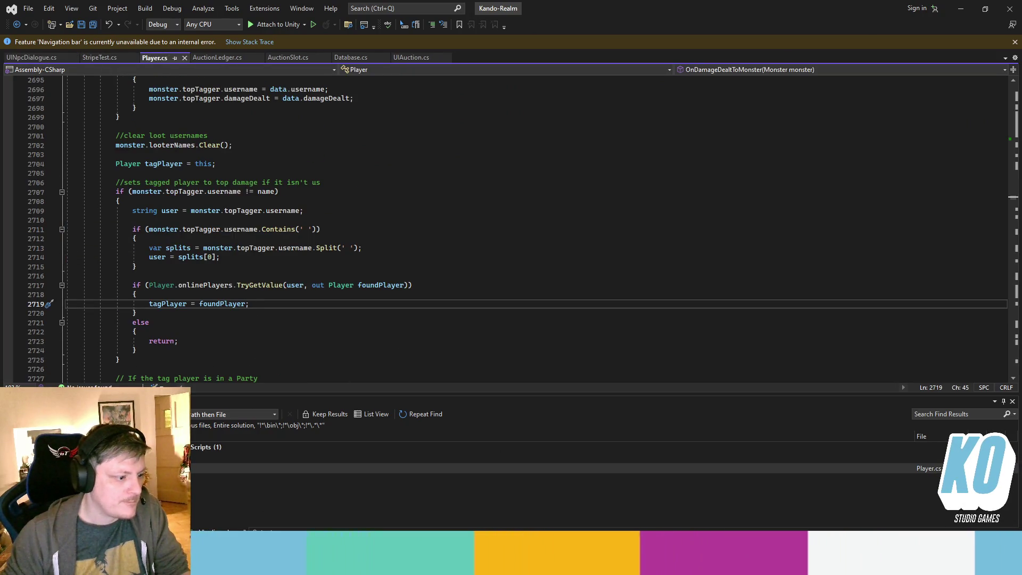
pyautogui.scroll(17, 205, 249)
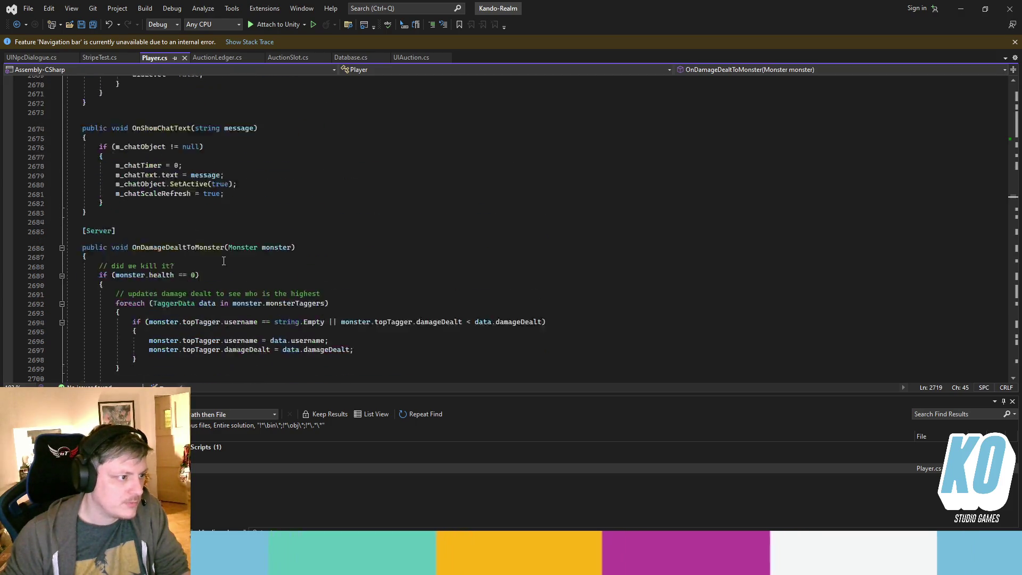
pyautogui.click(349, 58)
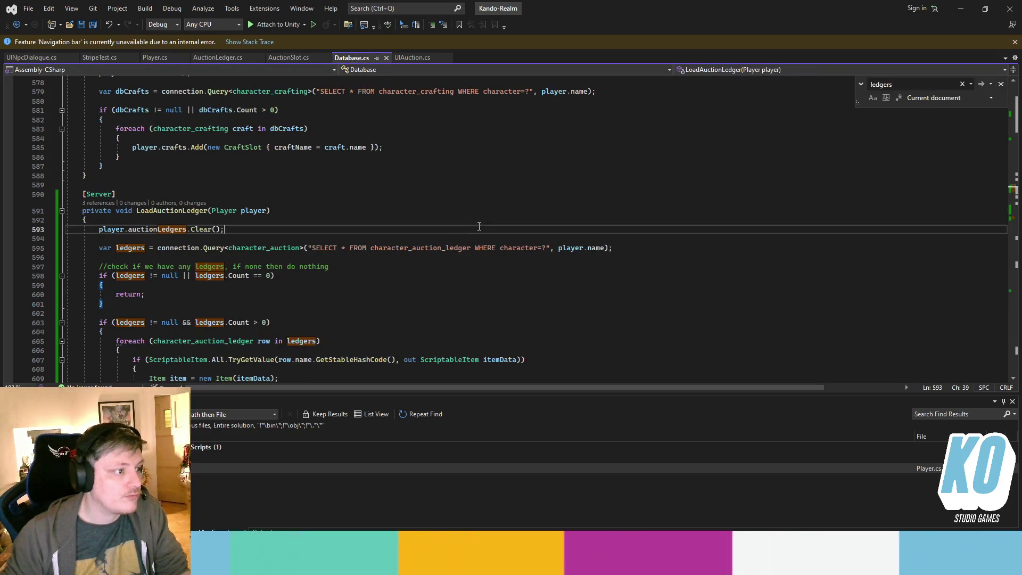
pyautogui.scroll(-5, 336, 204)
pyautogui.scroll(2, 336, 204)
pyautogui.scroll(-1, 336, 204)
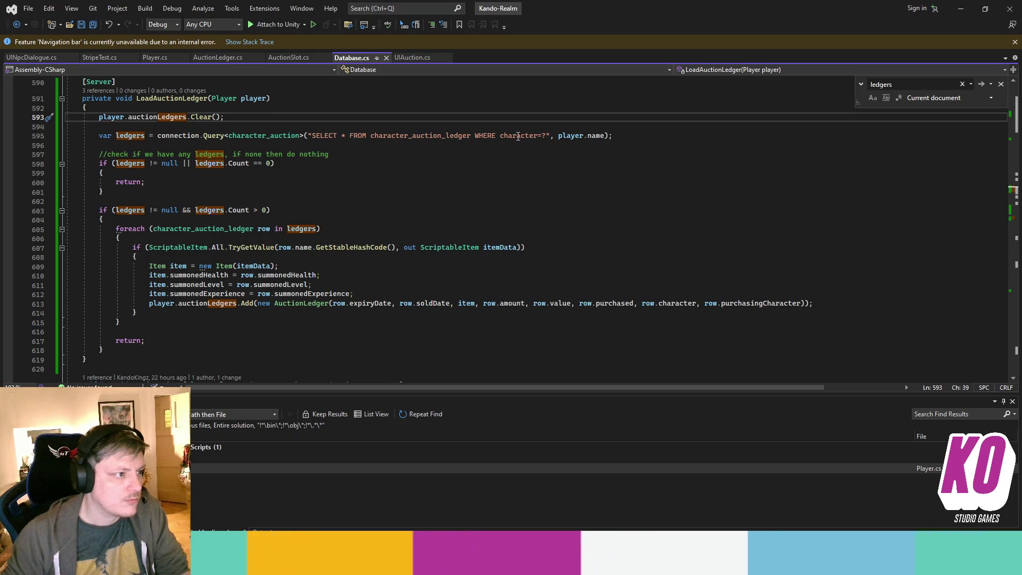
# Step: Inspect the ledger query on line 595 and scroll up to the character_auction_ledger CreateTable block
pyautogui.click(519, 136)
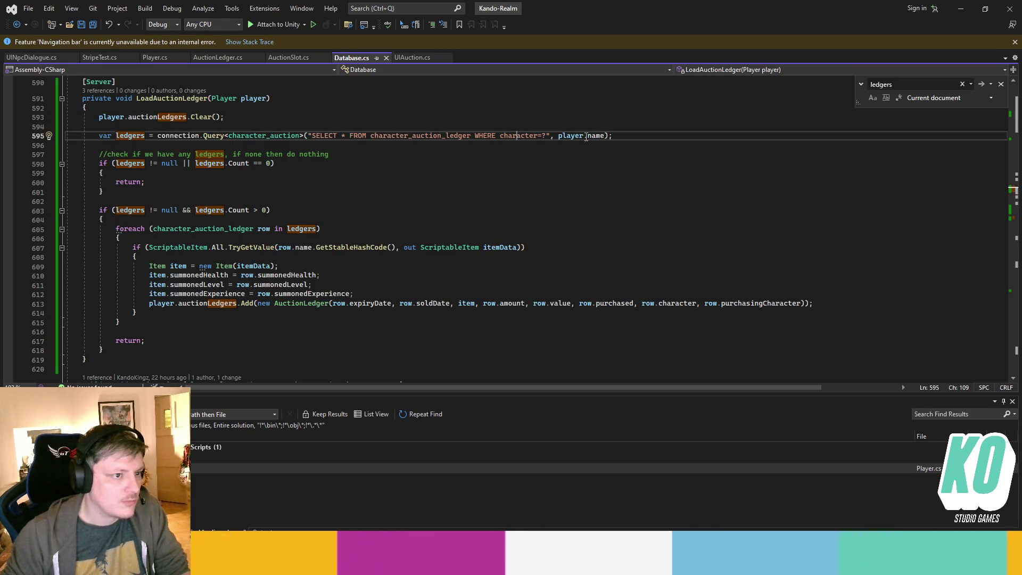
pyautogui.click(373, 164)
pyautogui.click(346, 203)
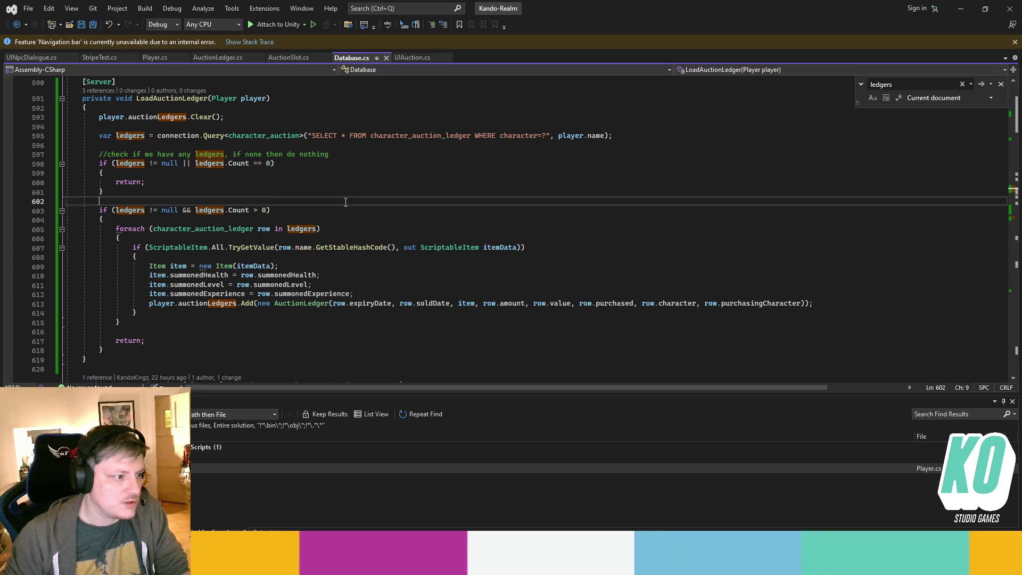
pyautogui.scroll(-18, 242, 209)
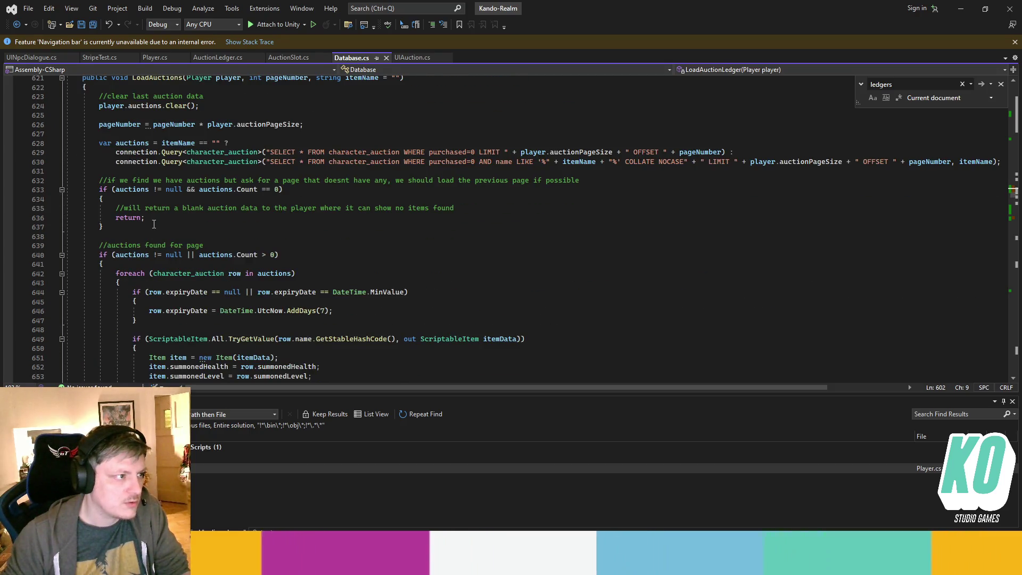
pyautogui.scroll(-15, 148, 239)
pyautogui.scroll(17, 159, 231)
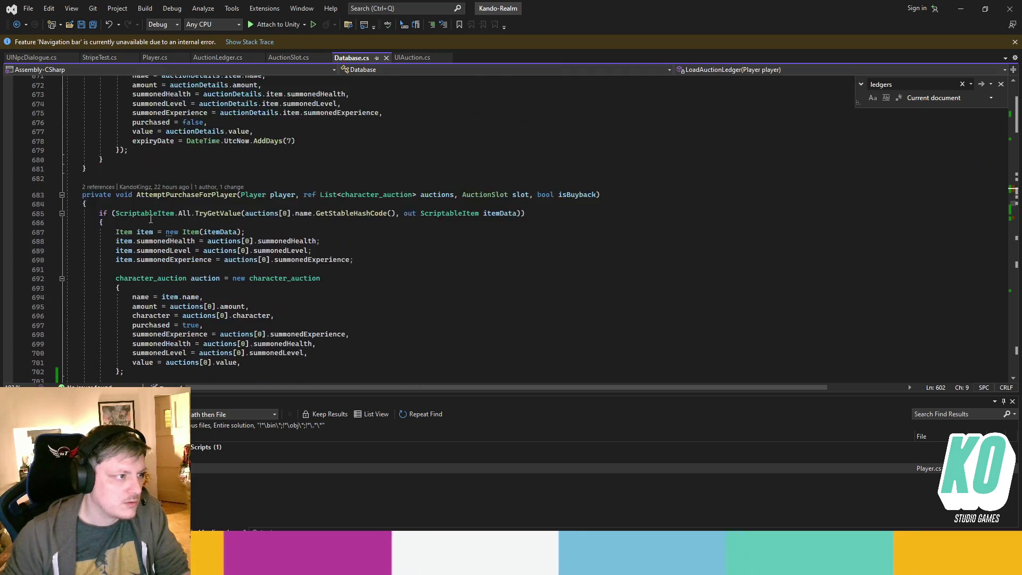
pyautogui.scroll(20, 159, 232)
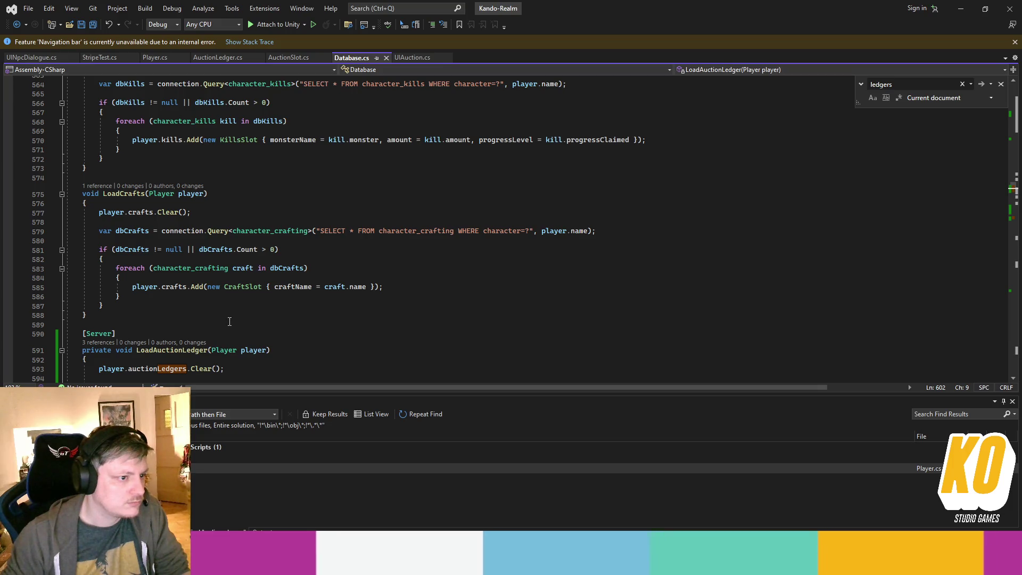
pyautogui.scroll(20, 205, 332)
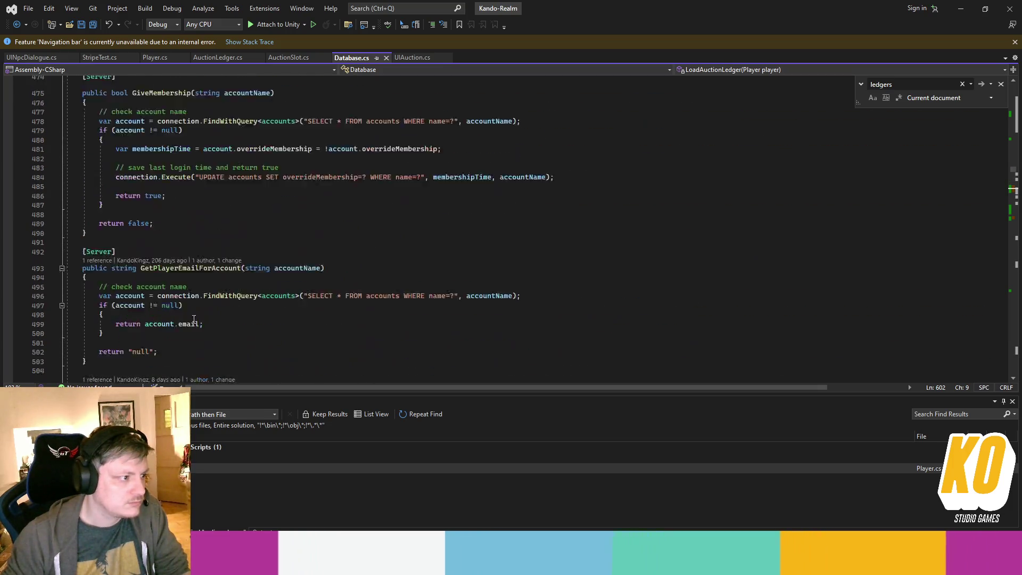
pyautogui.scroll(20, 198, 318)
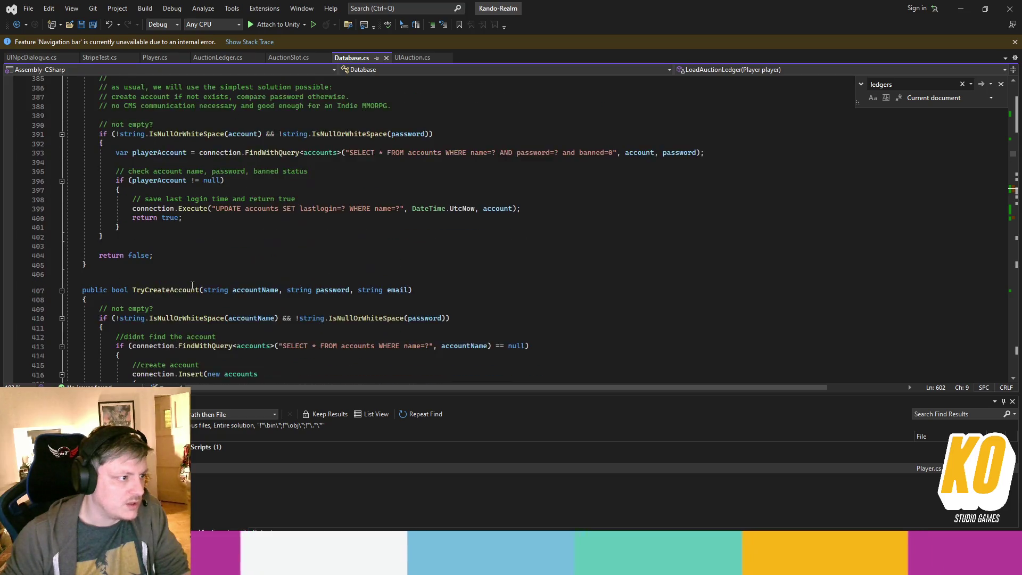
pyautogui.scroll(20, 195, 258)
pyautogui.scroll(-8, 605, 279)
pyautogui.scroll(-4, 605, 278)
pyautogui.click(601, 277)
# Step: Search Database.cs for 'ledger' and step through the matches
pyautogui.hotkey('ctrl', 'f')
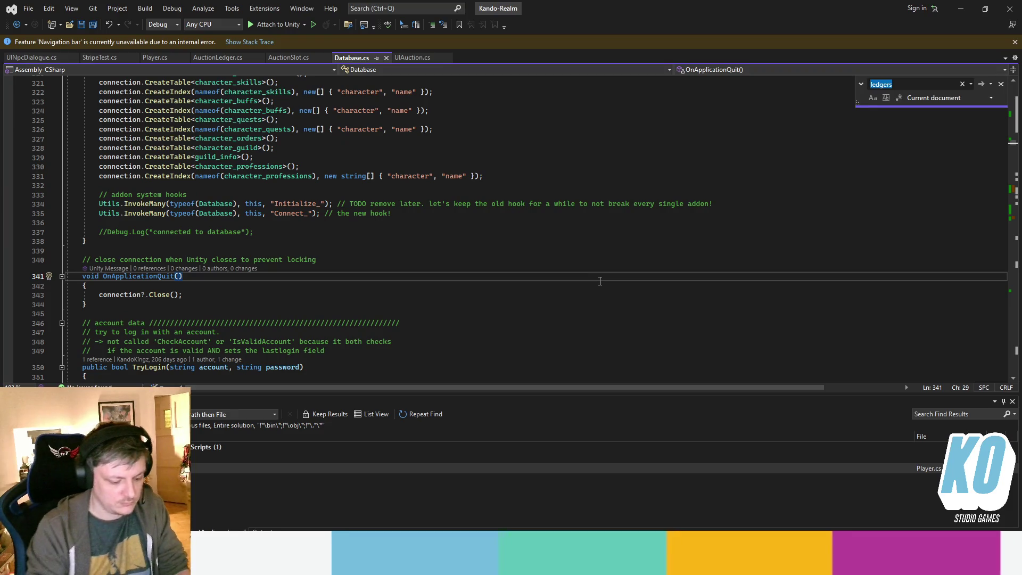
pyautogui.write('ledger')
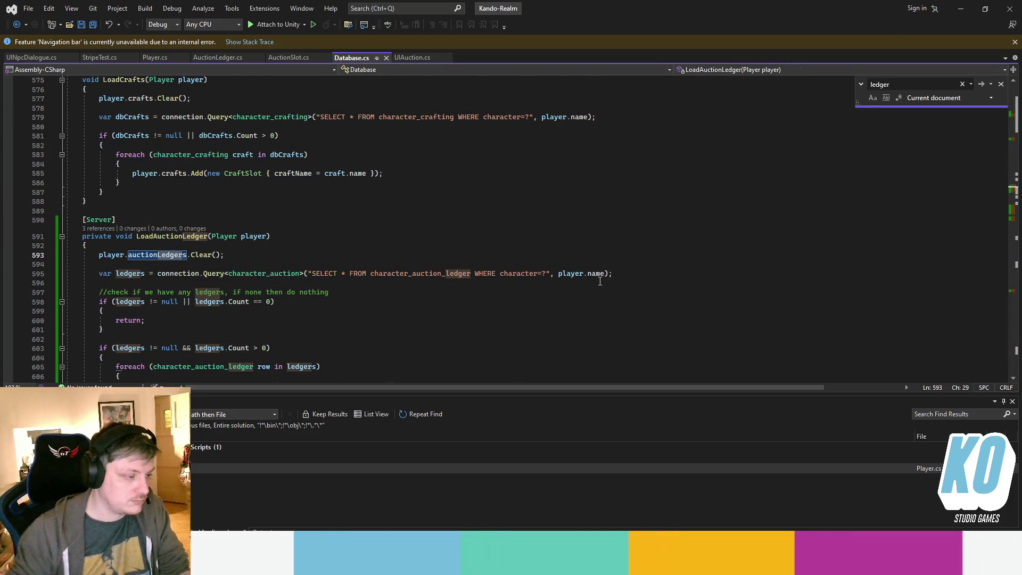
pyautogui.scroll(2, 453, 239)
pyautogui.scroll(-5, 393, 197)
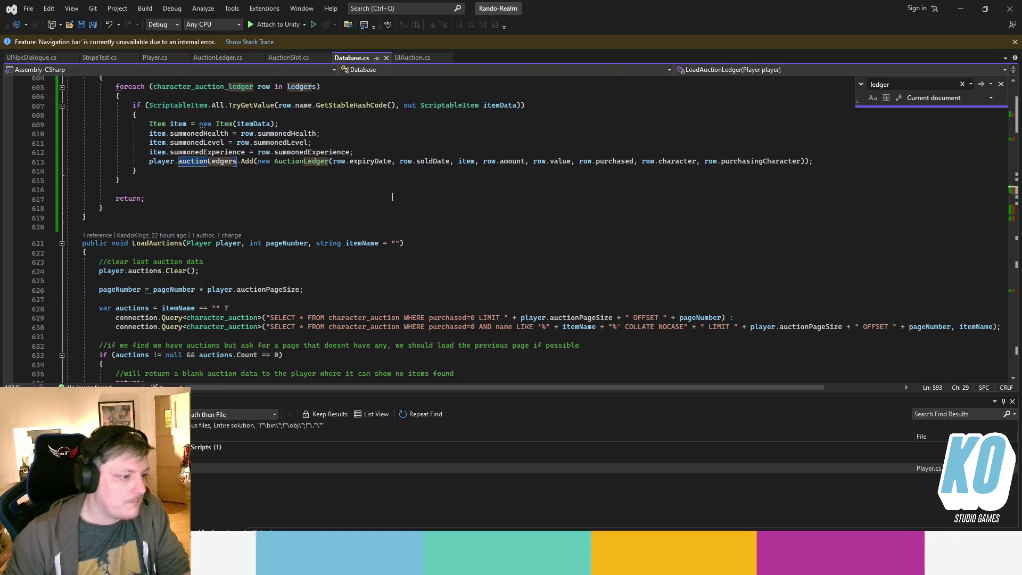
pyautogui.scroll(7, 392, 197)
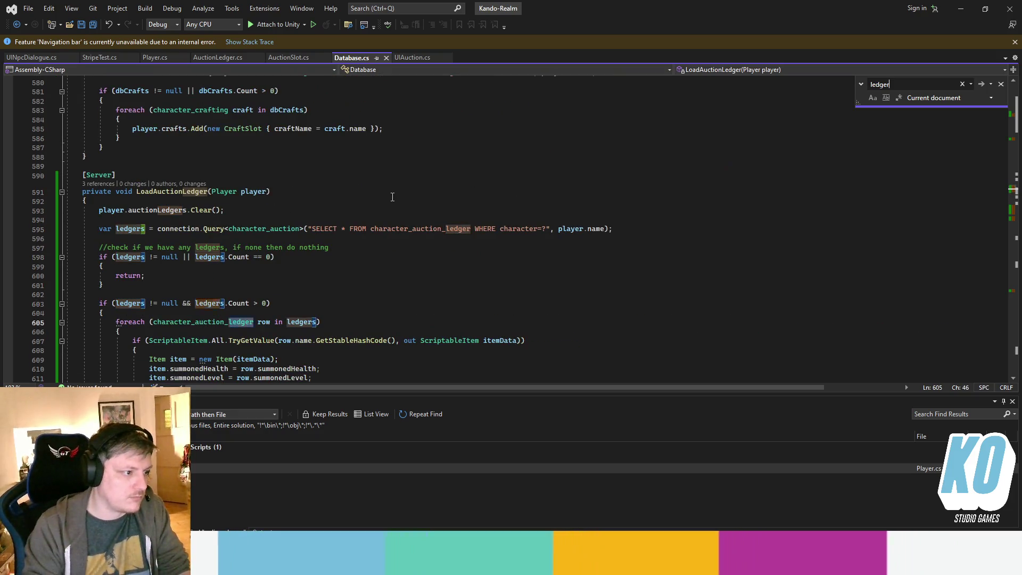
pyautogui.press('Return')
pyautogui.press('Return')
pyautogui.press('Return')
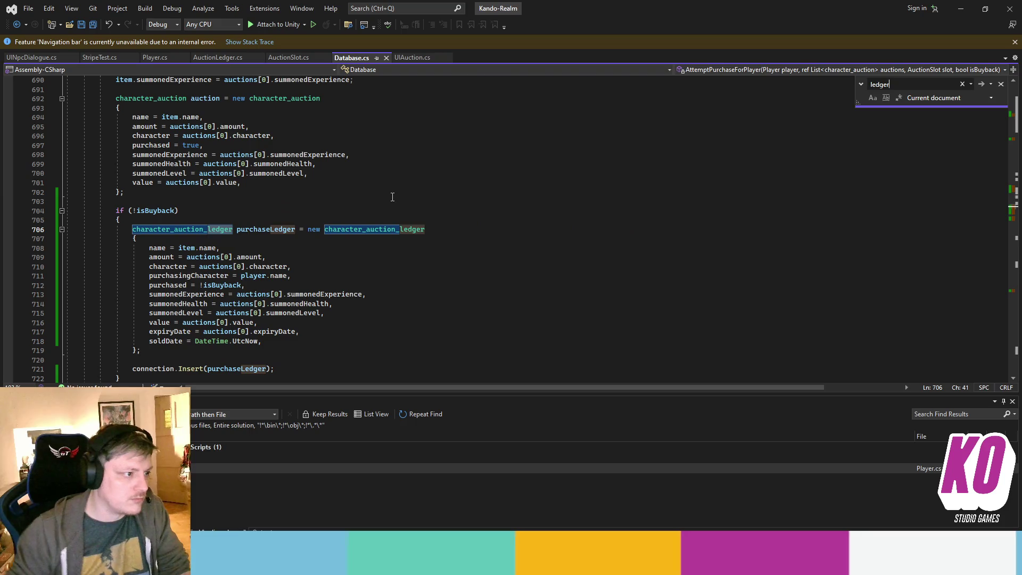
pyautogui.click(373, 263)
# Step: Scroll to AttemptPurchaseForPlayer's purchase ledger insert and the buyer and seller ledger reloads
pyautogui.scroll(2, 373, 263)
pyautogui.scroll(-4, 332, 221)
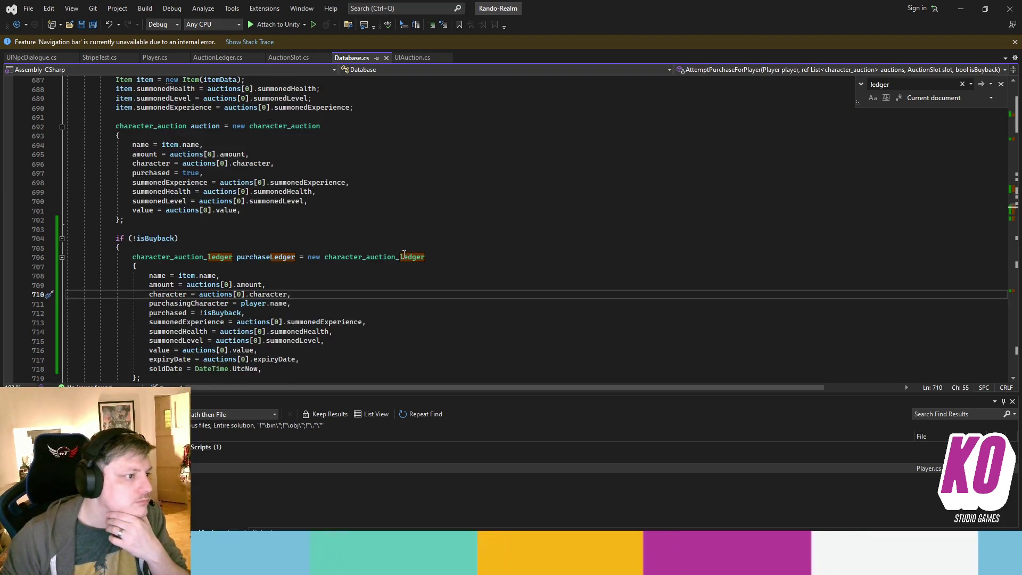
pyautogui.scroll(-11, 333, 221)
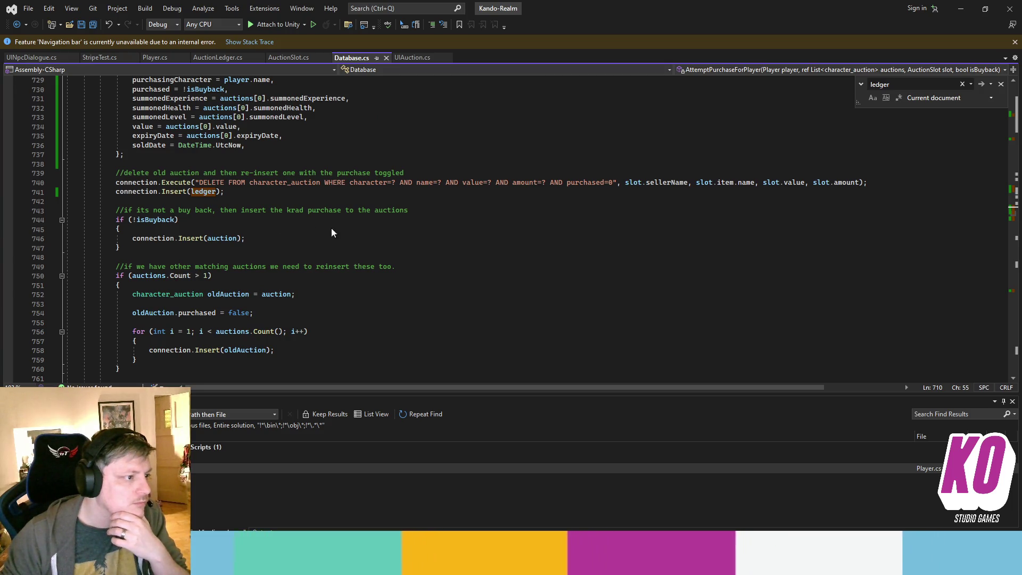
pyautogui.scroll(-2, 191, 195)
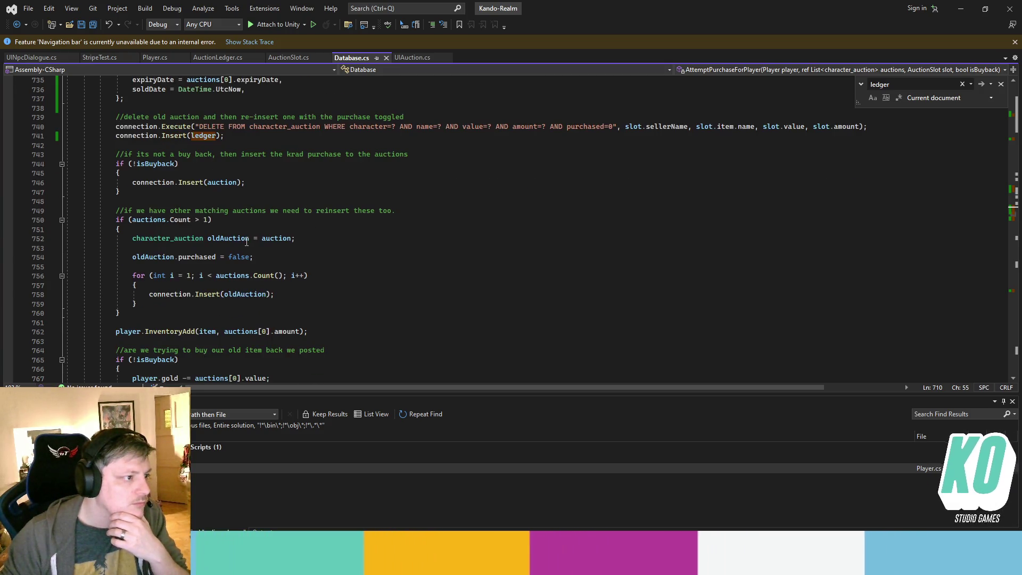
pyautogui.scroll(-4, 192, 190)
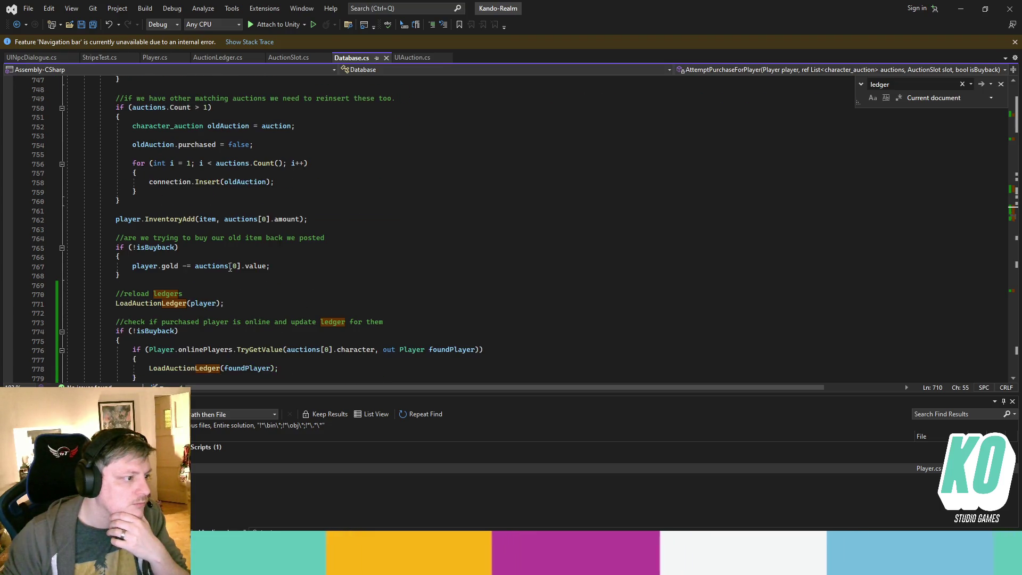
pyautogui.scroll(-1, 292, 307)
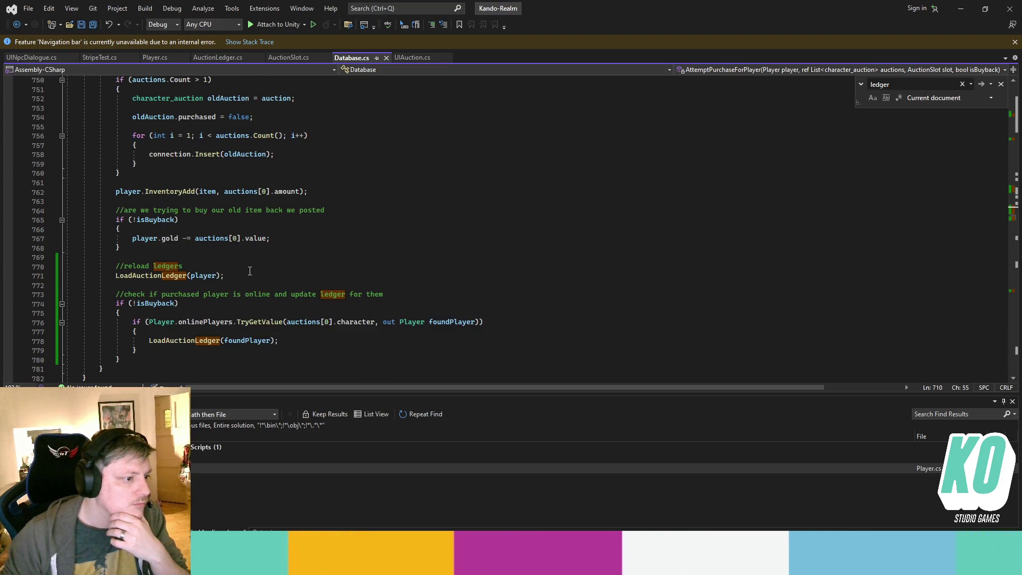
pyautogui.scroll(5, 249, 272)
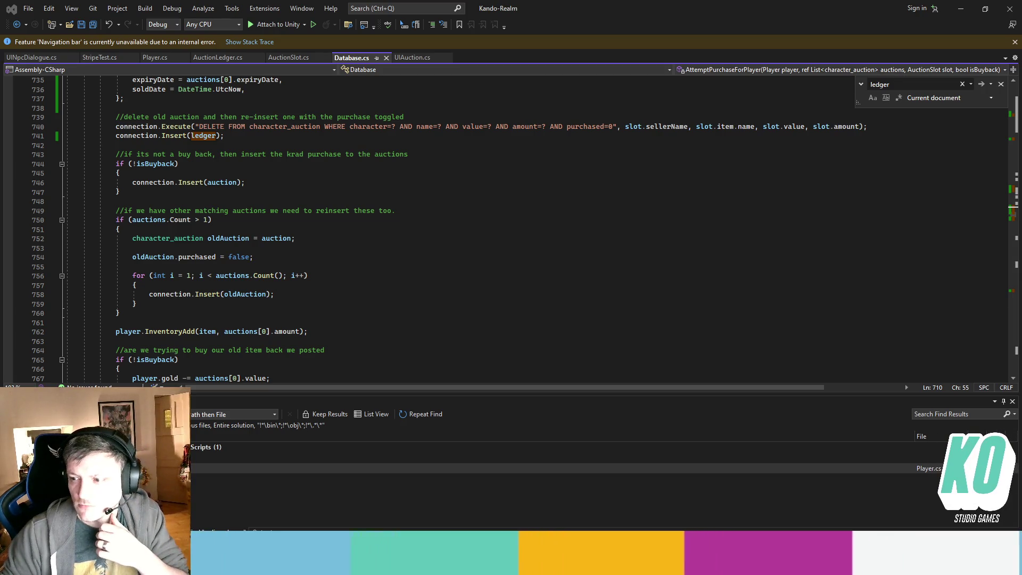
# Step: Scroll up from line 760 to bring the LoadAuctionLedger method into view
pyautogui.click(410, 313)
pyautogui.scroll(10, 392, 306)
pyautogui.scroll(20, 392, 307)
pyautogui.scroll(9, 318, 288)
pyautogui.scroll(-6, 320, 284)
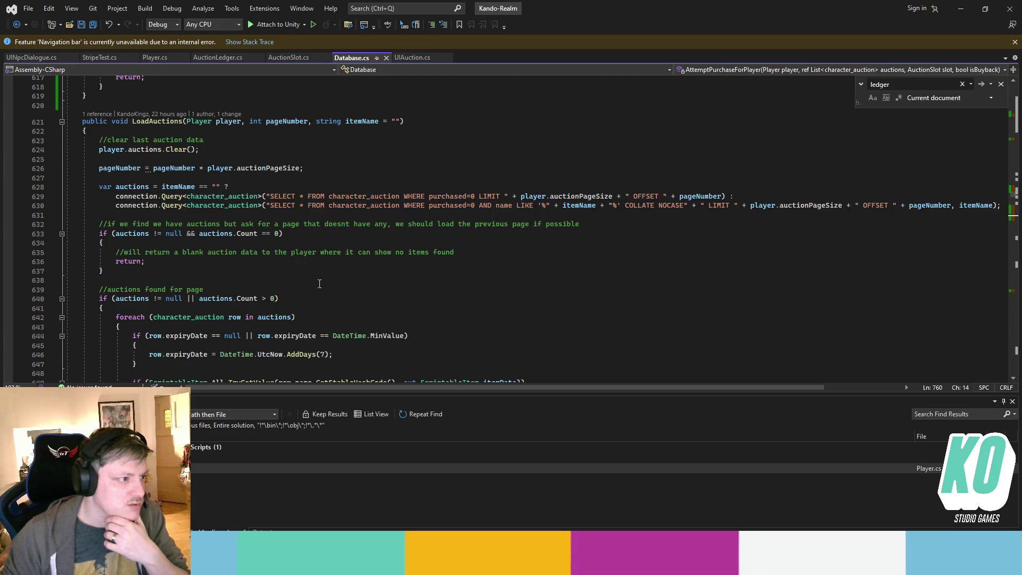
pyautogui.scroll(8, 320, 284)
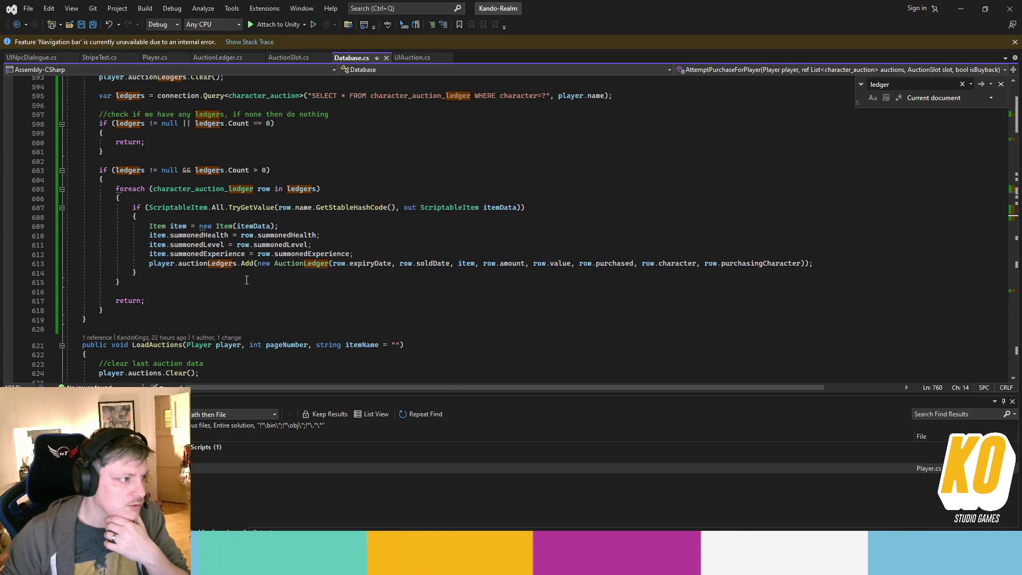
pyautogui.scroll(2, 256, 266)
pyautogui.scroll(-1, 284, 209)
pyautogui.scroll(3, 284, 181)
pyautogui.scroll(-3, 239, 183)
# Step: Select character_auction_ledger on line 595 and review the method's early-return and ledger-count checks
pyautogui.click(222, 181)
pyautogui.scroll(2, 368, 173)
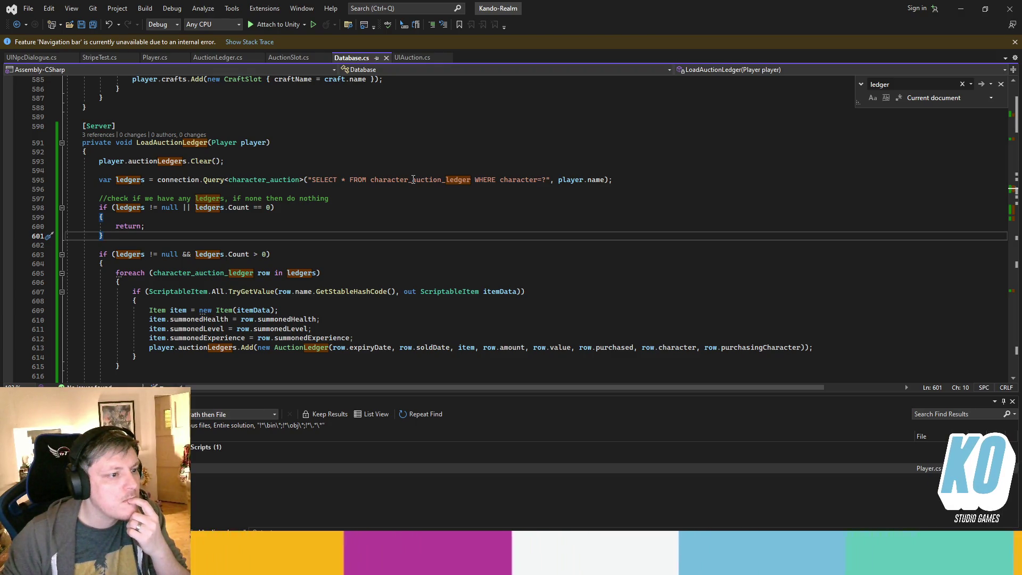
pyautogui.doubleClick(416, 181)
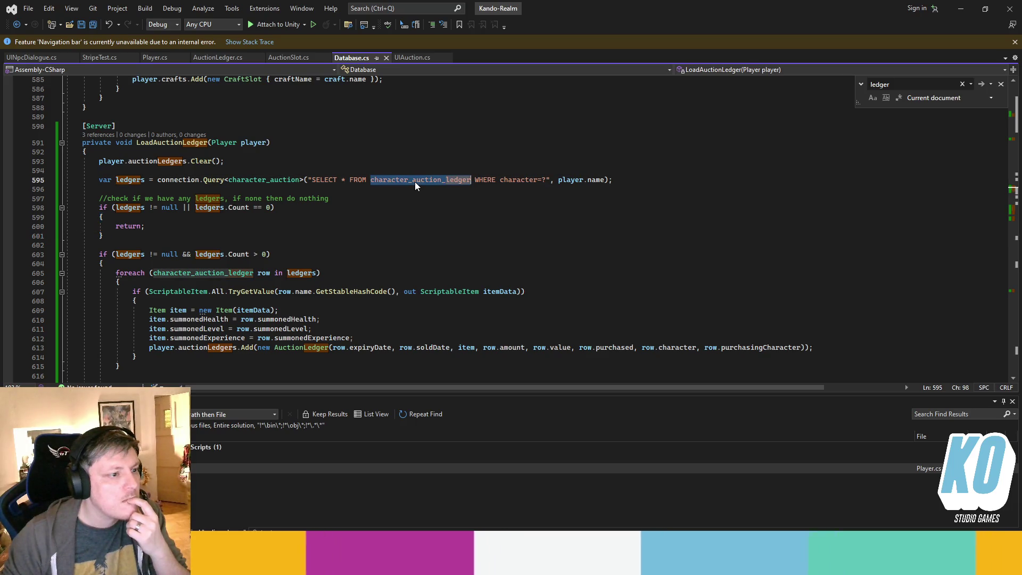
pyautogui.scroll(9, 435, 243)
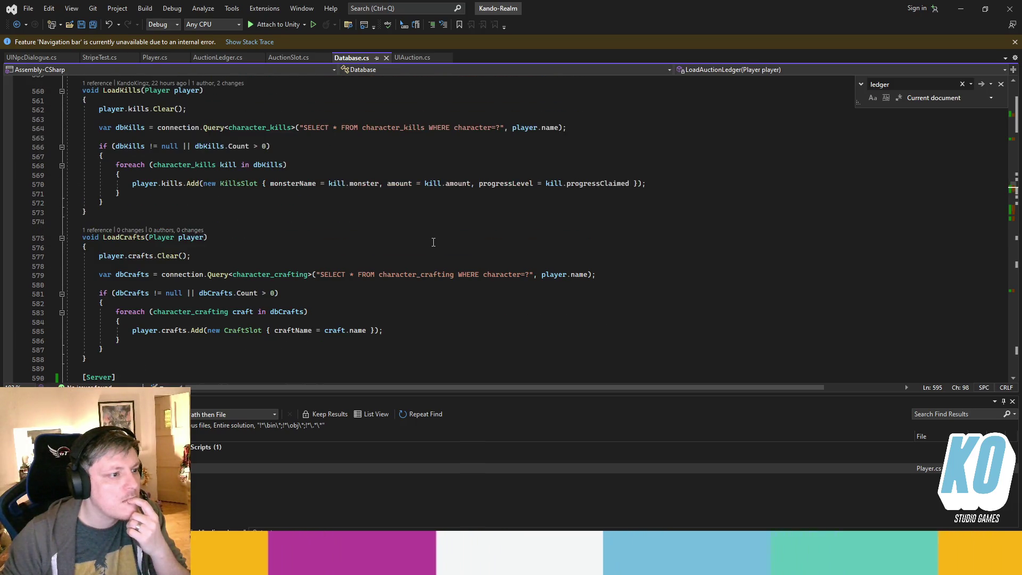
pyautogui.scroll(-6, 434, 242)
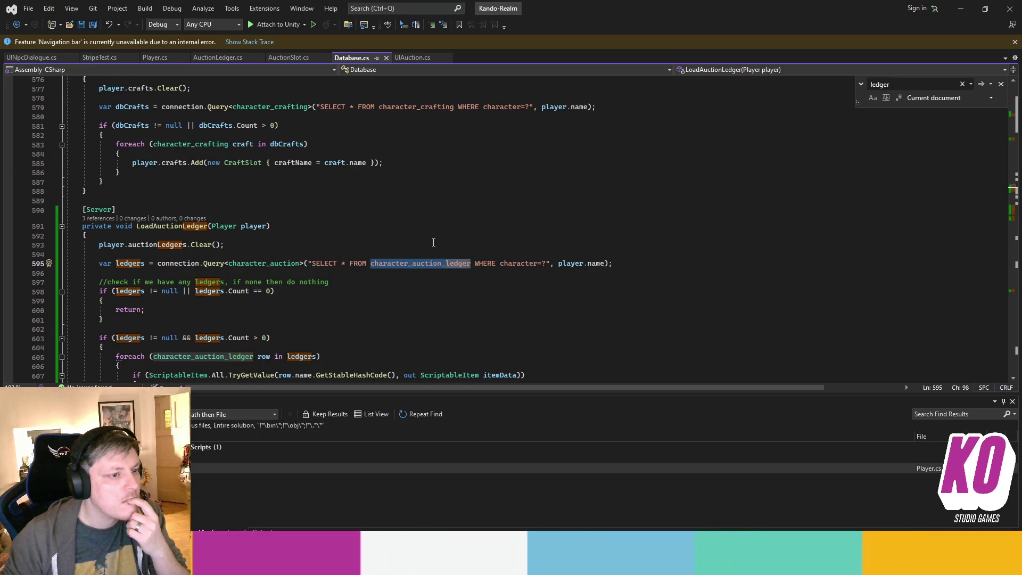
pyautogui.scroll(-3, 433, 242)
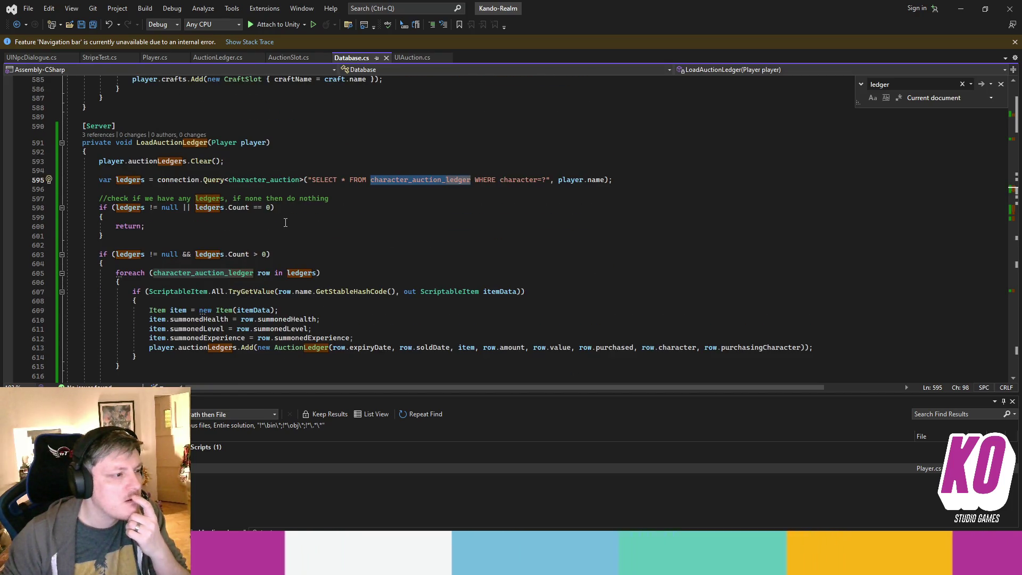
pyautogui.scroll(-1, 286, 222)
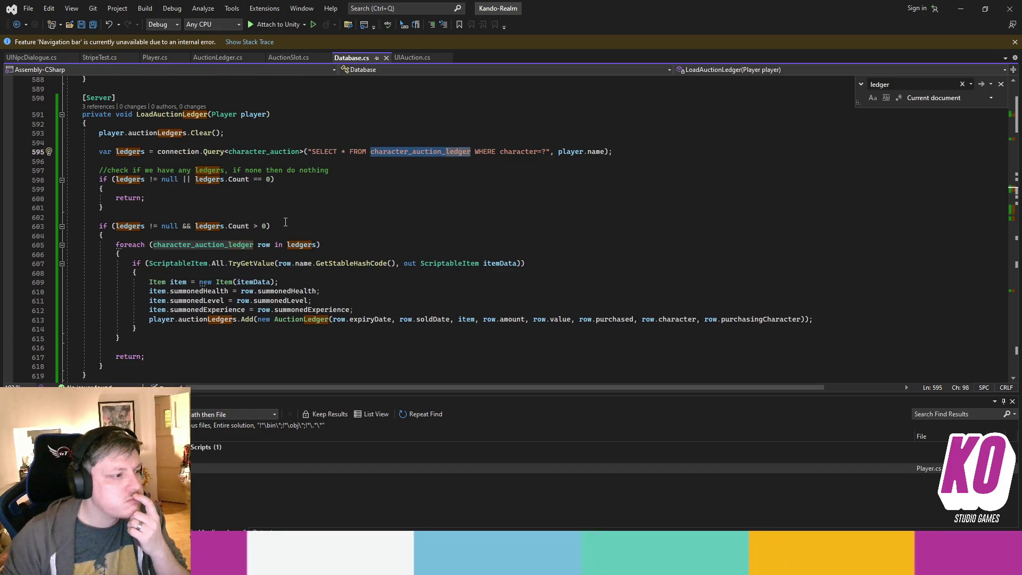
# Step: Add Debug.Log("No ledgers found!"); to the empty-ledger branch and save
pyautogui.click(192, 188)
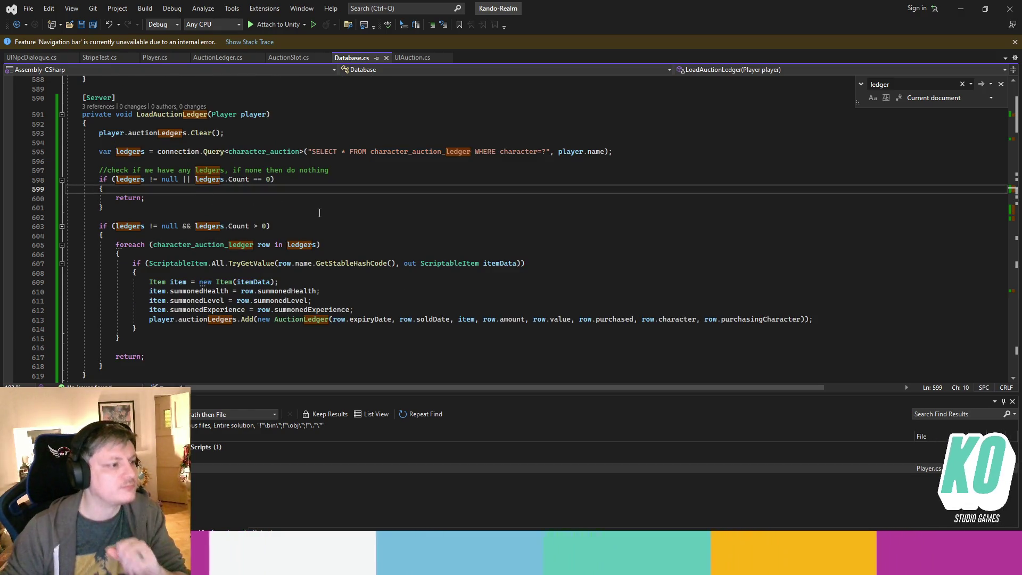
pyautogui.press('Return')
pyautogui.write('dLog("')
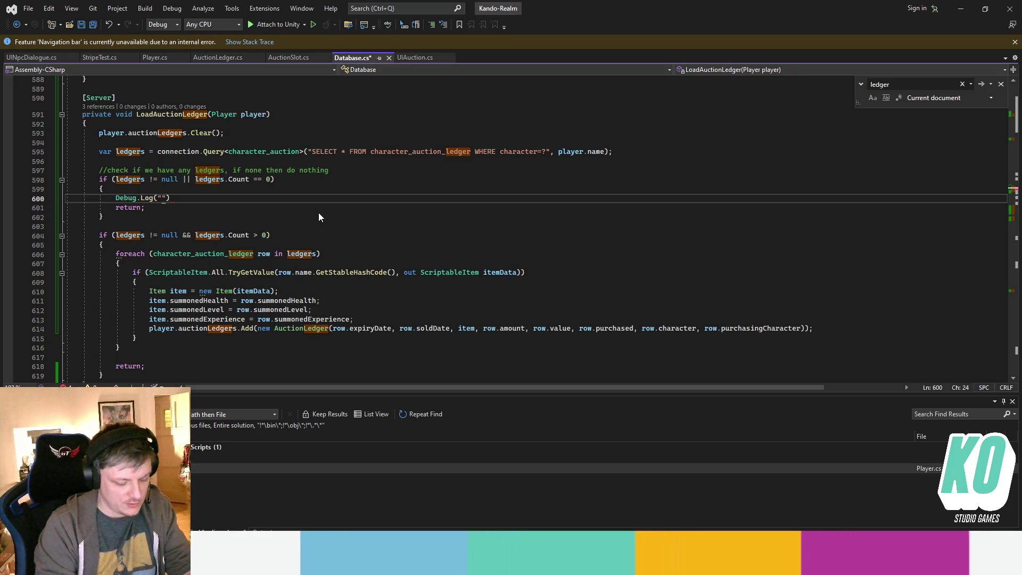
pyautogui.write('No ledgers')
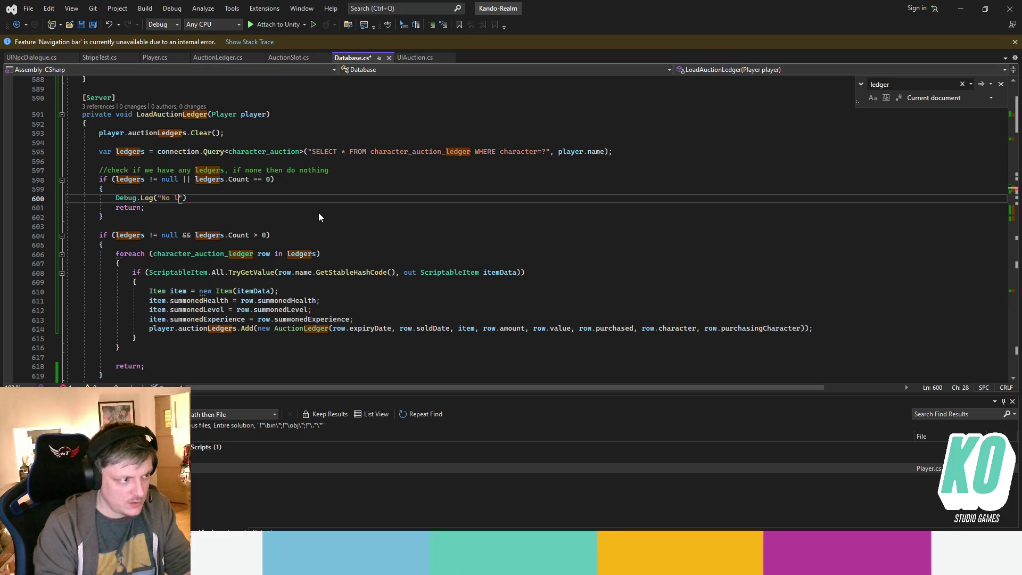
pyautogui.write(' found!')
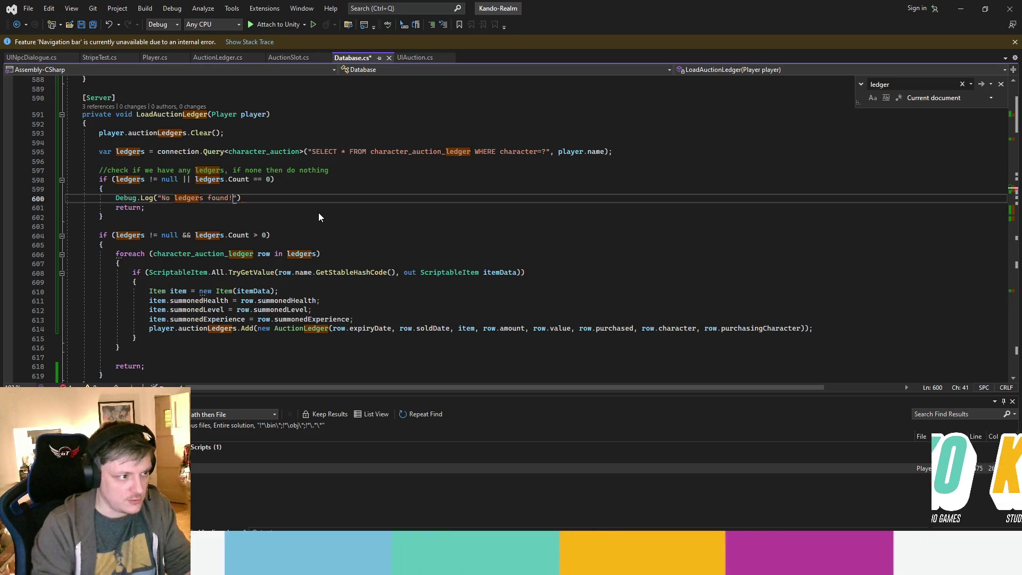
pyautogui.press('End')
pyautogui.write(';')
pyautogui.hotkey('ctrl', 's')
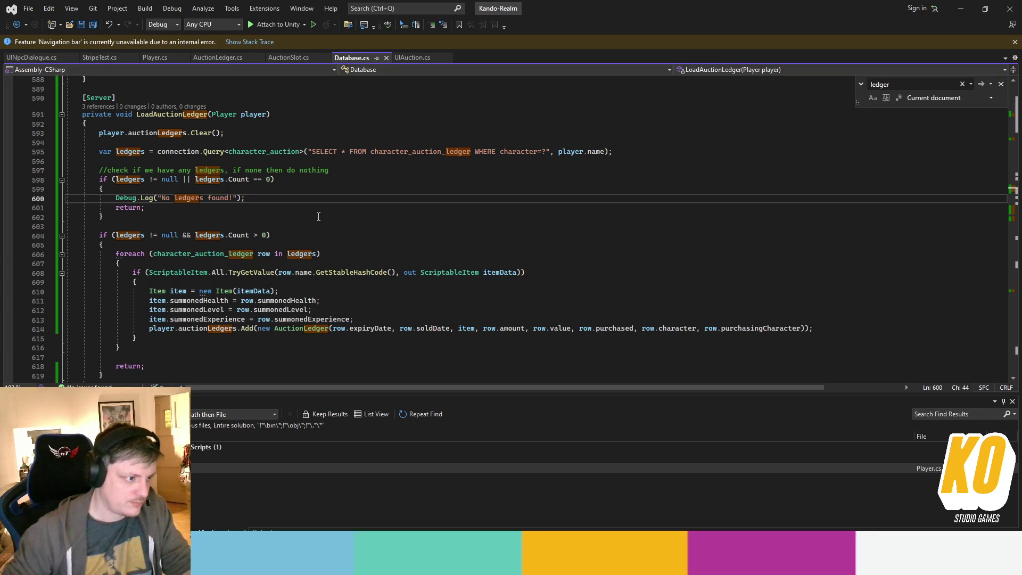
# Step: Log "Ledgers found!" plus ledgers.Count before the foreach loop and save Database.cs
pyautogui.click(309, 238)
pyautogui.click(311, 245)
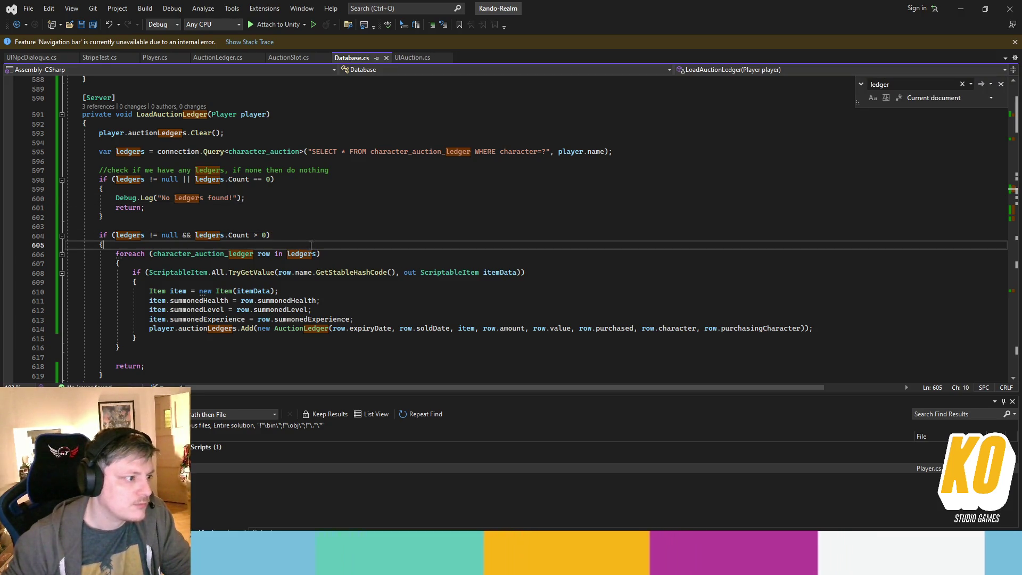
pyautogui.scroll(-1, 320, 277)
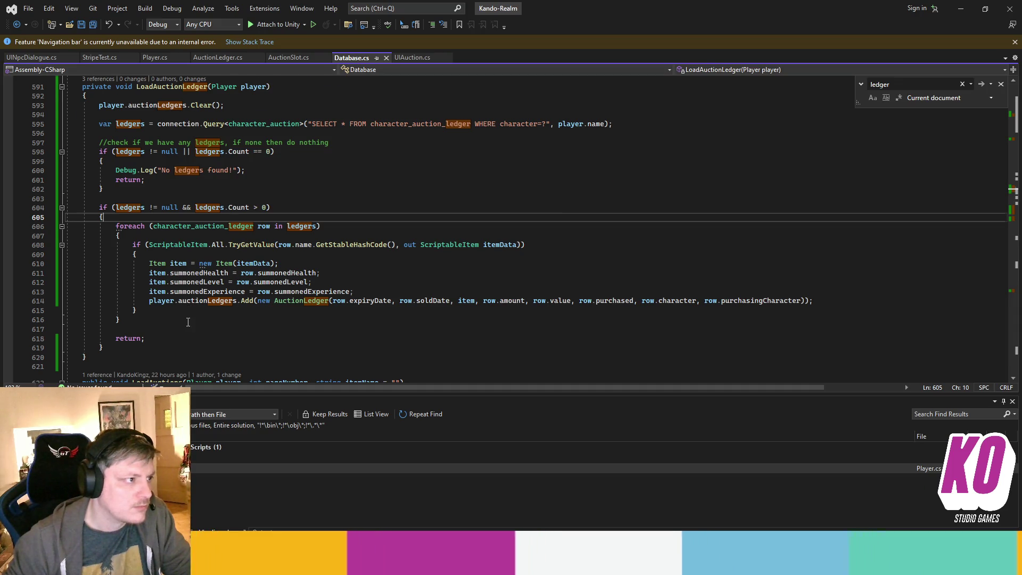
pyautogui.scroll(1, 188, 323)
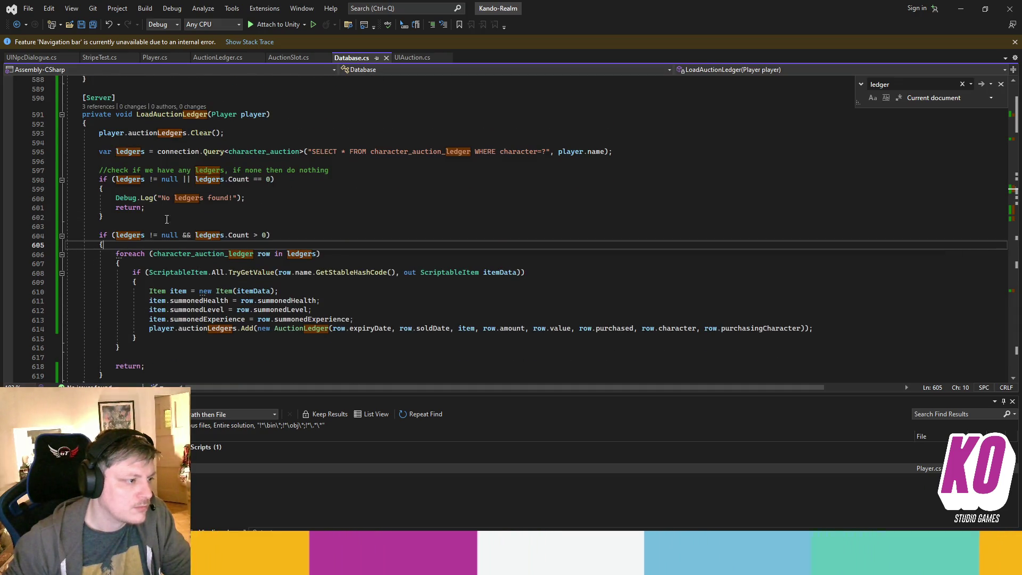
pyautogui.press('Return')
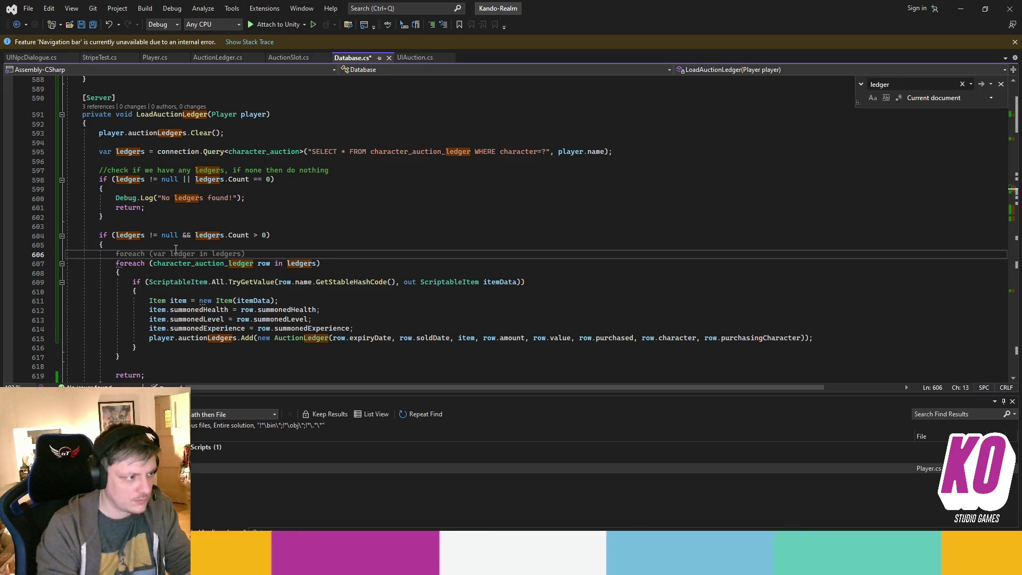
pyautogui.write('debug.l')
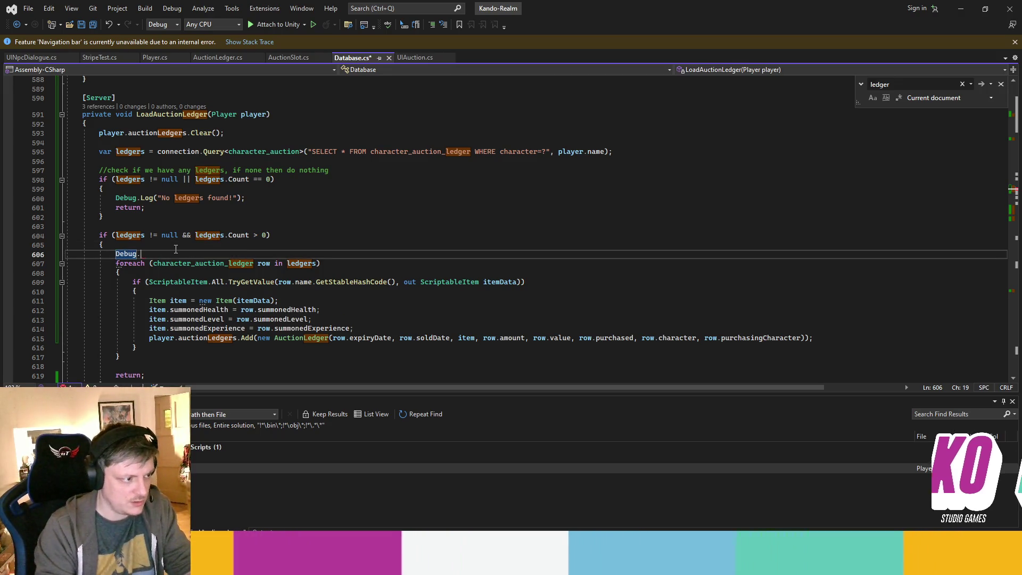
pyautogui.write('og("')
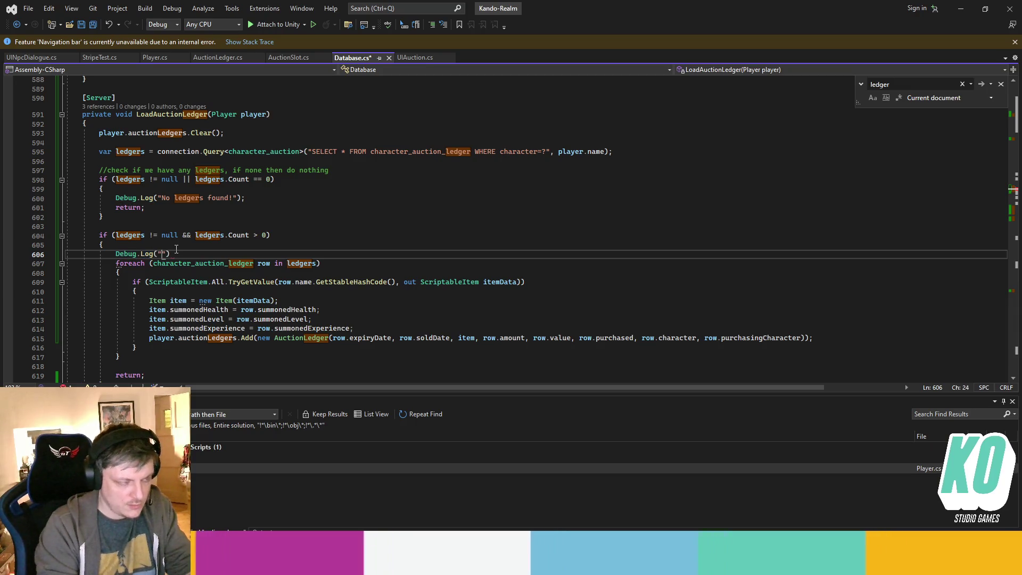
pyautogui.write('edgers found!')
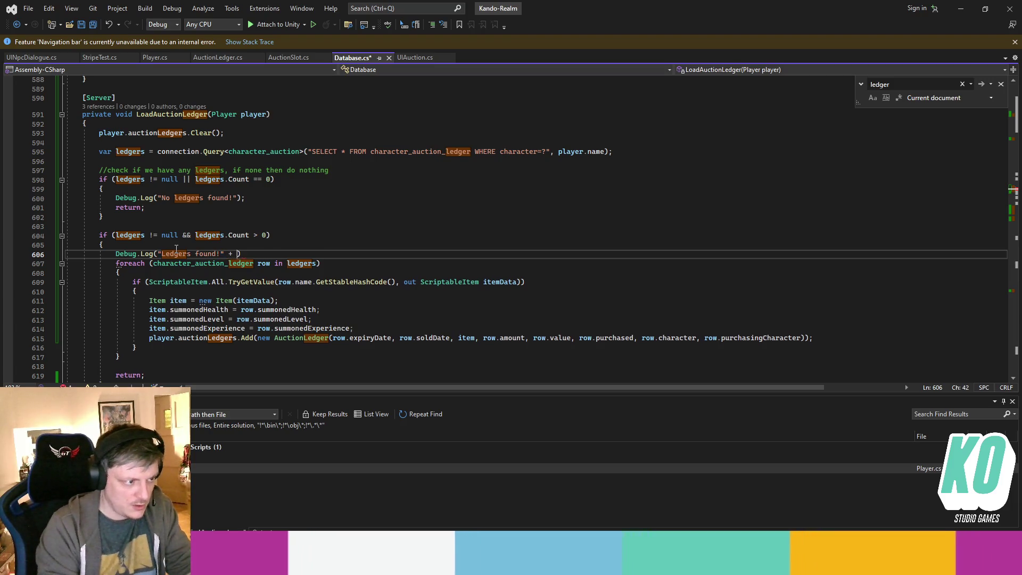
pyautogui.write('gers')
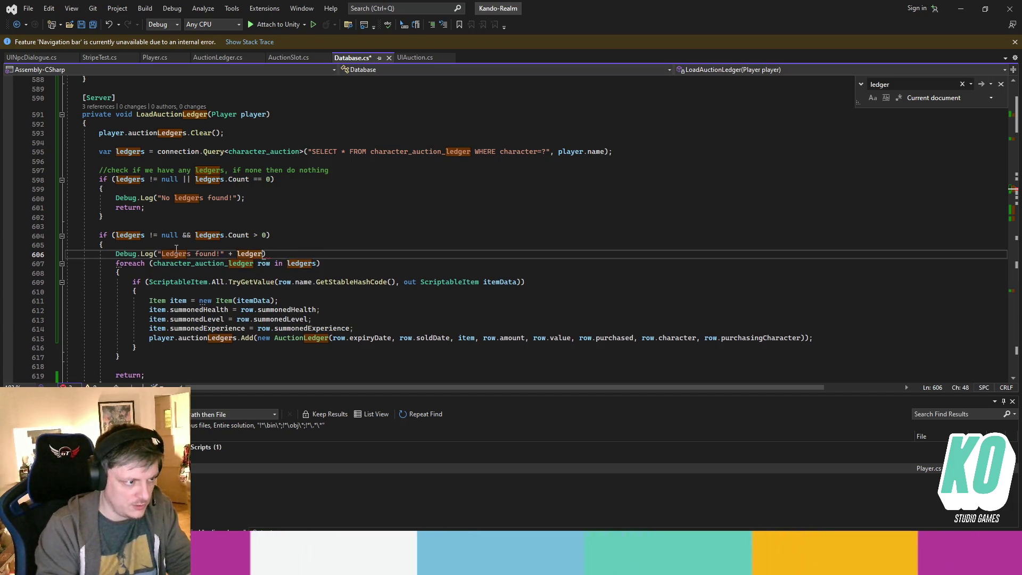
pyautogui.write('.Count')
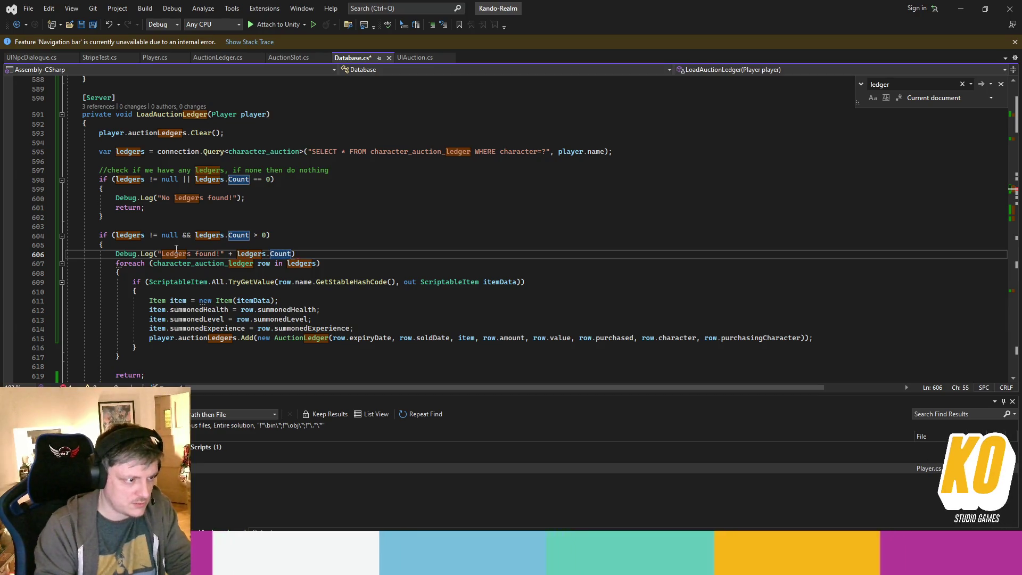
pyautogui.write(')')
pyautogui.hotkey('ctrl', 's')
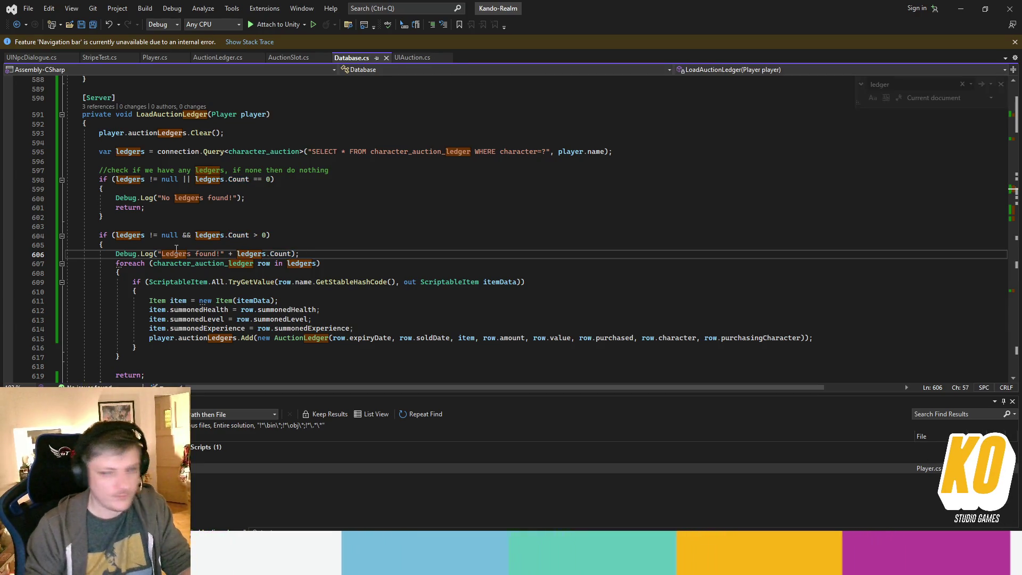
pyautogui.hotkey('shift', 'Down')
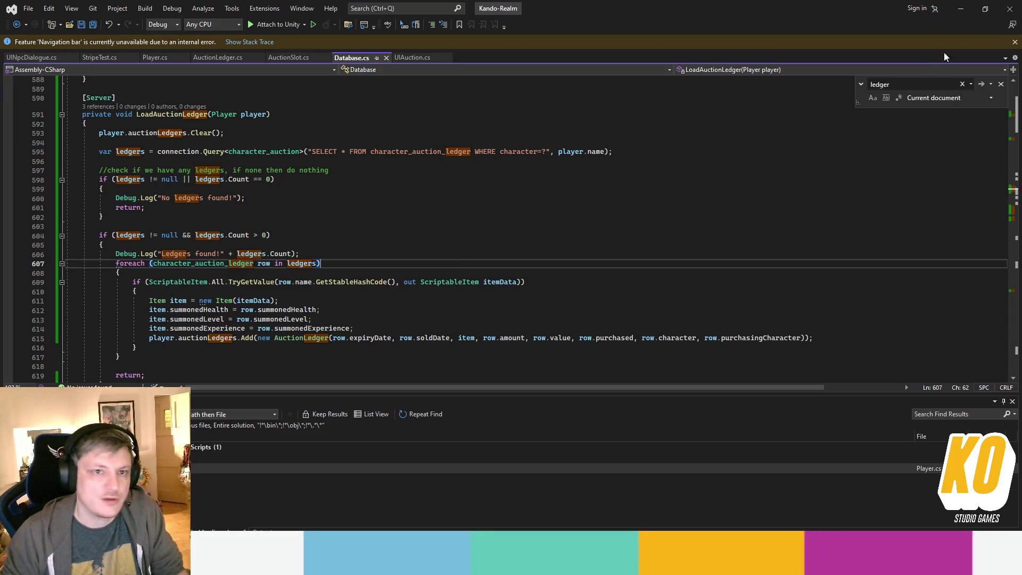
# Step: Minimize Visual Studio and start Unity's play mode once the scripts recompile
pyautogui.click(961, 9)
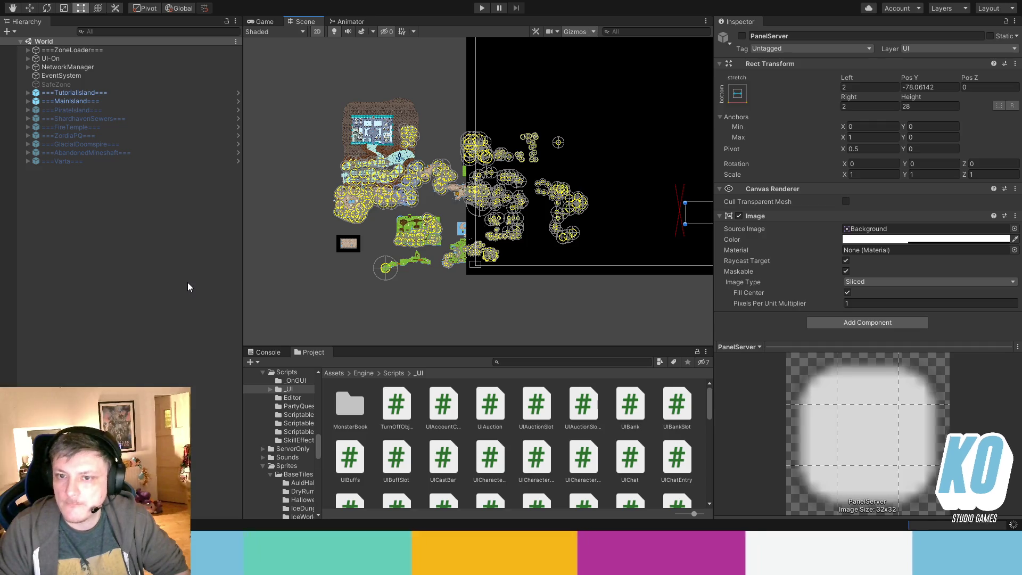
pyautogui.click(483, 8)
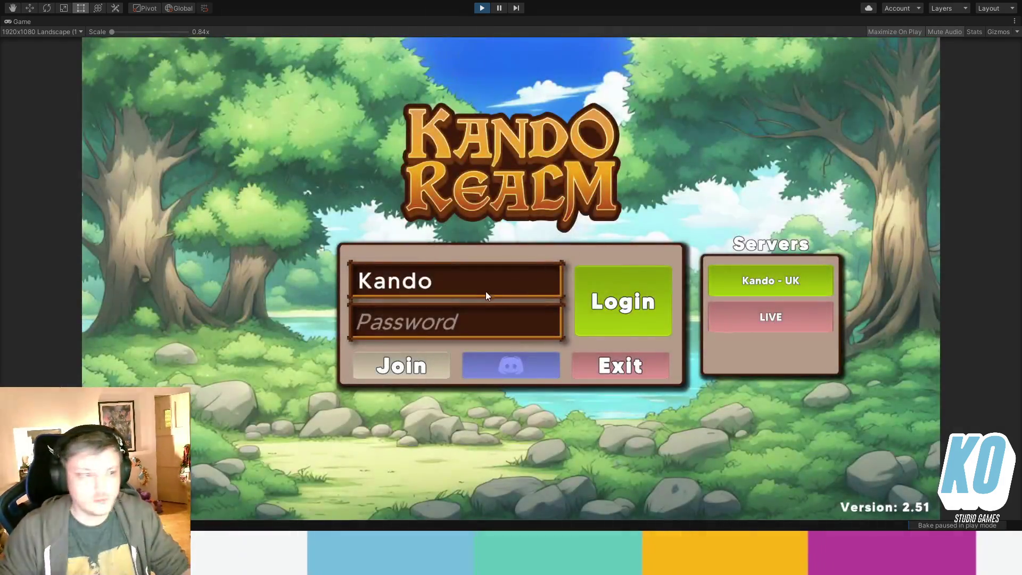
# Step: Fill in the login credentials, then pause and enable PanelServer found by searching 'server'
pyautogui.click(484, 288)
pyautogui.press('Tab')
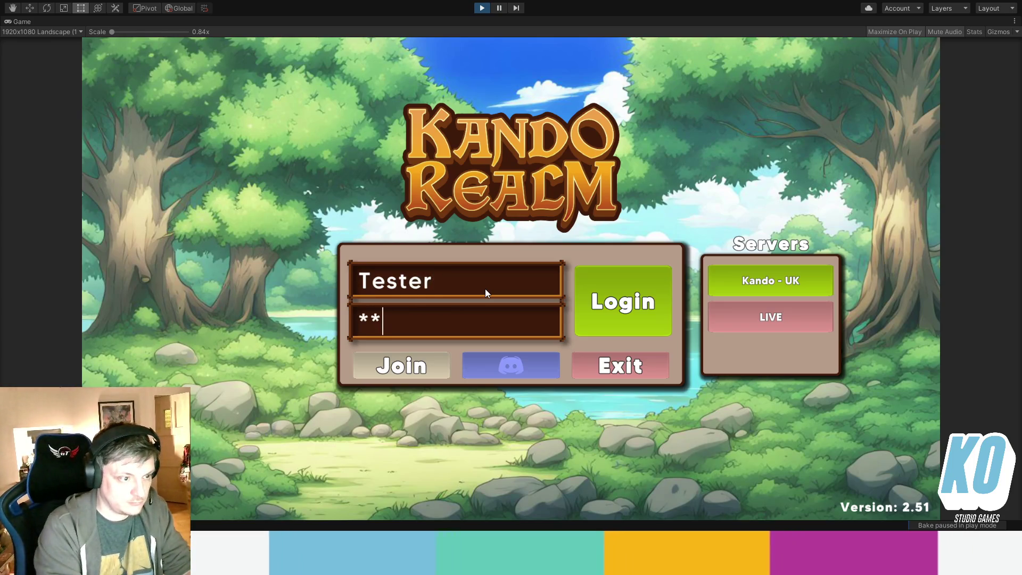
pyautogui.click(500, 8)
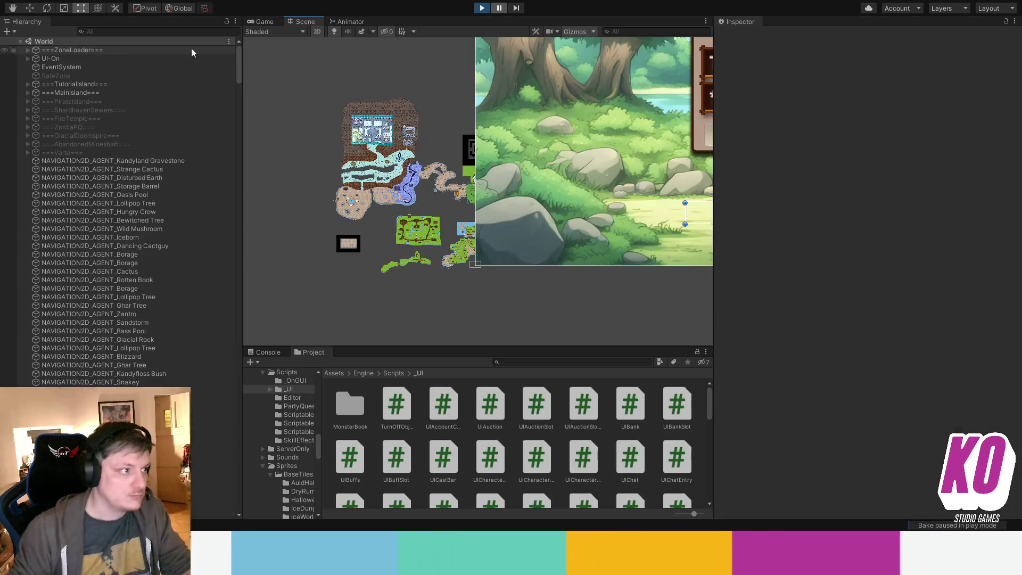
pyautogui.click(172, 31)
pyautogui.write('server')
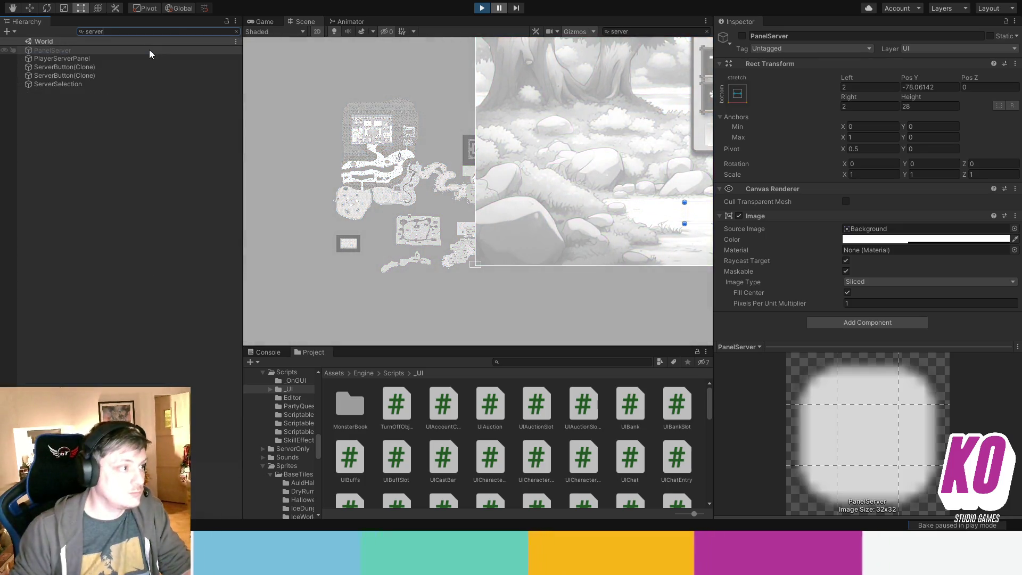
pyautogui.click(742, 36)
pyautogui.click(506, 8)
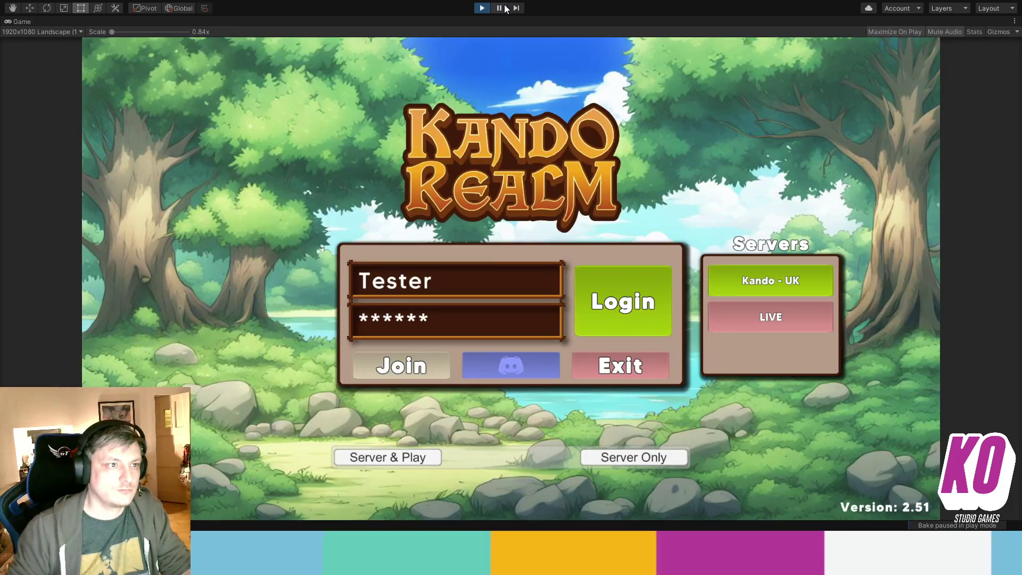
# Step: Log in, enter the world with the rightmost character, walk left, then stop play mode
pyautogui.press('Return')
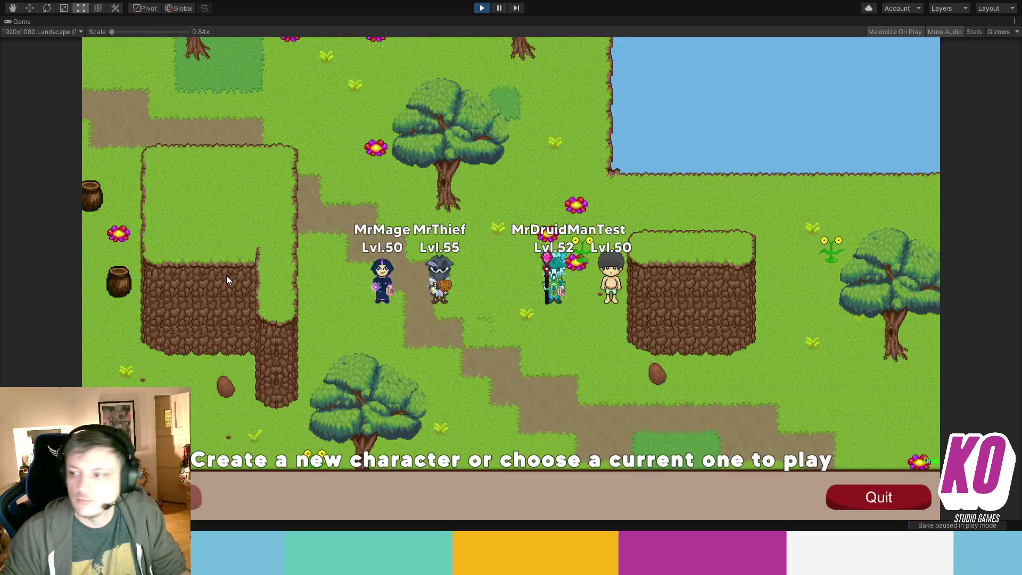
pyautogui.click(618, 287)
pyautogui.click(298, 493)
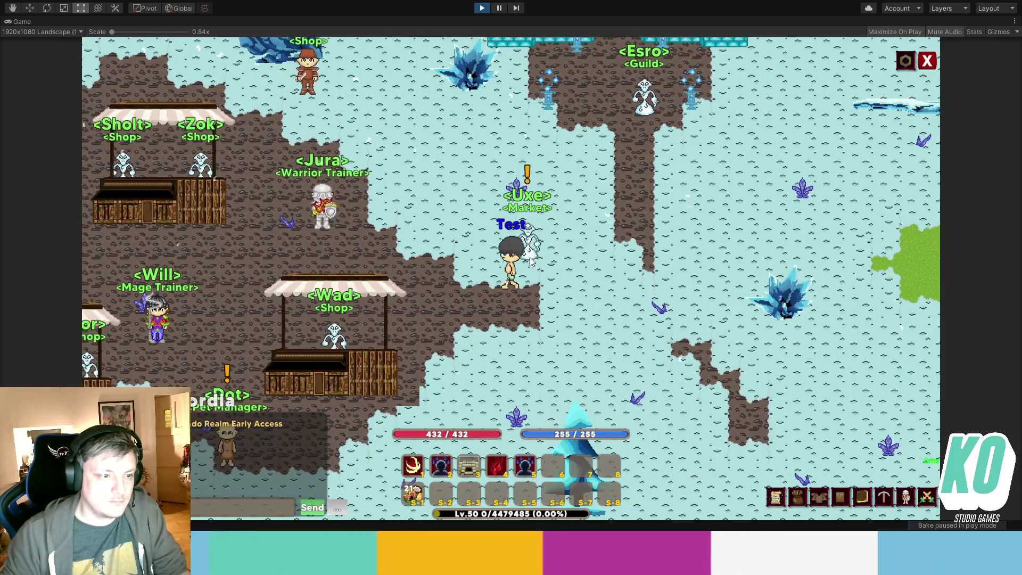
pyautogui.press('Left')
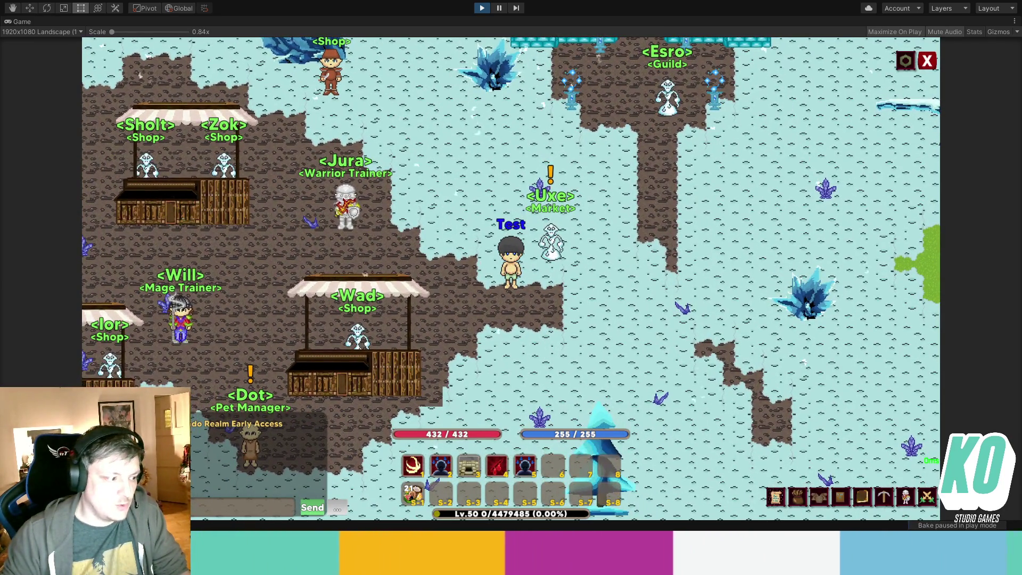
pyautogui.click(483, 7)
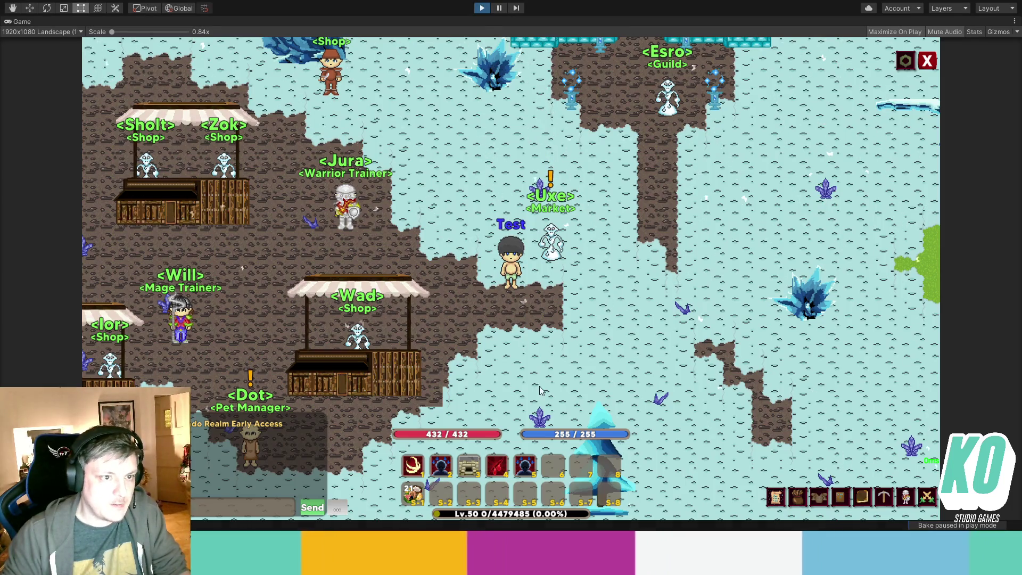
pyautogui.hotkey('alt', 'Tab')
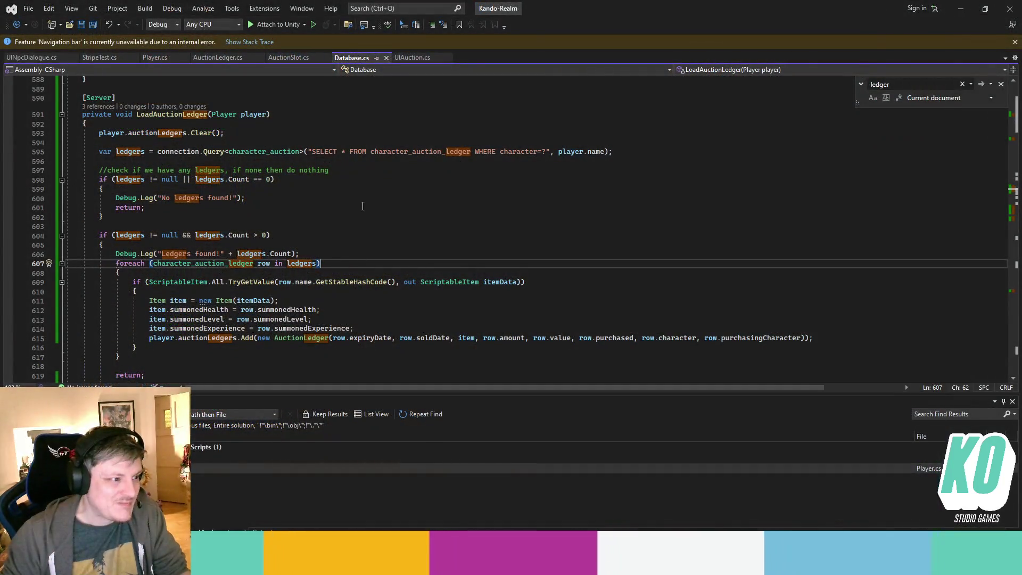
# Step: Change line 595's Query type from character_auction to character_auction_ledger and save Database.cs
pyautogui.scroll(1, 359, 245)
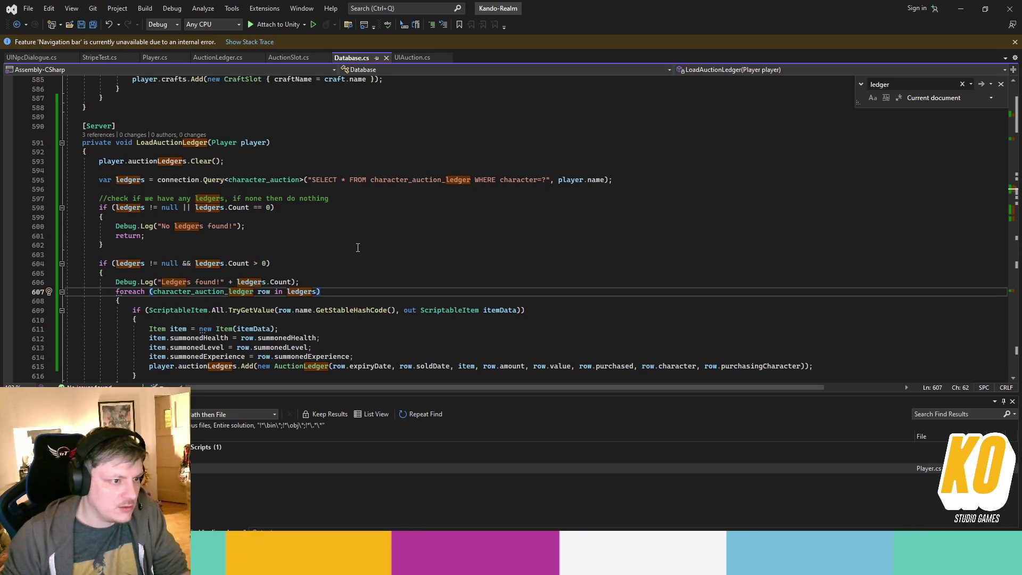
pyautogui.scroll(2, 358, 247)
pyautogui.scroll(1, 383, 255)
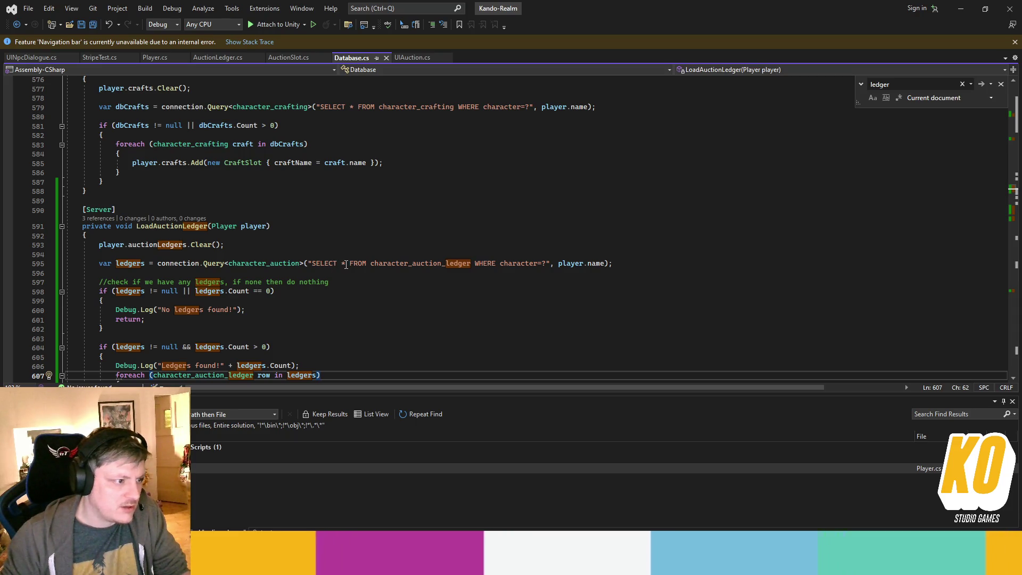
pyautogui.doubleClick(280, 266)
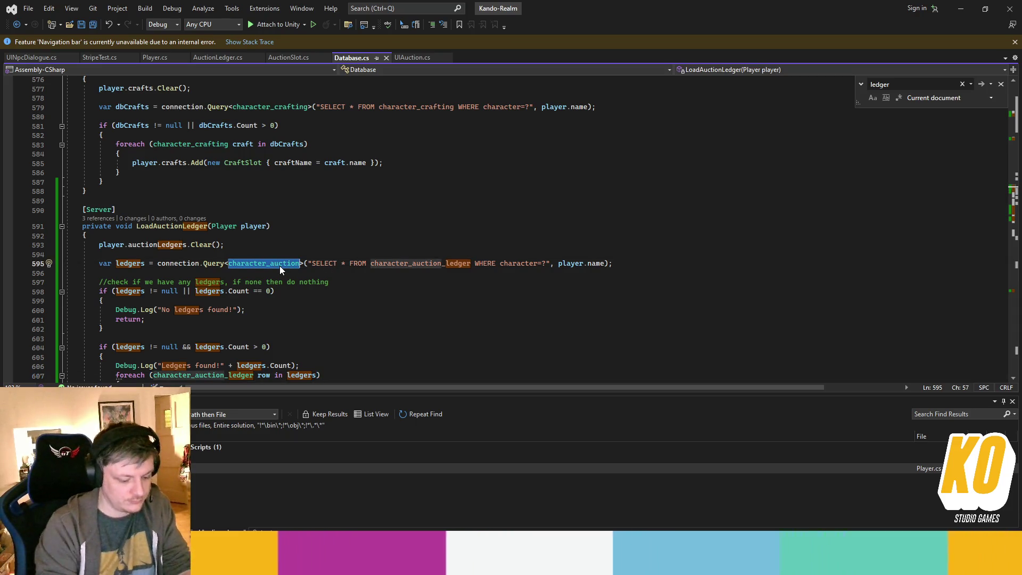
pyautogui.write('charact')
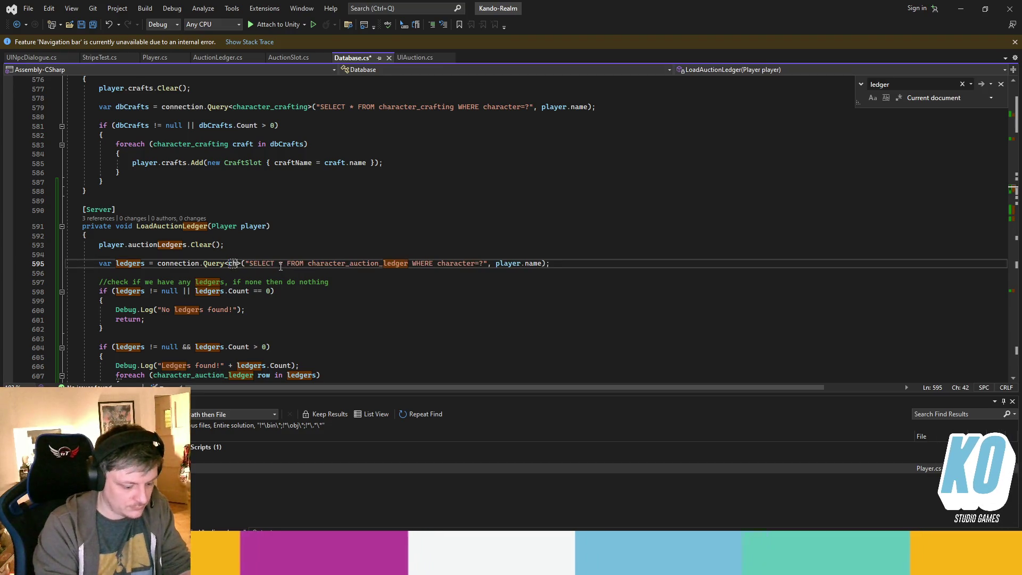
pyautogui.write('er_auction_ledger')
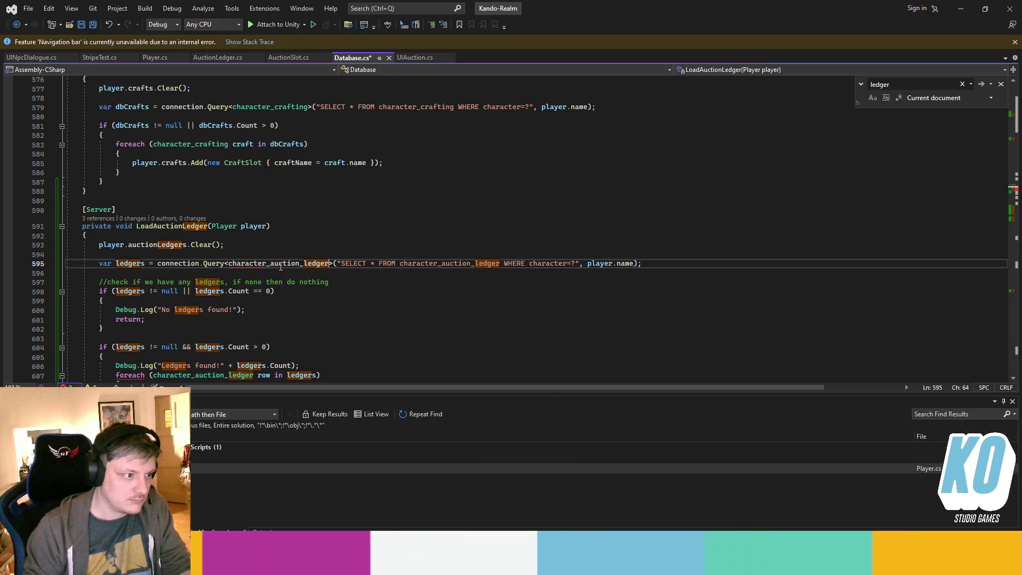
pyautogui.click(371, 275)
pyautogui.hotkey('ctrl', 's')
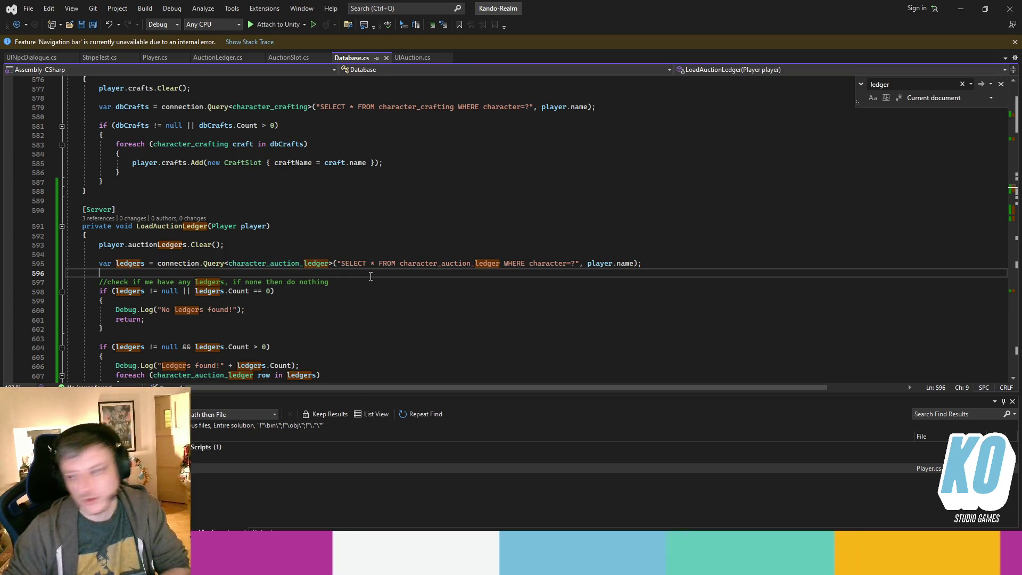
pyautogui.click(959, 13)
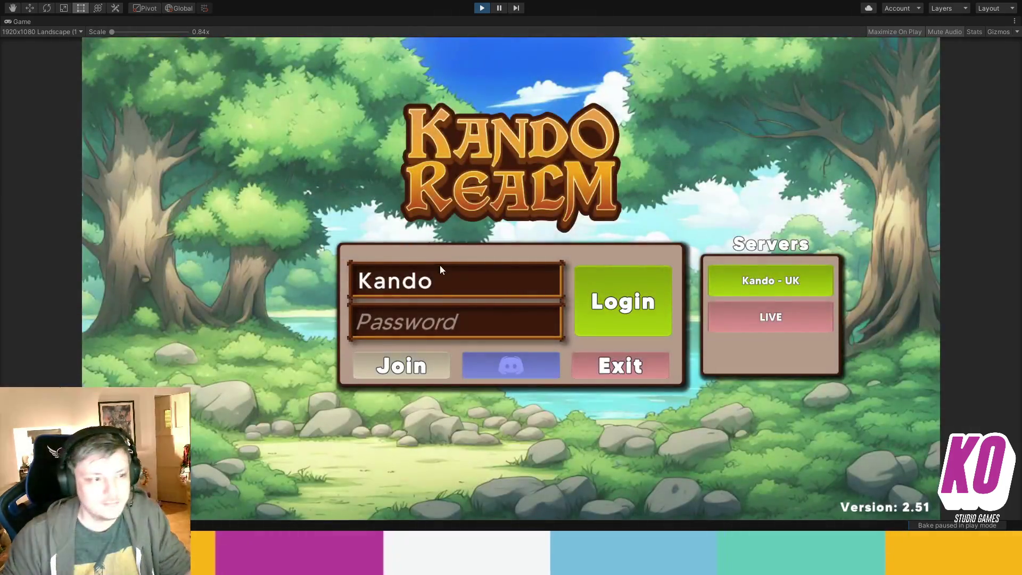
# Step: Log in with the test account credentials and enter the game world with the character
pyautogui.click(450, 281)
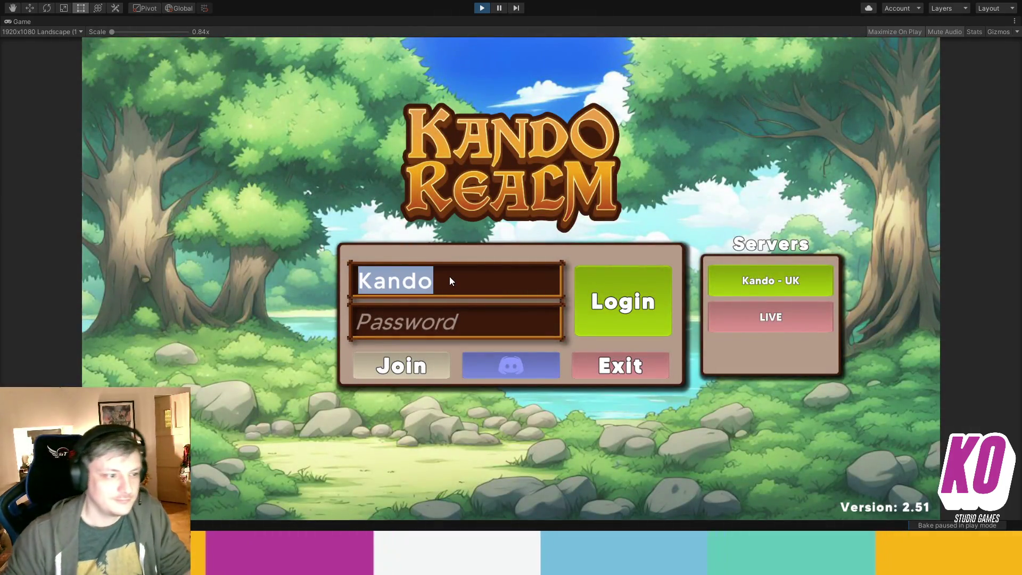
pyautogui.write('Tester')
pyautogui.press('Tab')
pyautogui.write('tester')
pyautogui.click(501, 8)
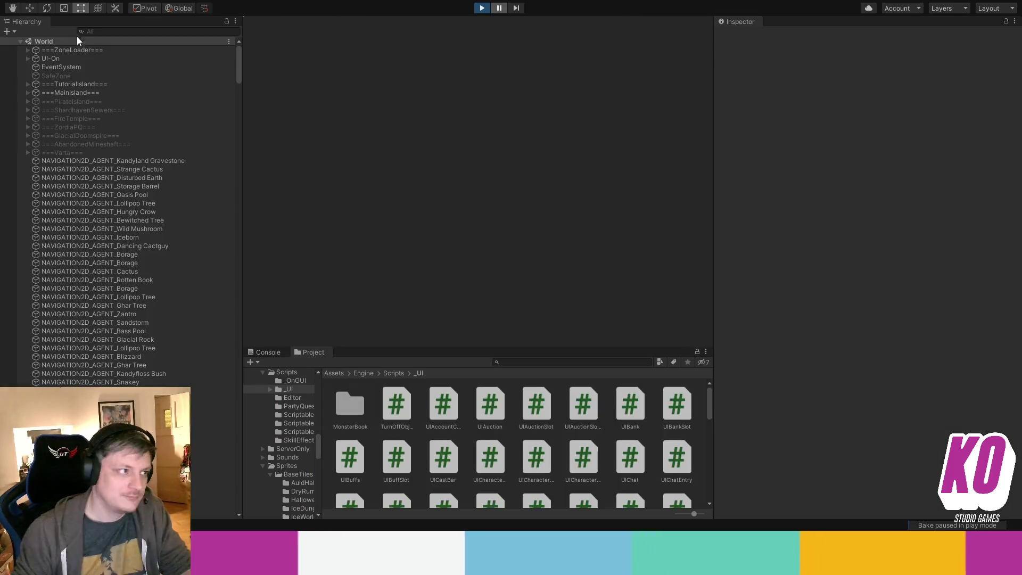
pyautogui.click(130, 30)
pyautogui.write('ser')
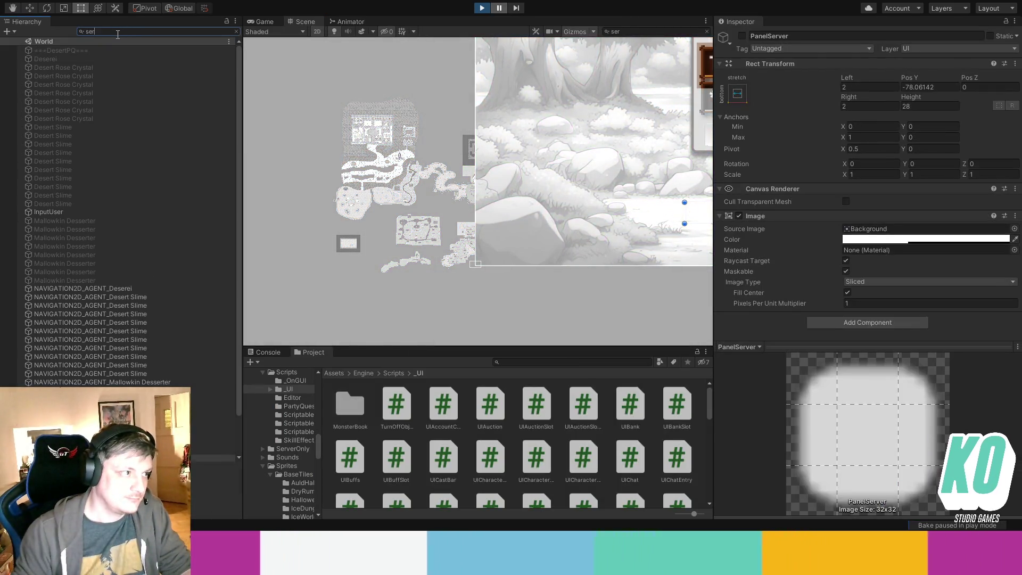
pyautogui.write('v')
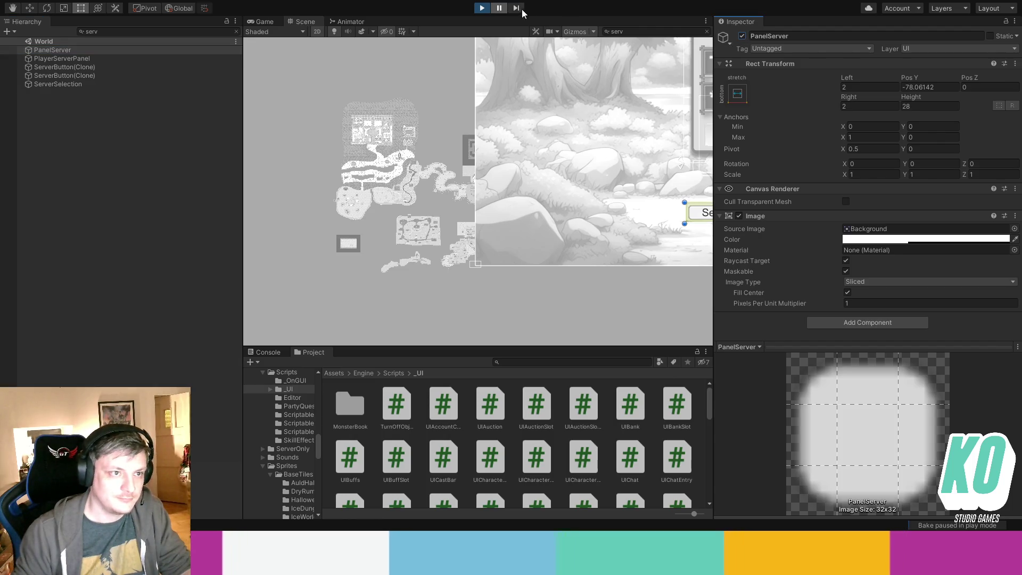
pyautogui.click(499, 8)
pyautogui.press('Return')
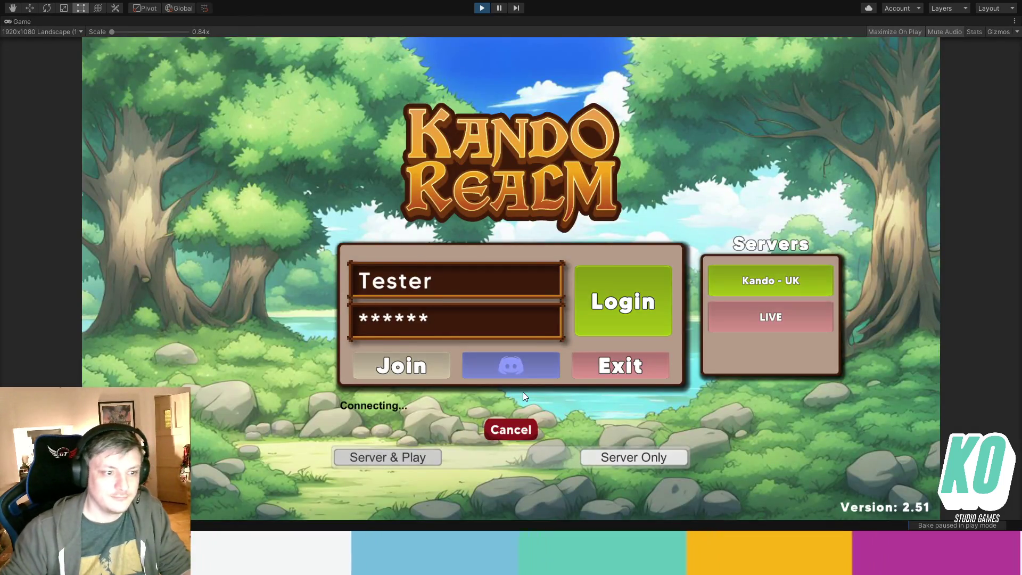
pyautogui.click(292, 491)
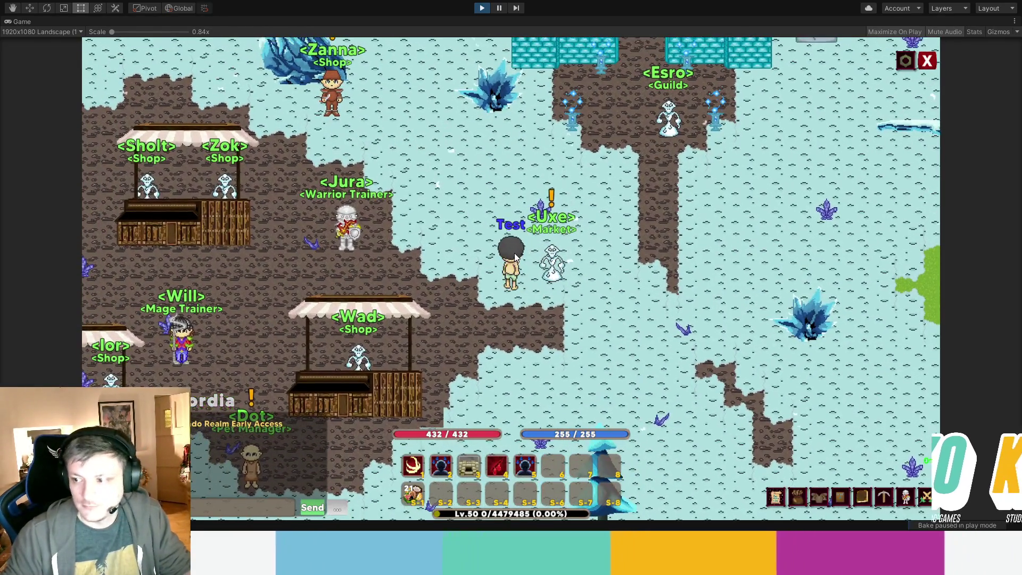
# Step: Open Uxe's market, view its sell tab, close market and inventory, then stop play mode
pyautogui.click(554, 261)
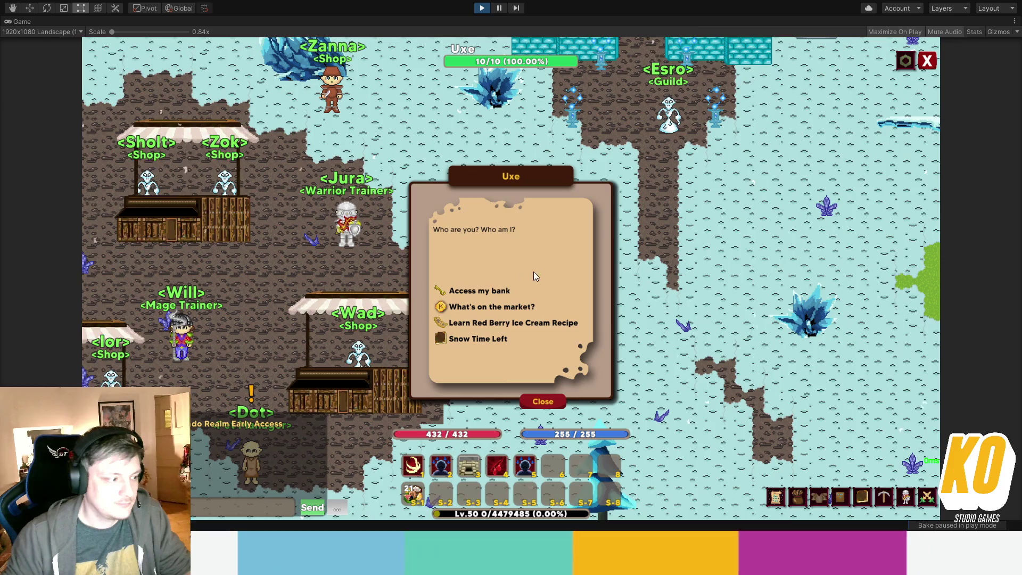
pyautogui.click(491, 309)
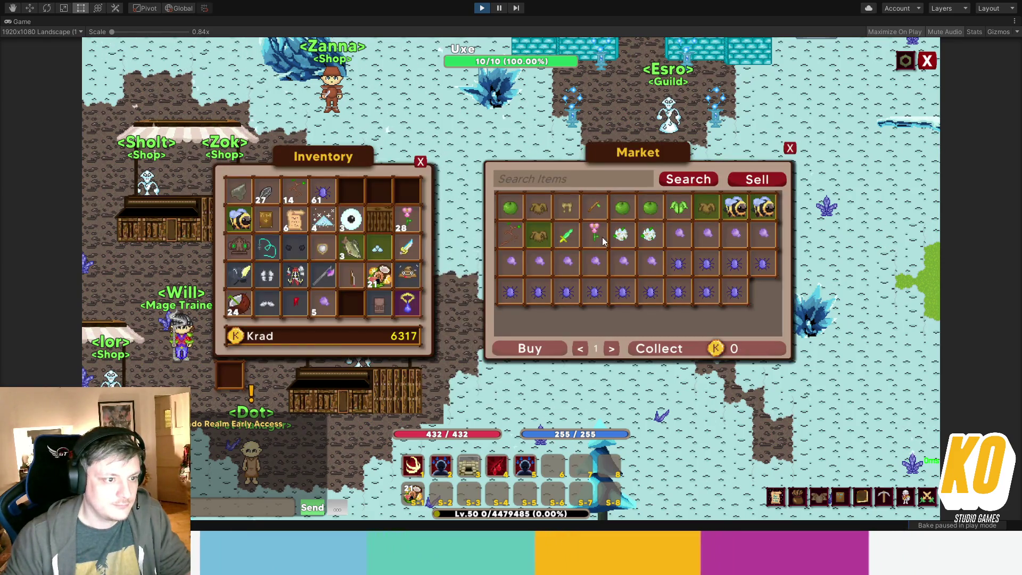
pyautogui.click(755, 182)
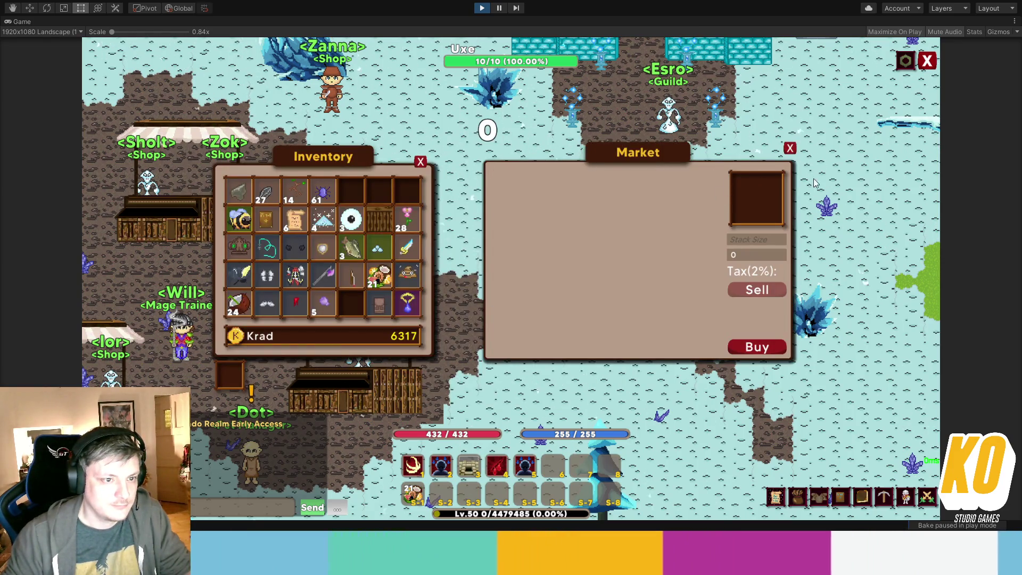
pyautogui.click(790, 148)
pyautogui.click(421, 161)
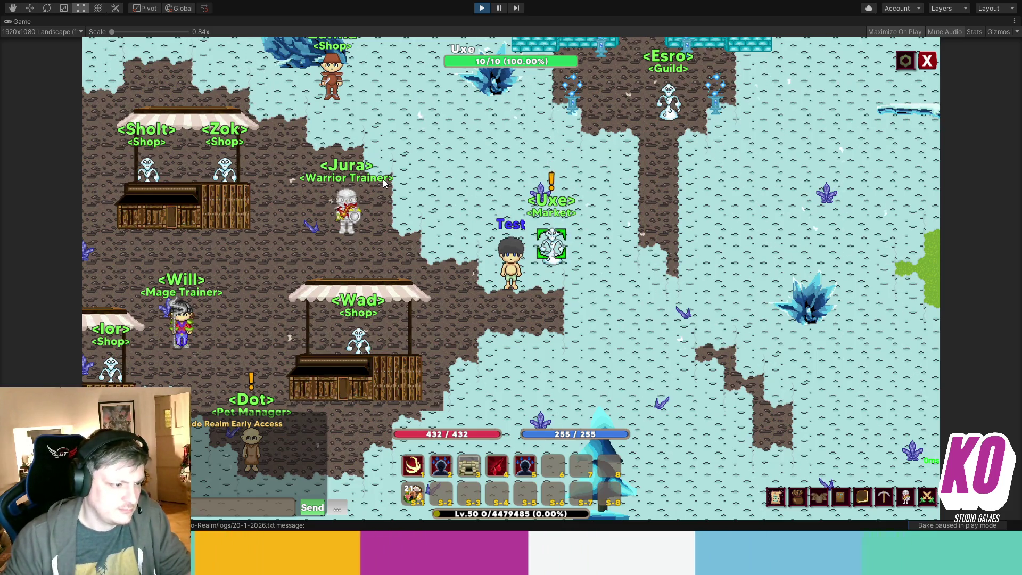
pyautogui.click(481, 9)
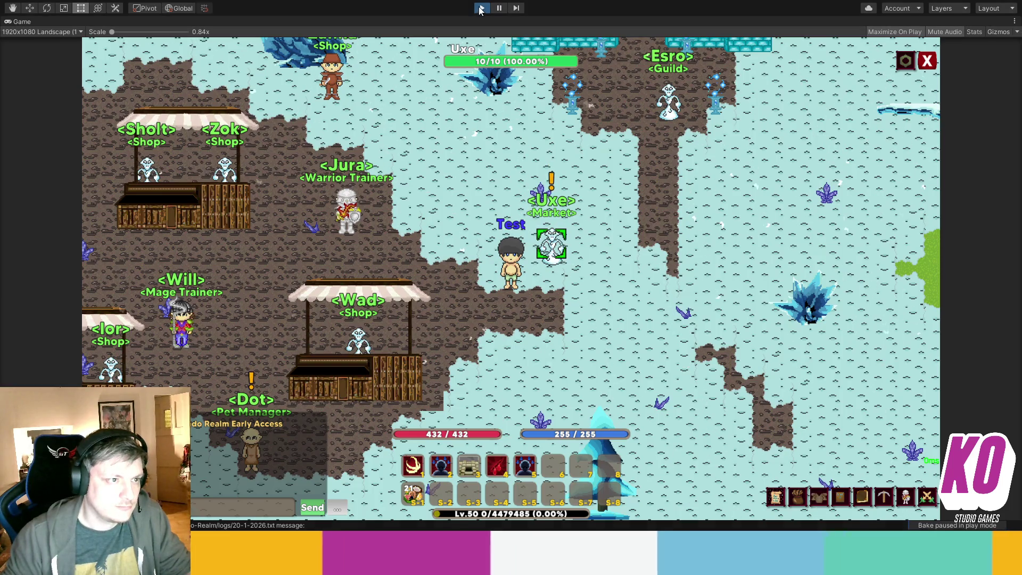
pyautogui.hotkey('alt', 'Tab')
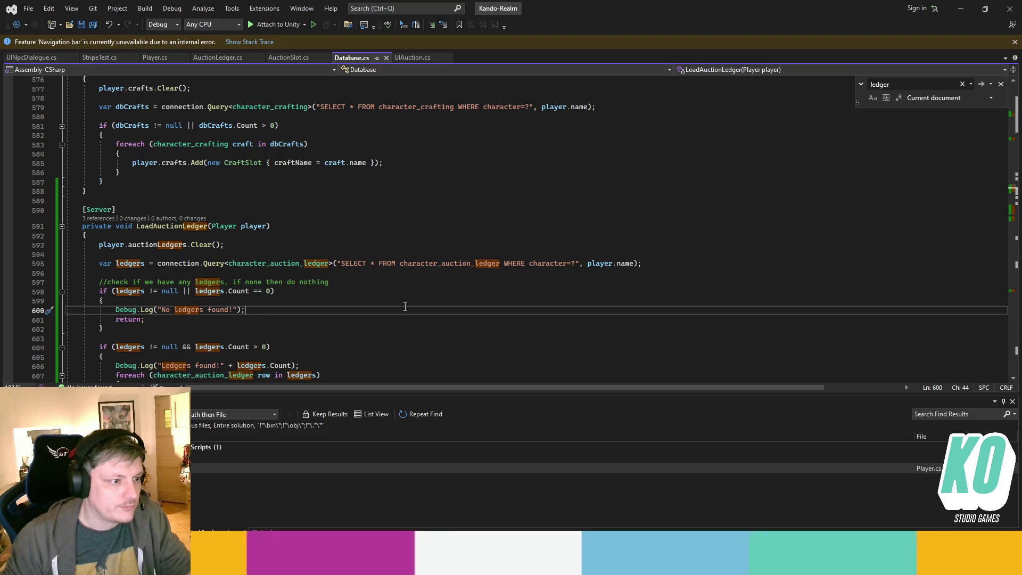
pyautogui.doubleClick(283, 263)
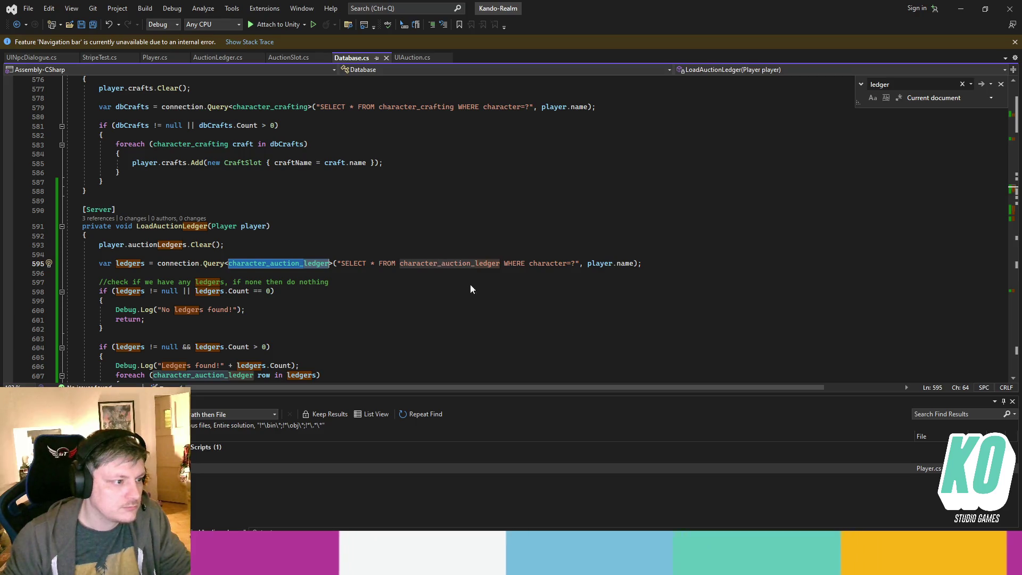
pyautogui.click(499, 284)
pyautogui.scroll(-1, 452, 286)
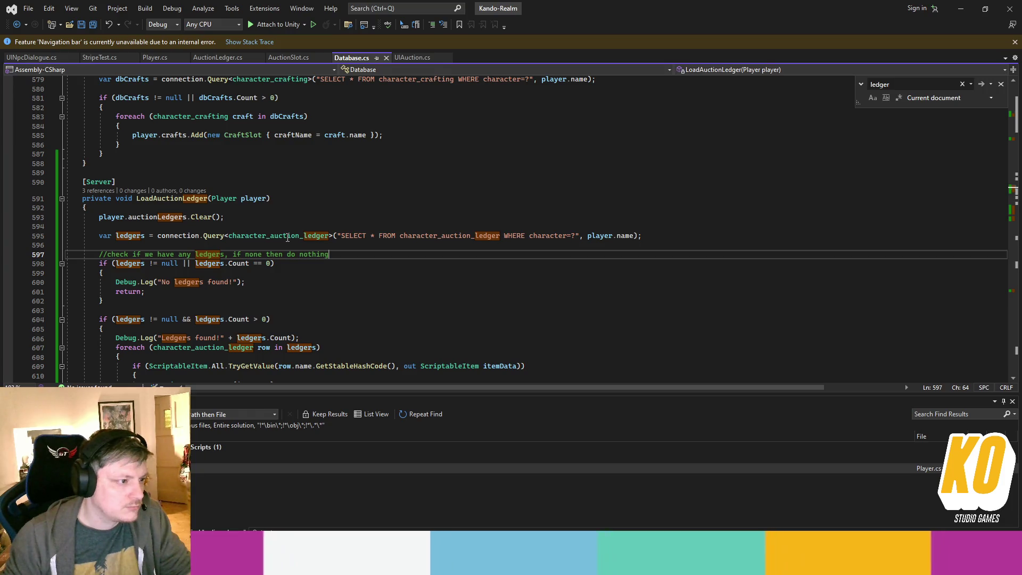
pyautogui.scroll(-20, 389, 353)
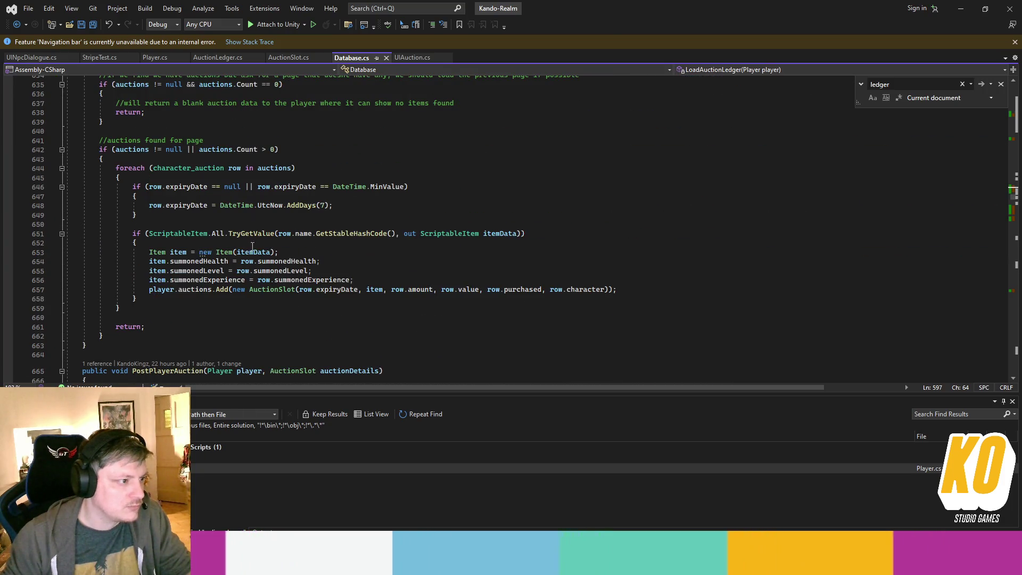
pyautogui.scroll(-9, 265, 243)
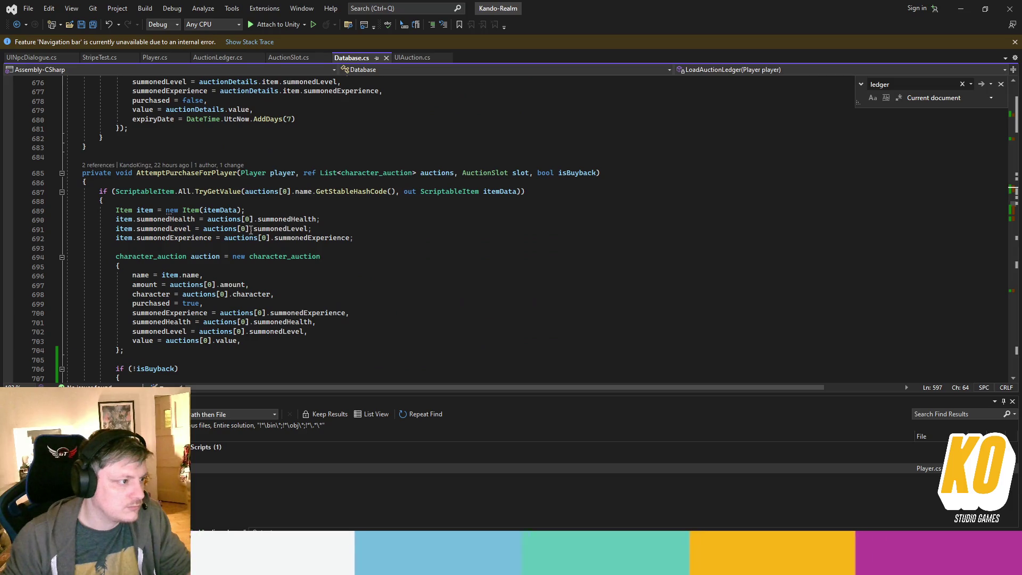
pyautogui.scroll(20, 250, 230)
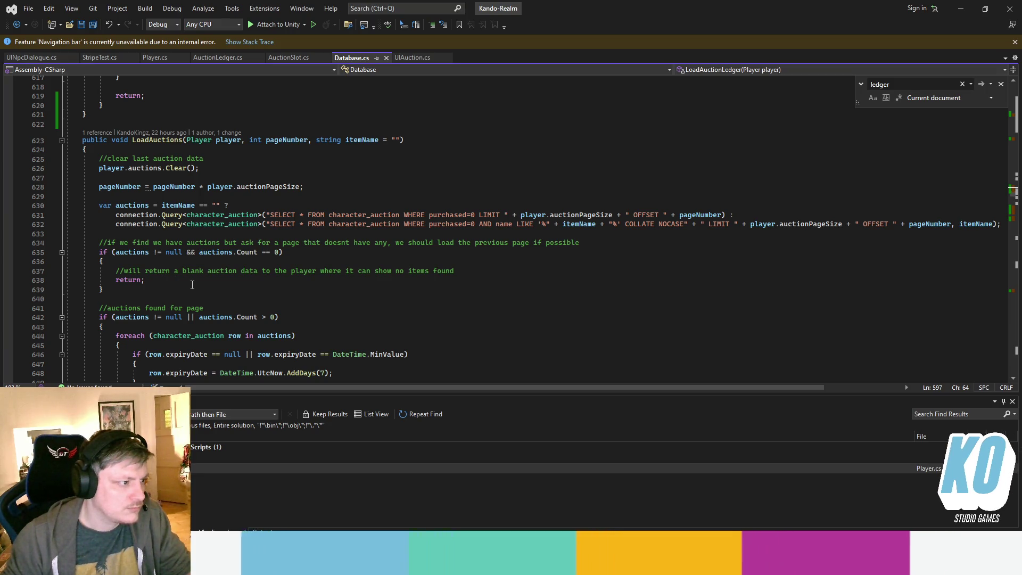
pyautogui.scroll(10, 205, 280)
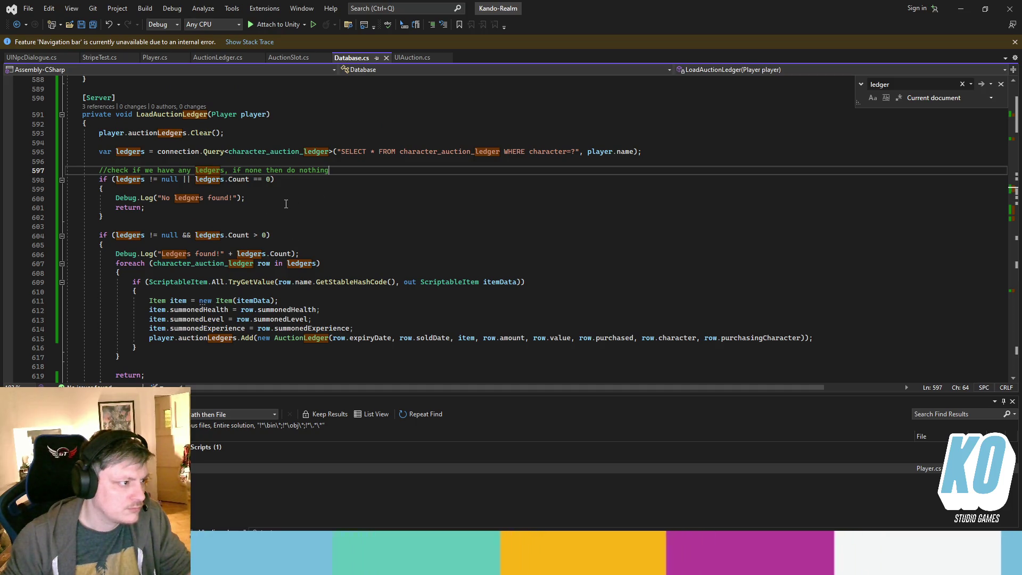
pyautogui.scroll(-8, 286, 204)
pyautogui.scroll(-1, 278, 213)
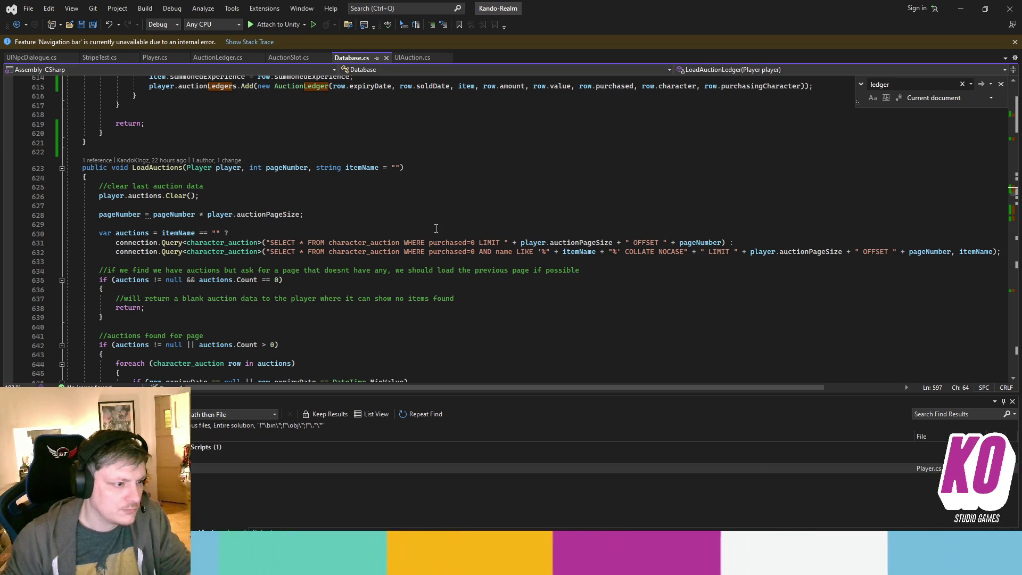
pyautogui.scroll(5, 436, 229)
pyautogui.scroll(-5, 436, 228)
pyautogui.scroll(5, 436, 228)
pyautogui.scroll(-1, 409, 276)
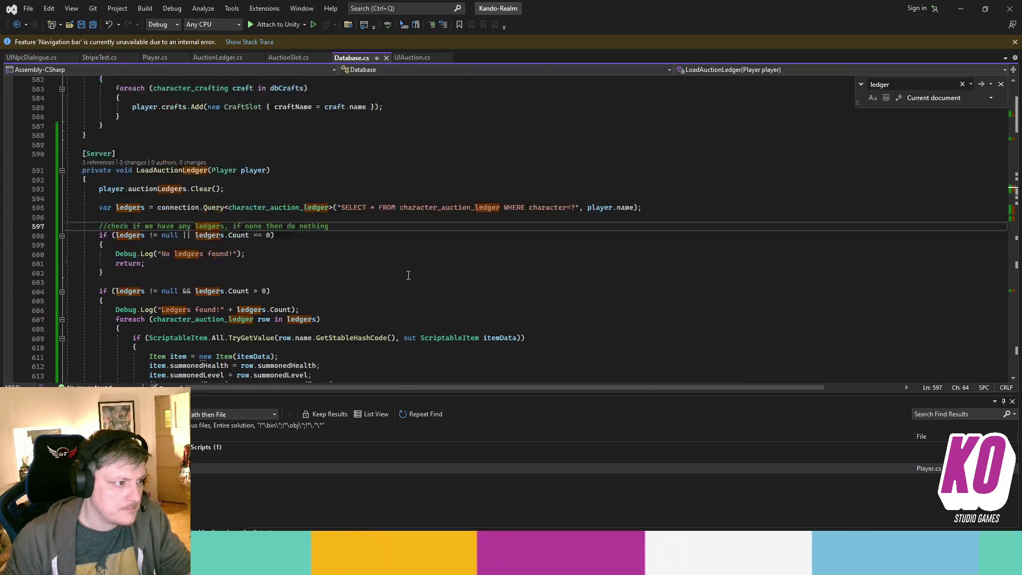
pyautogui.click(440, 163)
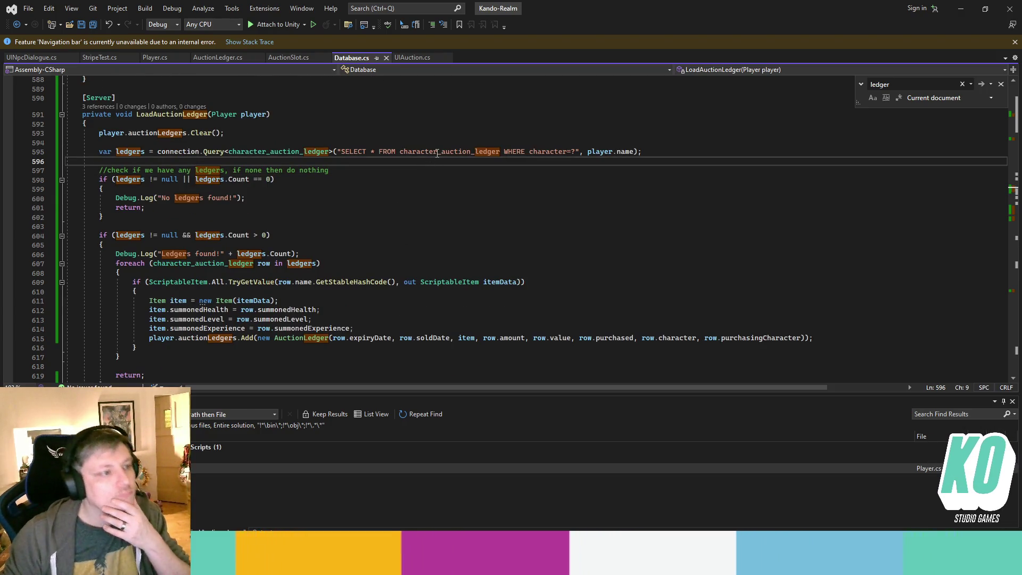
pyautogui.click(282, 155)
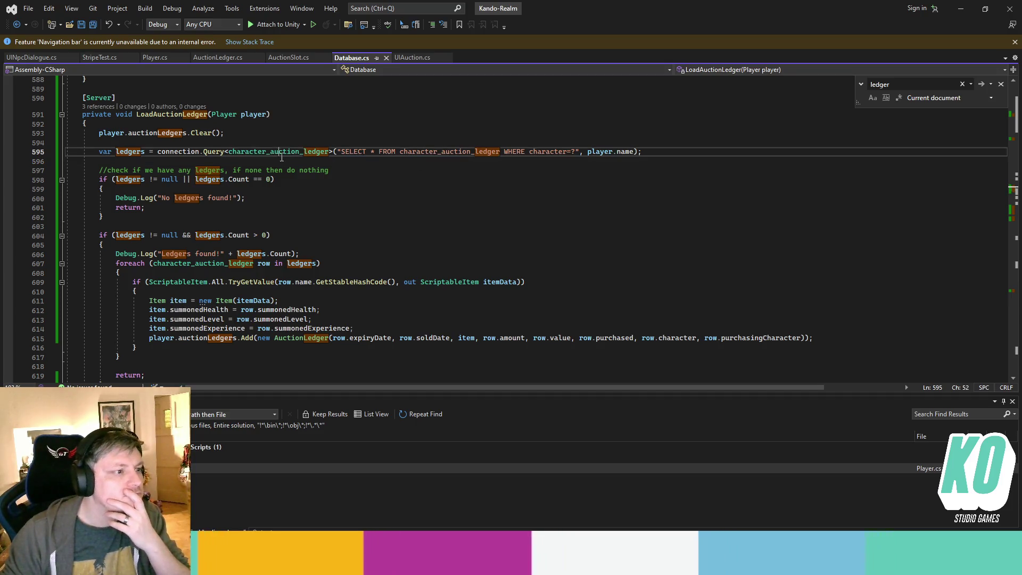
pyautogui.doubleClick(282, 154)
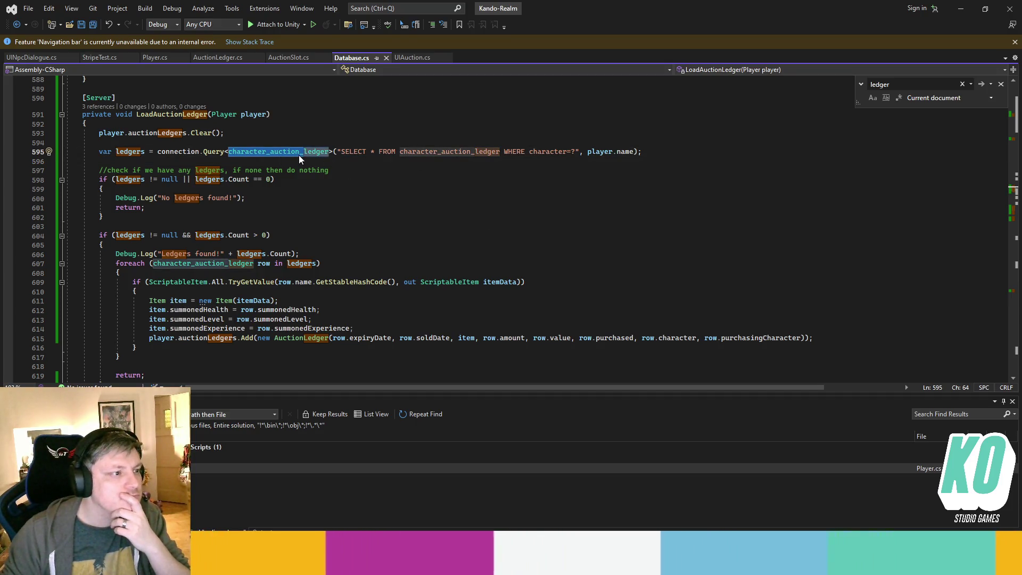
pyautogui.press('Down')
pyautogui.press('Down')
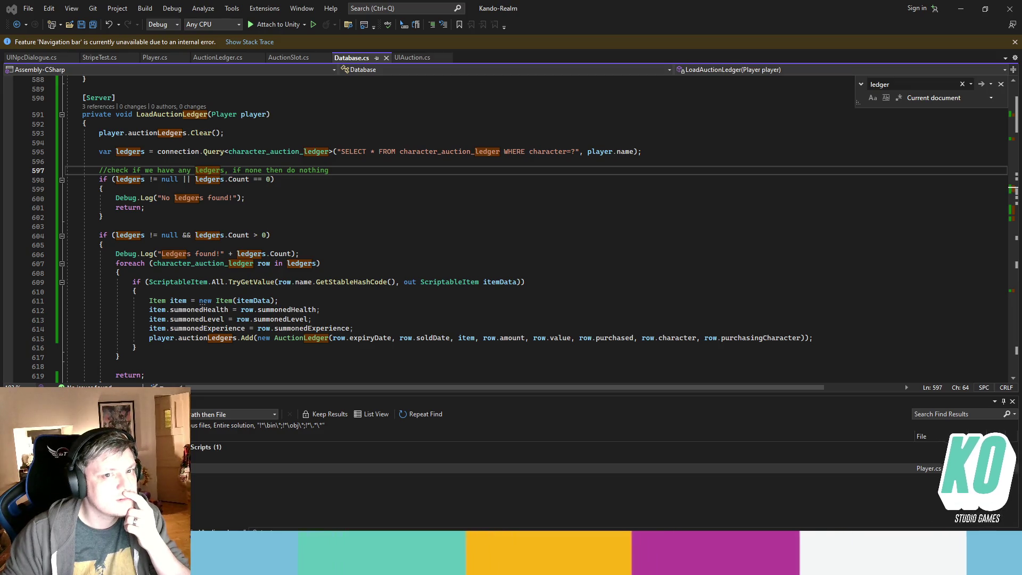
pyautogui.scroll(2, 443, 222)
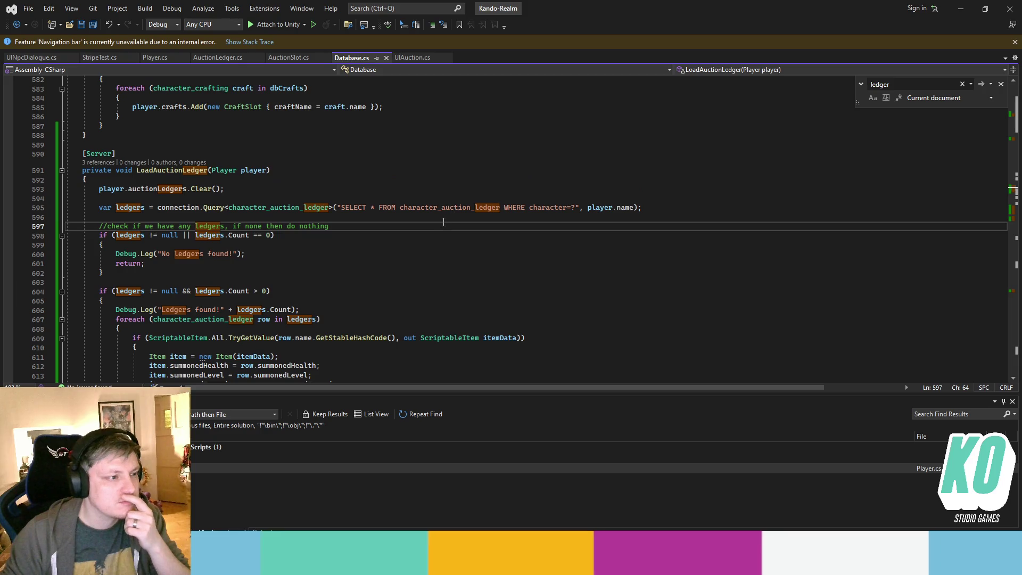
pyautogui.click(401, 208)
pyautogui.doubleClick(244, 210)
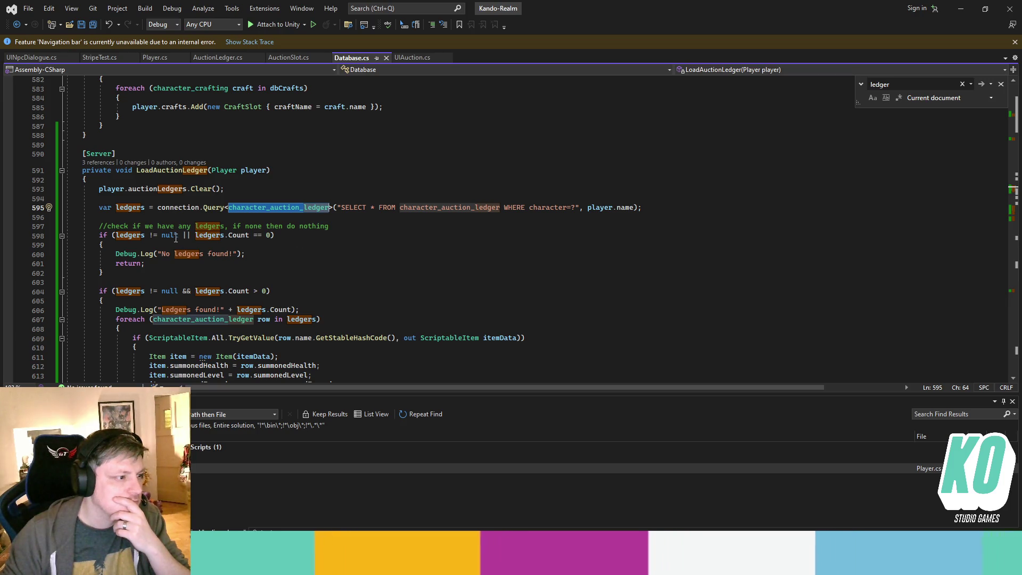
# Step: Change the ledger null check on line 598 from != to == and save Database.cs
pyautogui.click(153, 235)
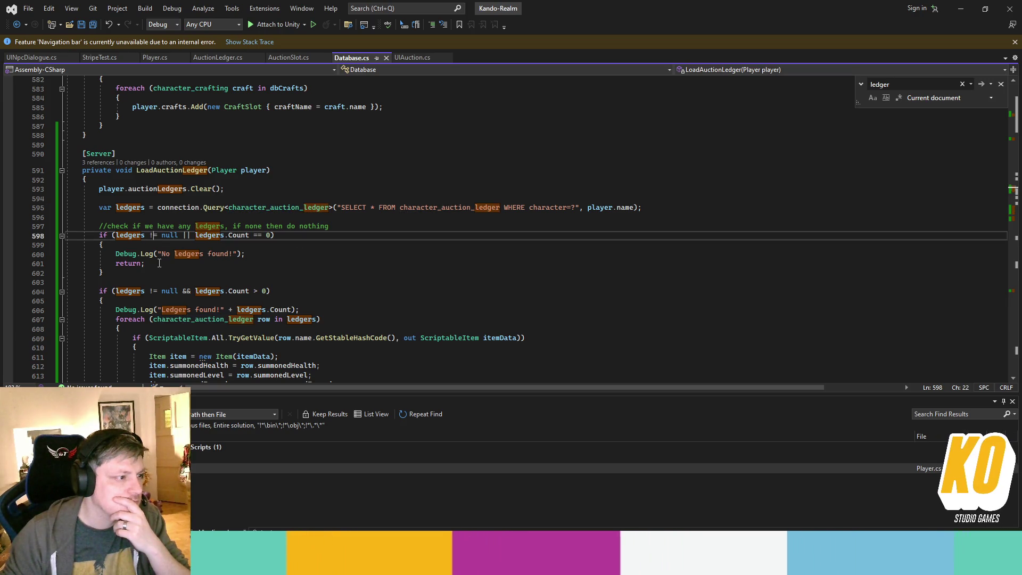
pyautogui.press('BackSpace')
pyautogui.write('=')
pyautogui.click(200, 266)
pyautogui.hotkey('ctrl', 's')
pyautogui.click(255, 273)
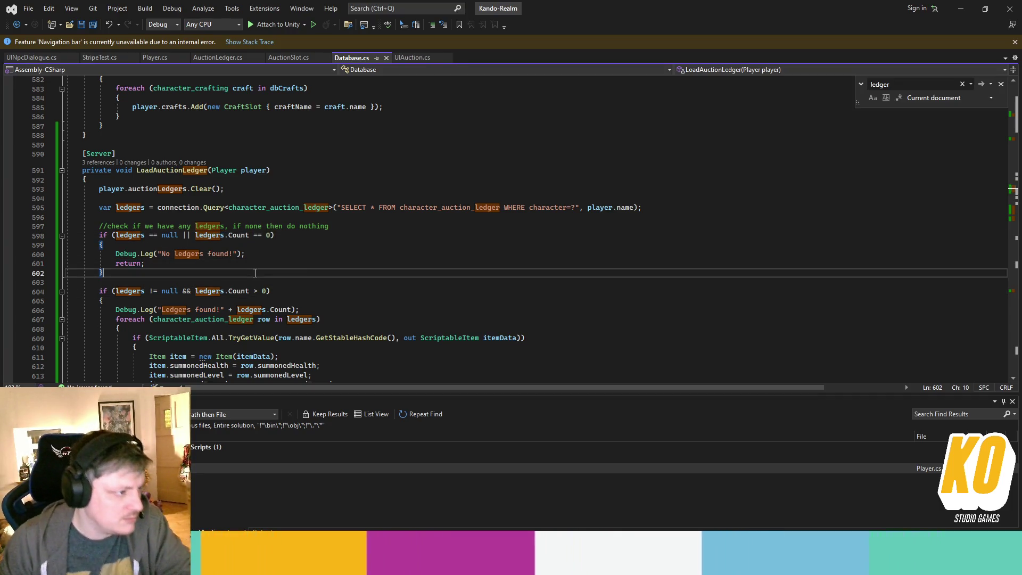
pyautogui.click(953, 9)
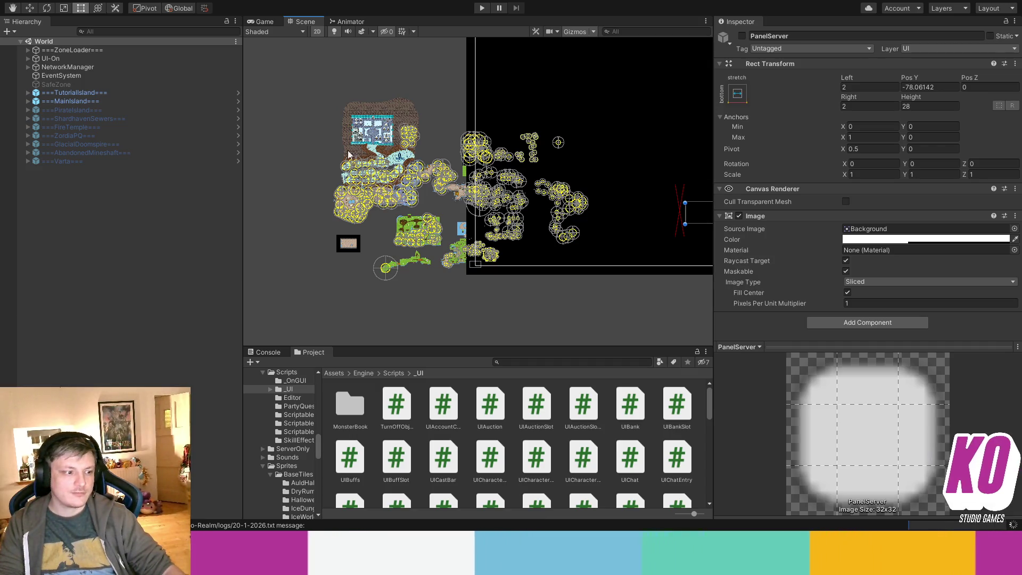
# Step: Start play mode to reach the Kando Realm login screen and select the existing username
pyautogui.click(482, 8)
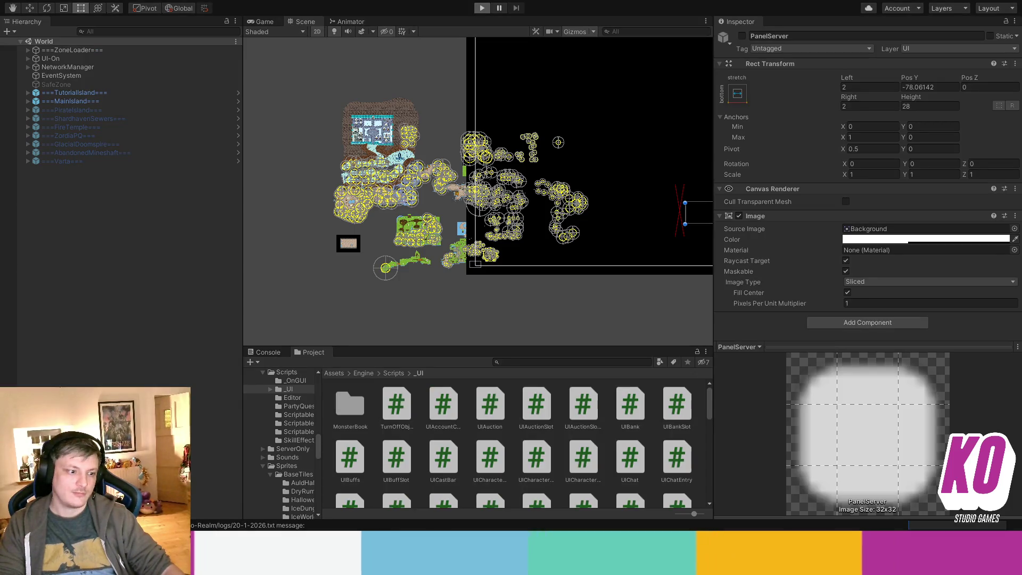
pyautogui.hotkey('alt', 'Tab')
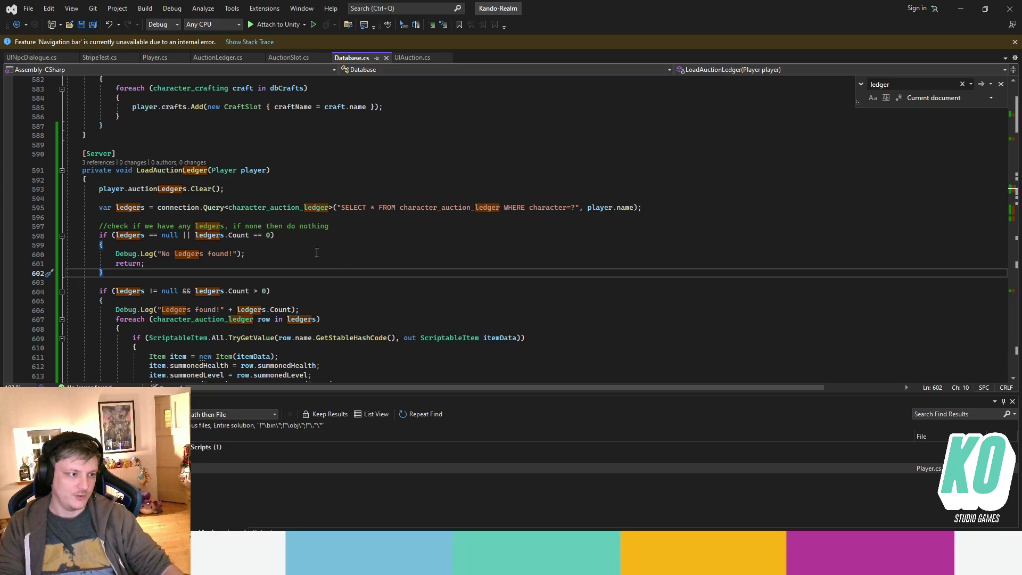
pyautogui.click(961, 12)
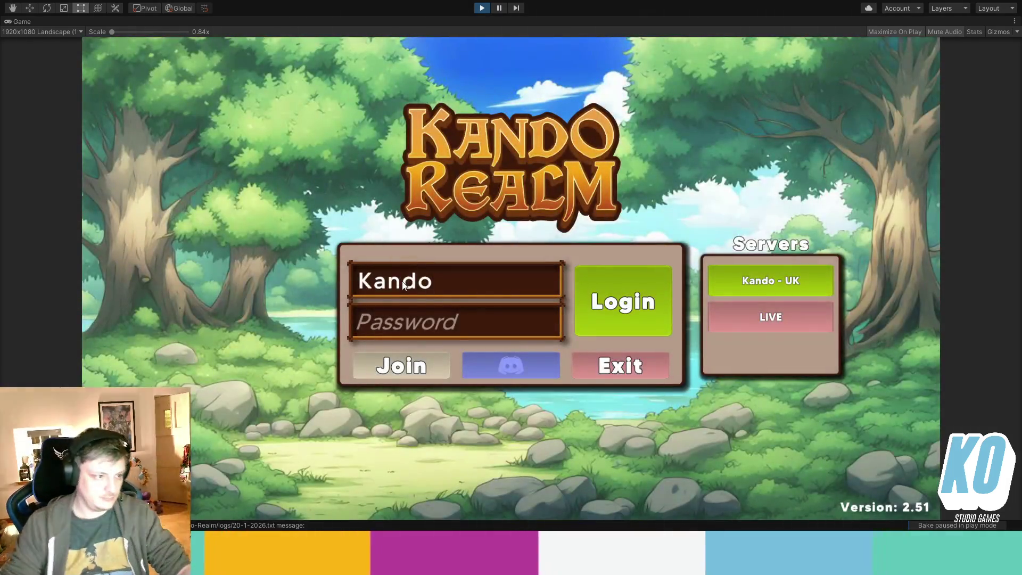
pyautogui.click(457, 286)
# Step: Enter test credentials, activate PanelServer, then start Server & Play with the level 50 character
pyautogui.write('Tester')
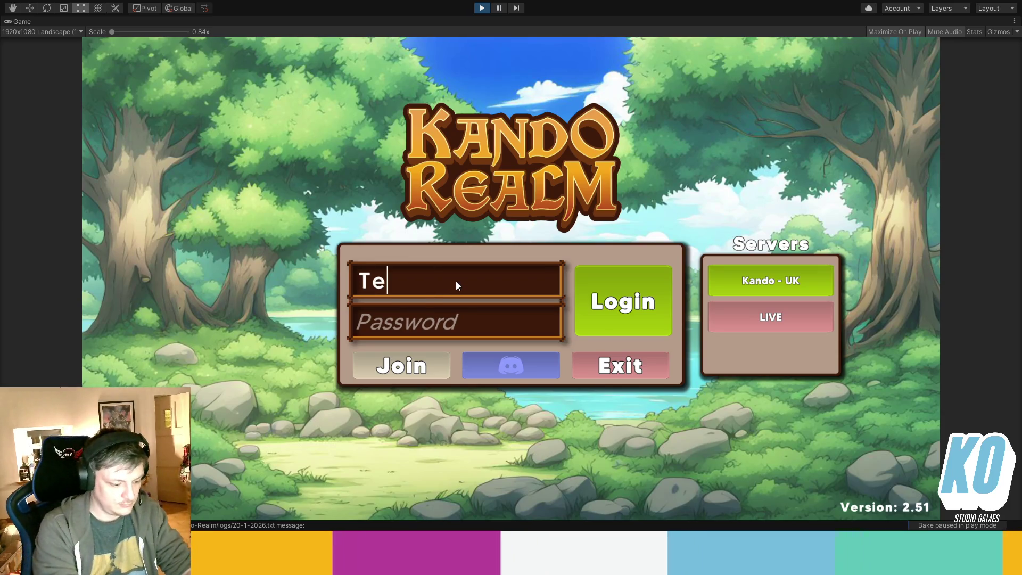
pyautogui.press('Tab')
pyautogui.write('******')
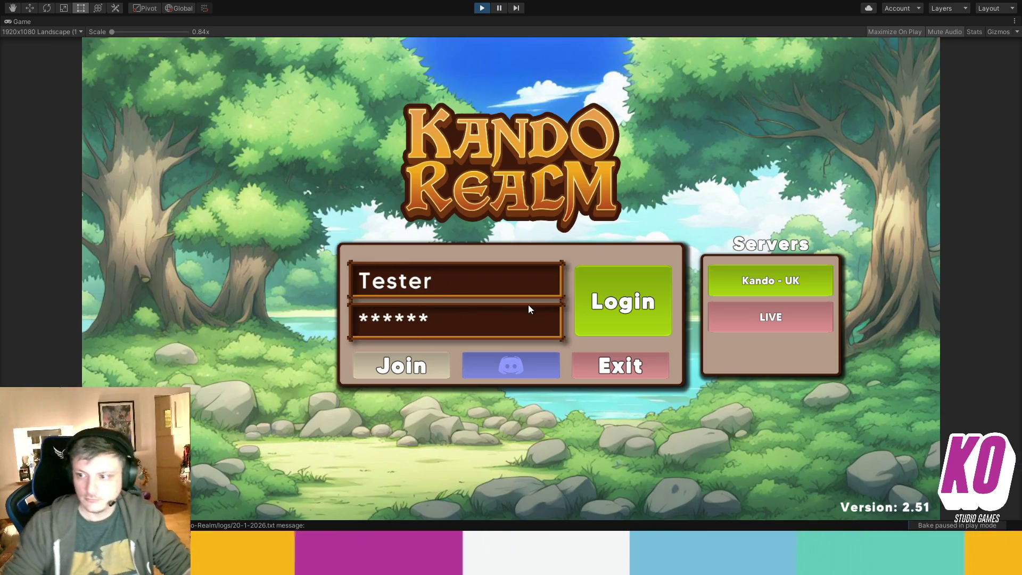
pyautogui.click(502, 7)
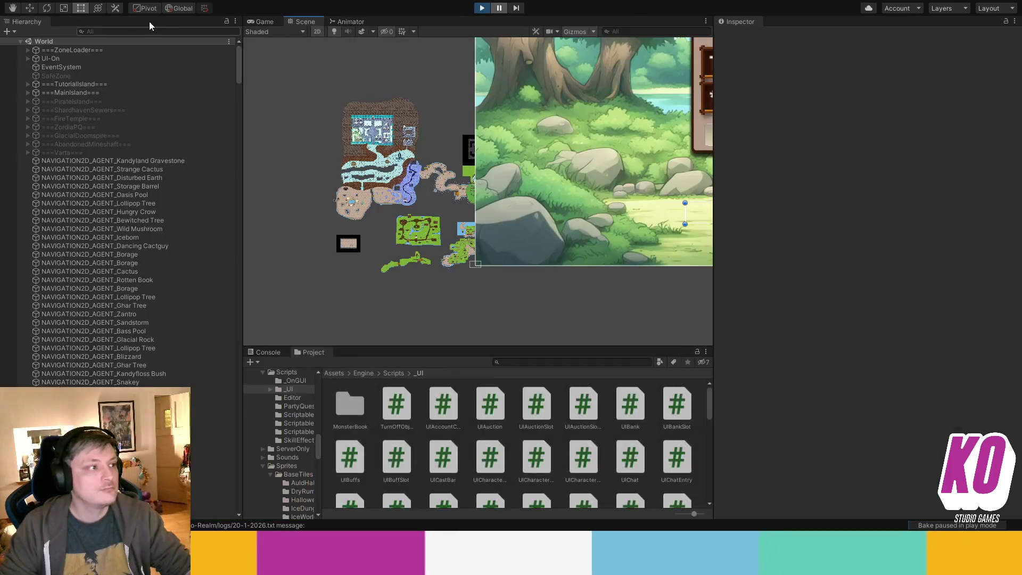
pyautogui.click(117, 31)
pyautogui.write('serv')
pyautogui.click(107, 49)
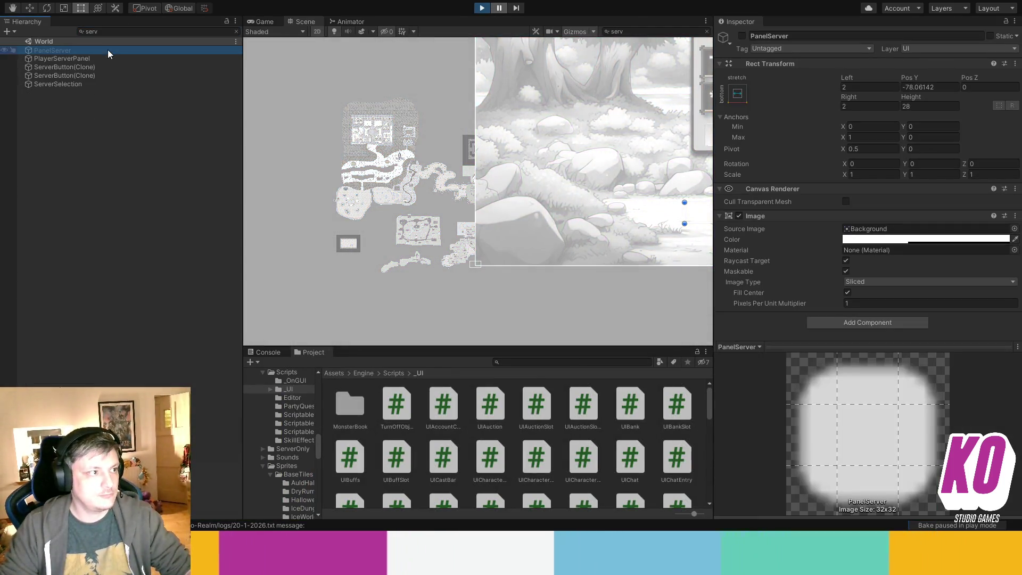
pyautogui.click(743, 35)
pyautogui.click(499, 8)
pyautogui.click(372, 454)
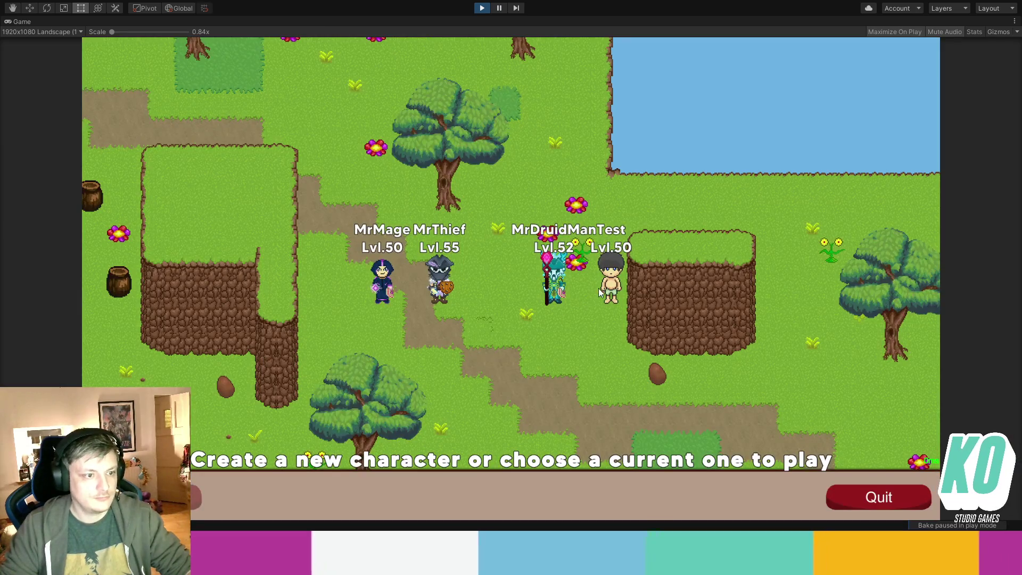
pyautogui.click(611, 282)
pyautogui.click(230, 497)
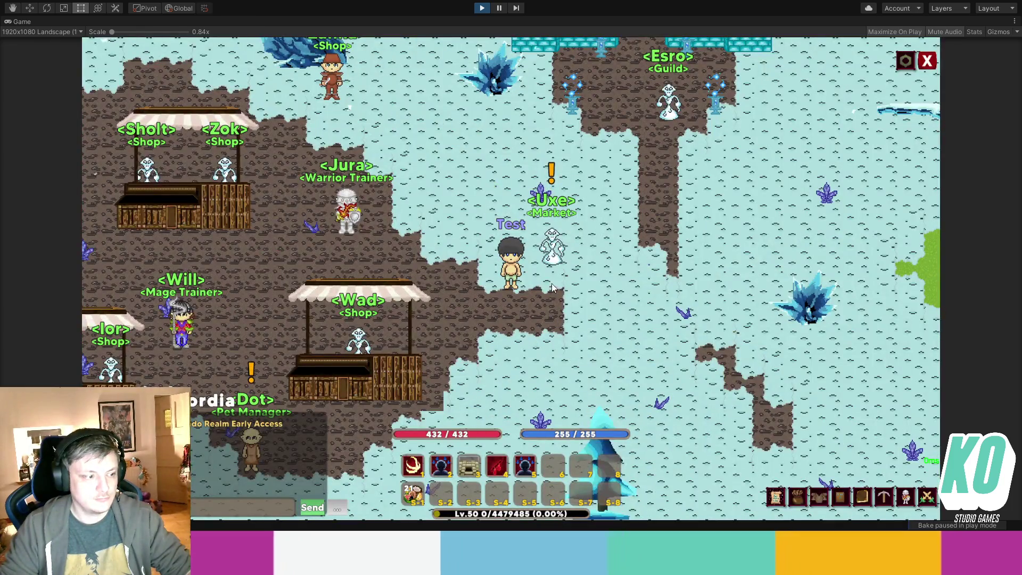
# Step: Open Uxe's market, check the sell view, return to listings, and close the Market
pyautogui.click(553, 245)
pyautogui.click(553, 245)
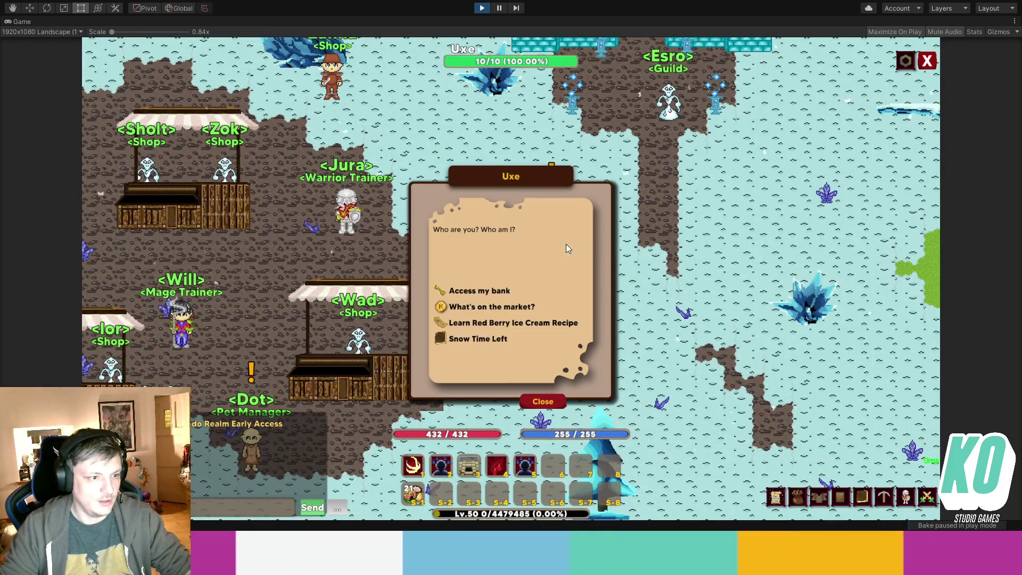
pyautogui.click(509, 309)
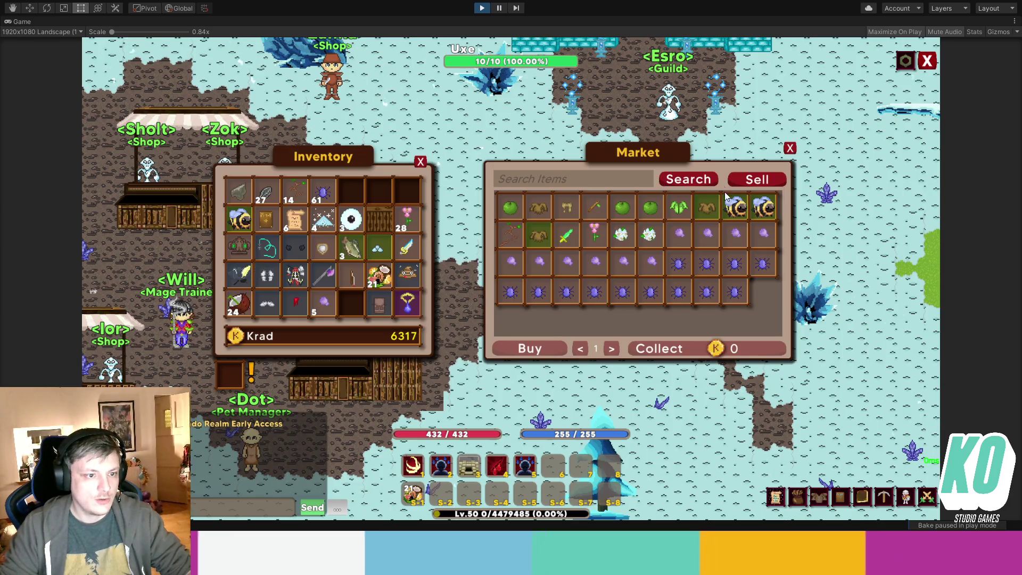
pyautogui.click(753, 177)
pyautogui.moveTo(611, 152)
pyautogui.mouseDown()
pyautogui.moveTo(625, 184)
pyautogui.moveTo(640, 160)
pyautogui.mouseUp()
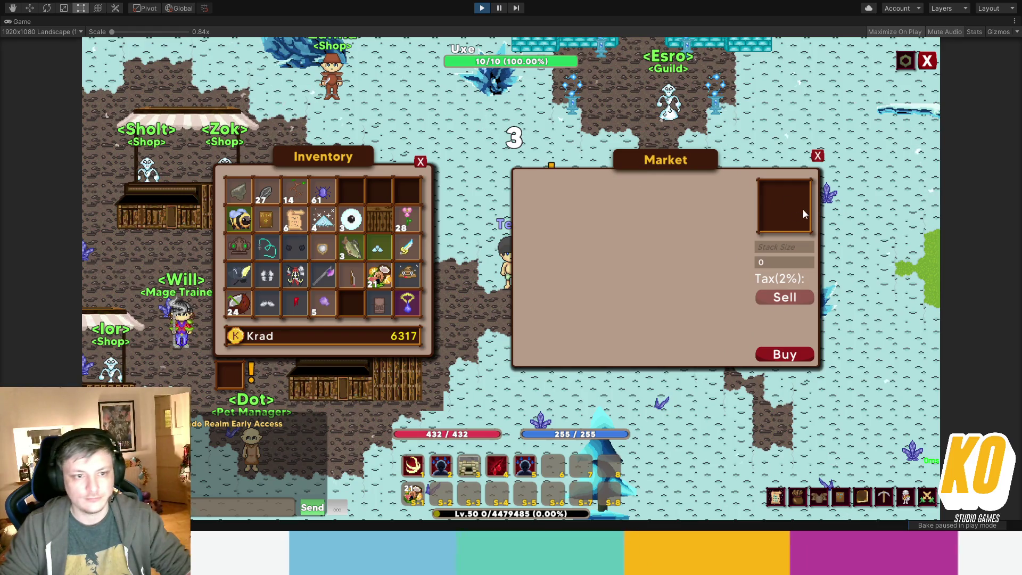
pyautogui.click(790, 355)
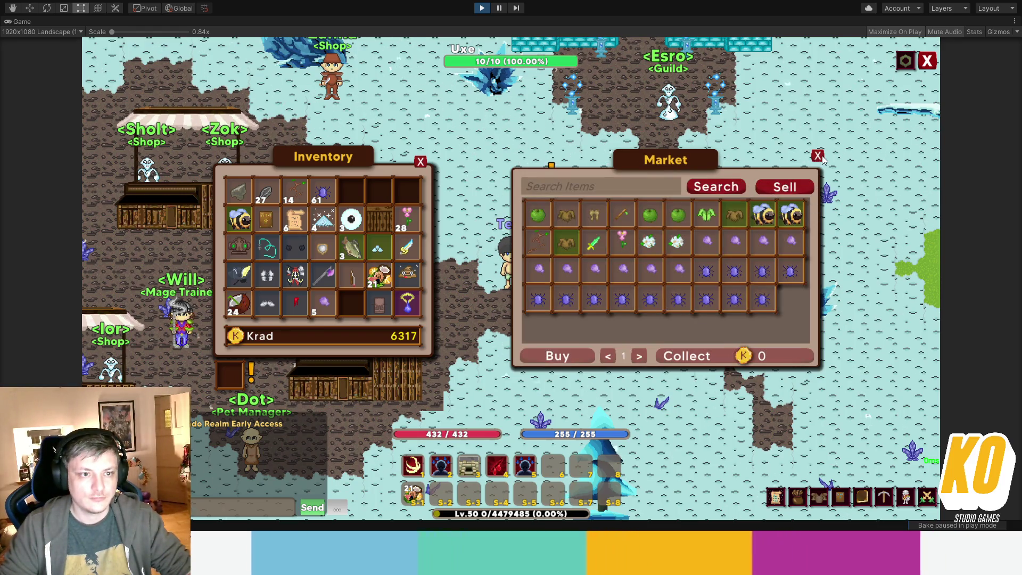
pyautogui.click(818, 155)
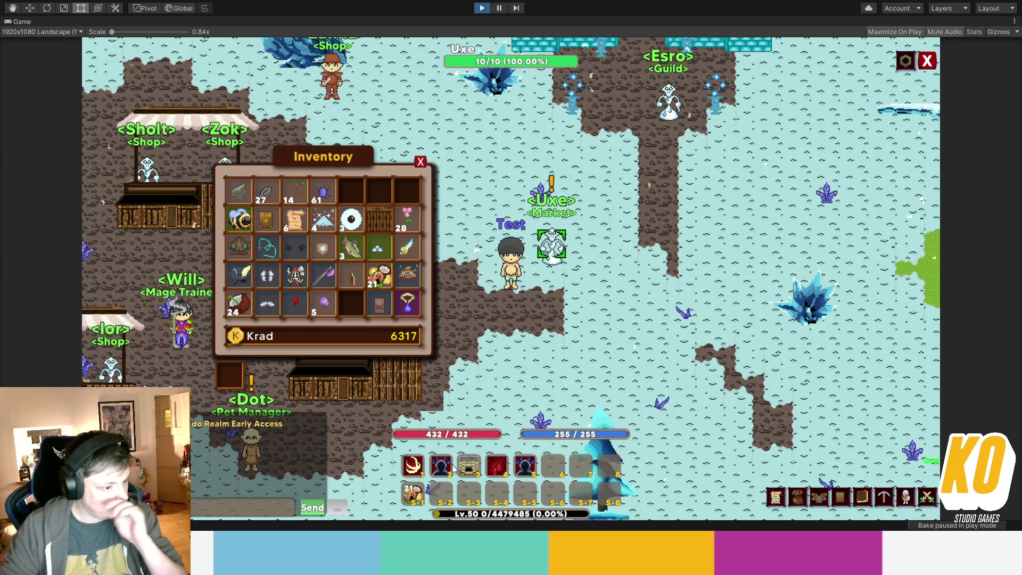
# Step: Delete the 'No ledgers found' and 'Ledgers found' Debug.Log lines from LoadAuctionLedger
pyautogui.hotkey('alt', 'Tab')
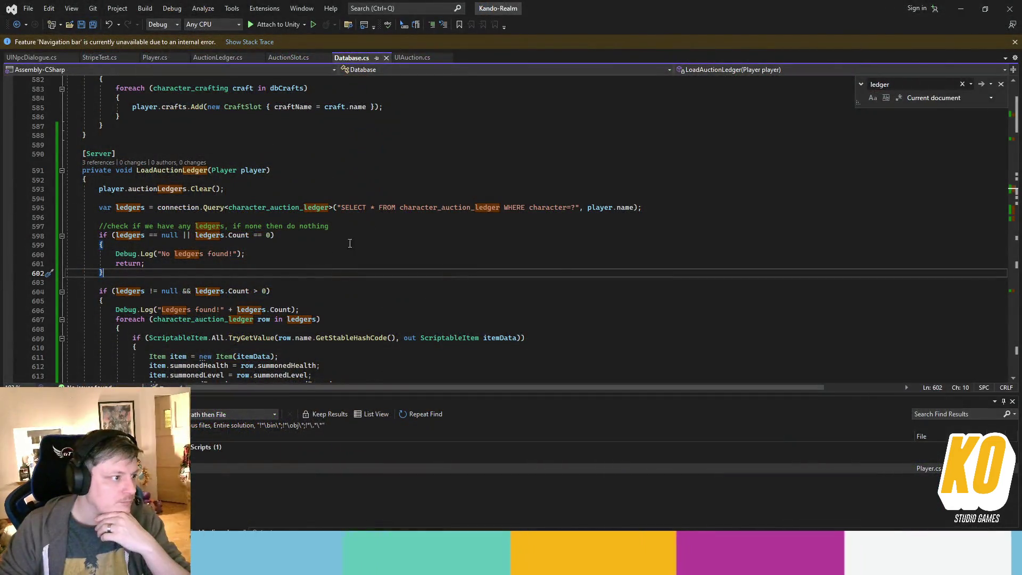
pyautogui.moveTo(246, 254); pyautogui.dragTo(54, 246)
pyautogui.press('Delete')
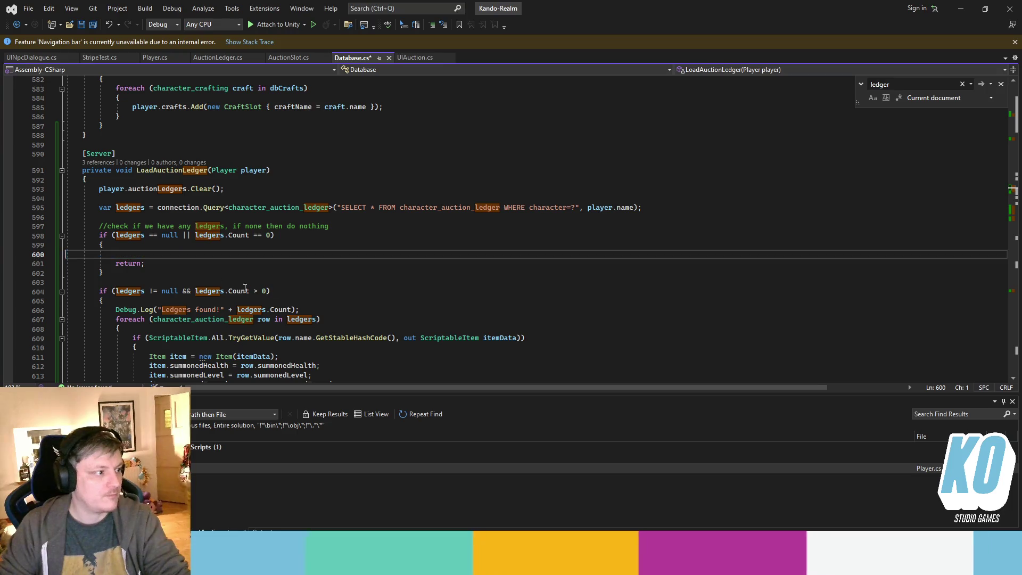
pyautogui.moveTo(299, 300); pyautogui.dragTo(65, 290)
pyautogui.press('Delete')
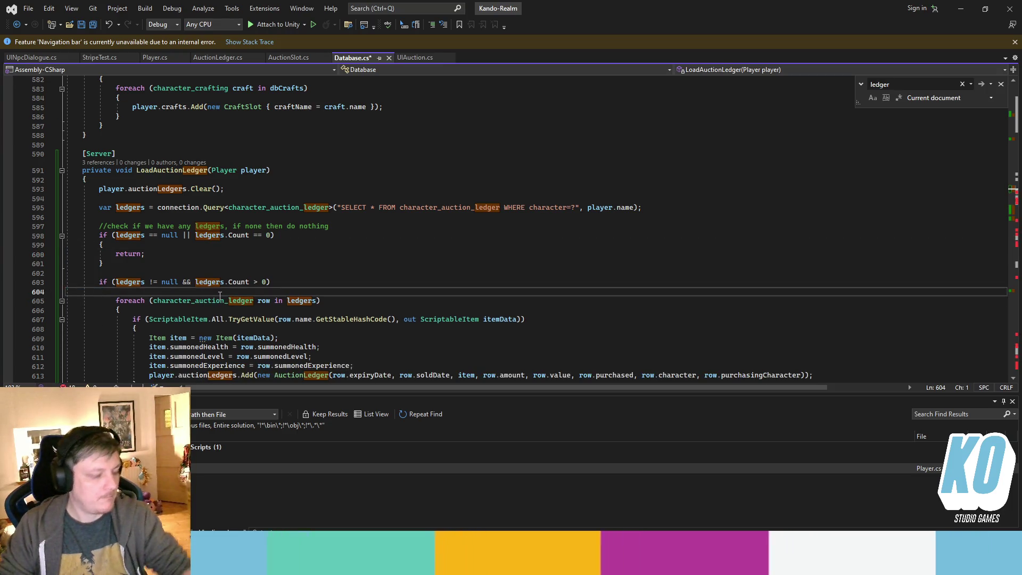
pyautogui.hotkey('ctrl', 'z')
pyautogui.moveTo(299, 301); pyautogui.dragTo(106, 292)
pyautogui.press('Delete')
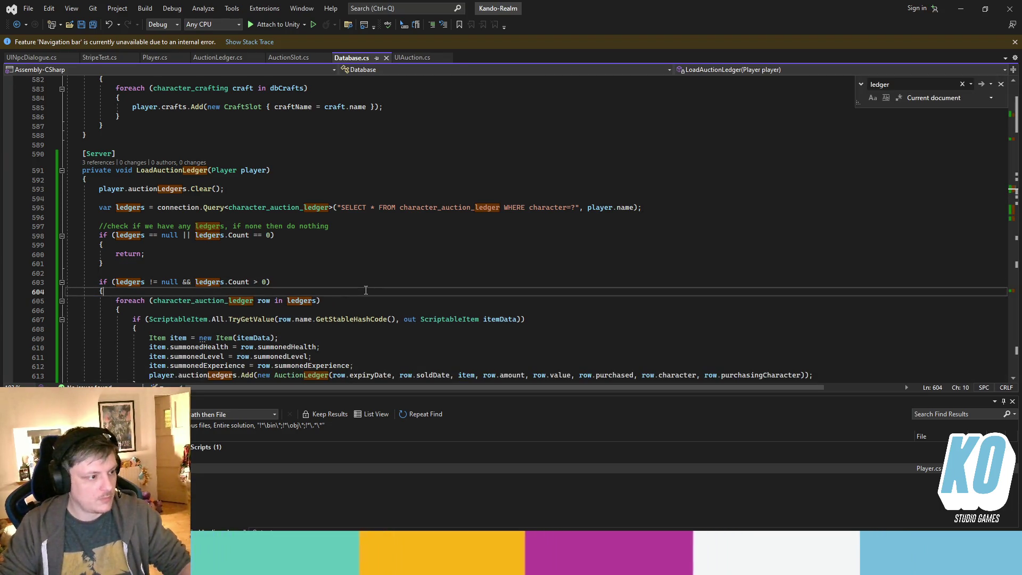
pyautogui.click(371, 274)
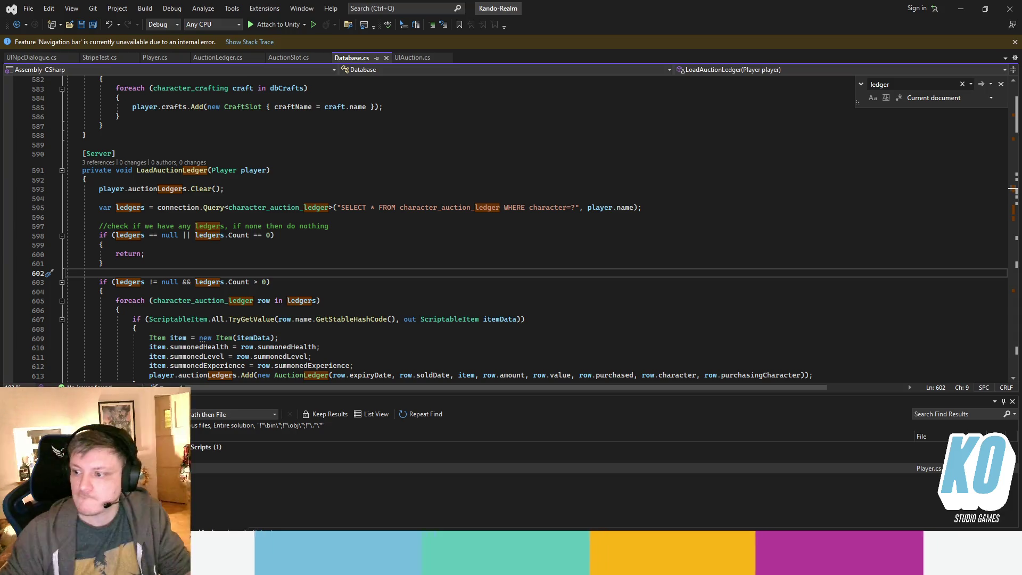
pyautogui.press('Down')
pyautogui.press('Down')
pyautogui.press('Down')
pyautogui.press('End')
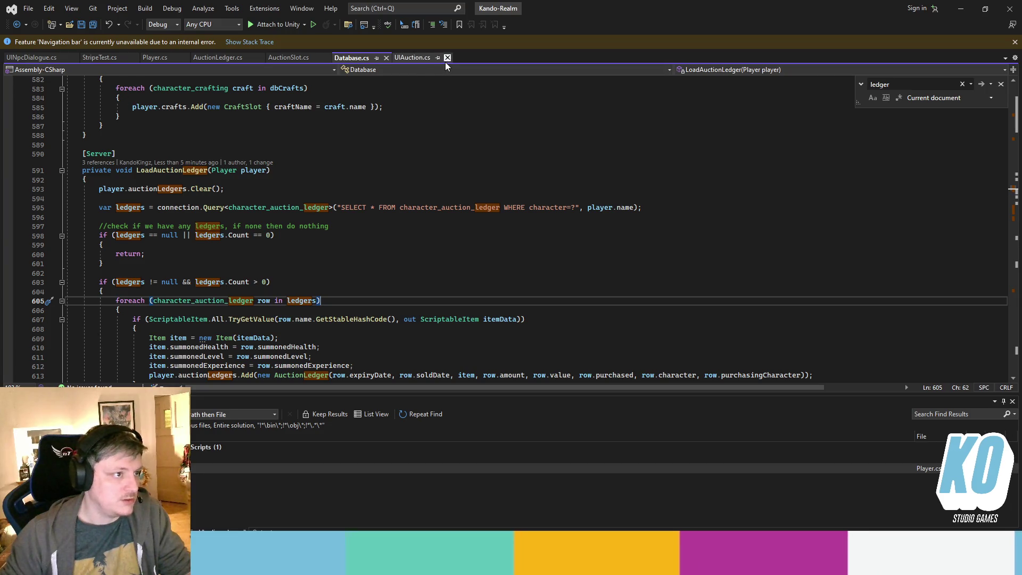
pyautogui.click(408, 58)
# Step: Scroll UIAuction.cs to its Ledgers header fields, then return to the Unity editor
pyautogui.scroll(10, 268, 238)
pyautogui.scroll(-4, 268, 238)
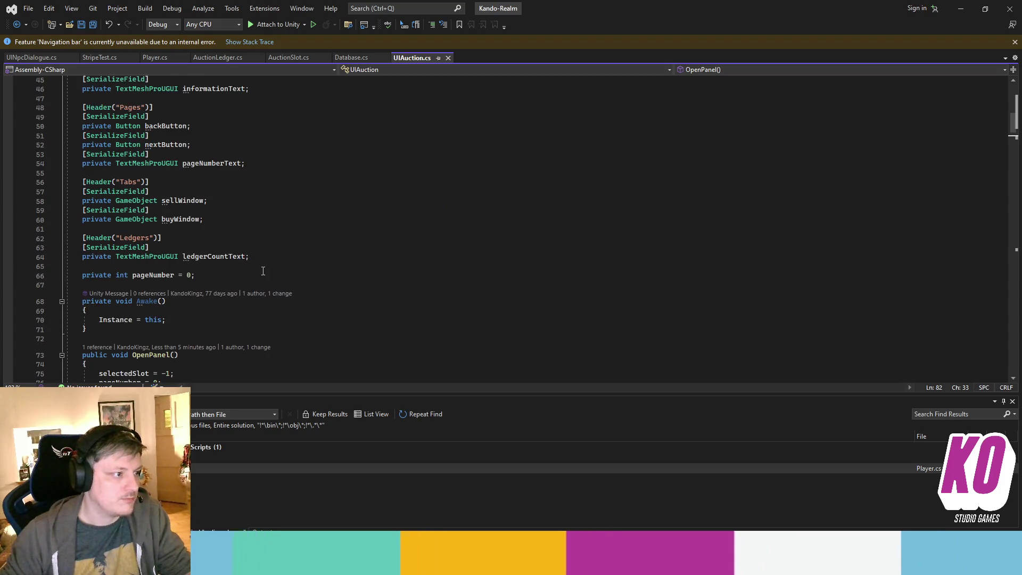
pyautogui.scroll(1, 263, 271)
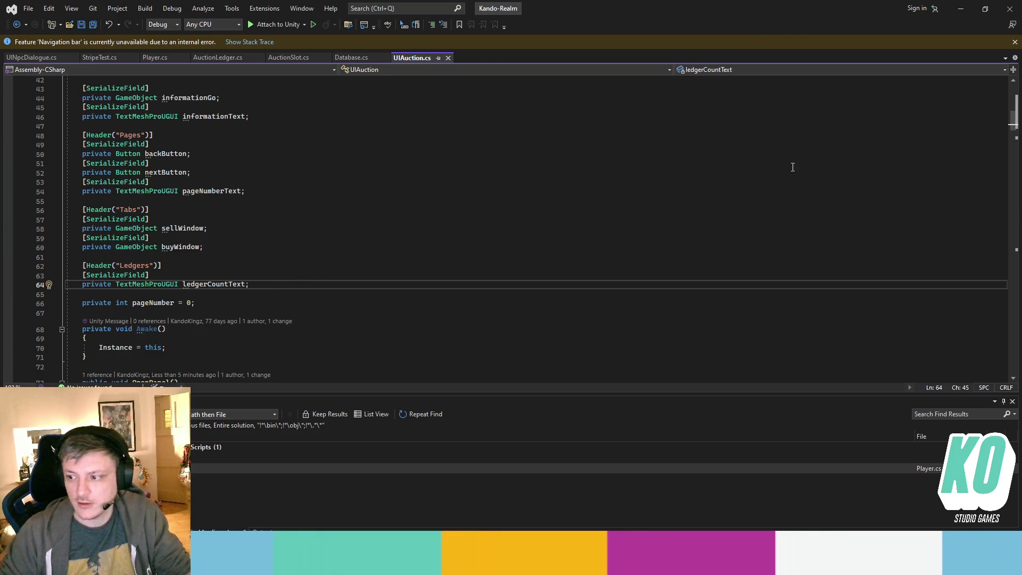
pyautogui.hotkey('alt', 'Tab')
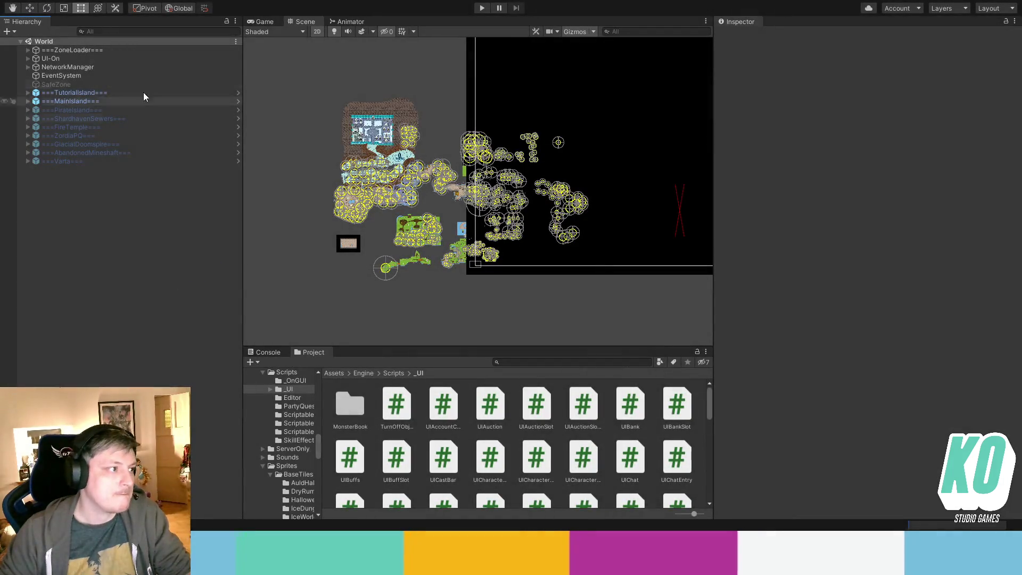
# Step: Open the Auction prefab and enable its AuctionPanel-off and SellWindow-off objects
pyautogui.click(515, 362)
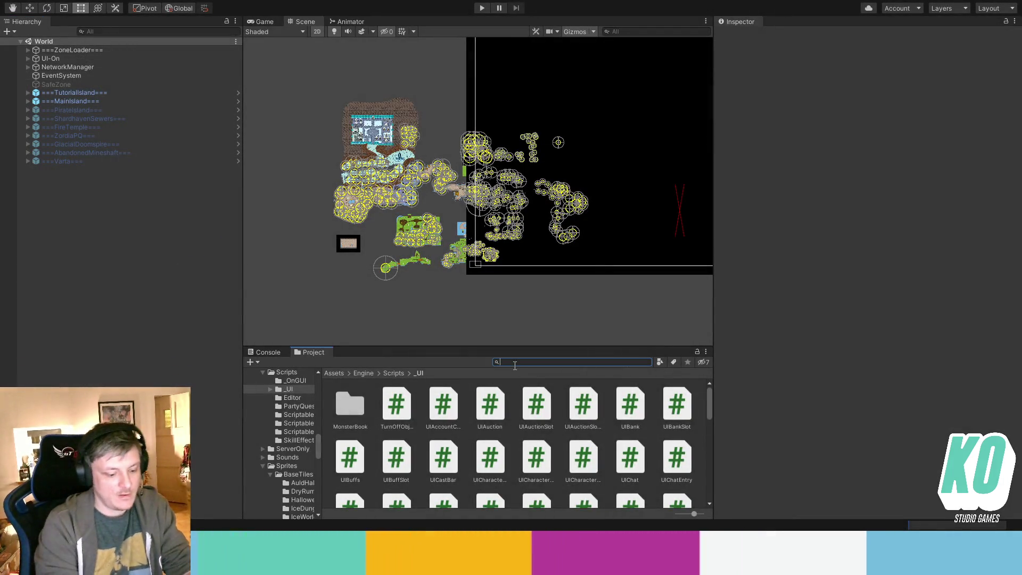
pyautogui.write('auction')
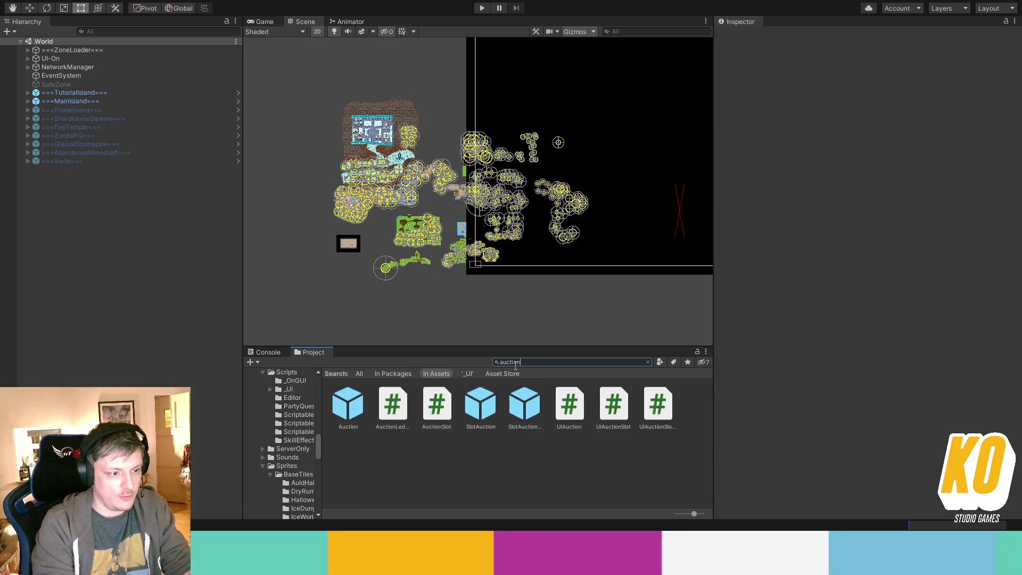
pyautogui.doubleClick(349, 403)
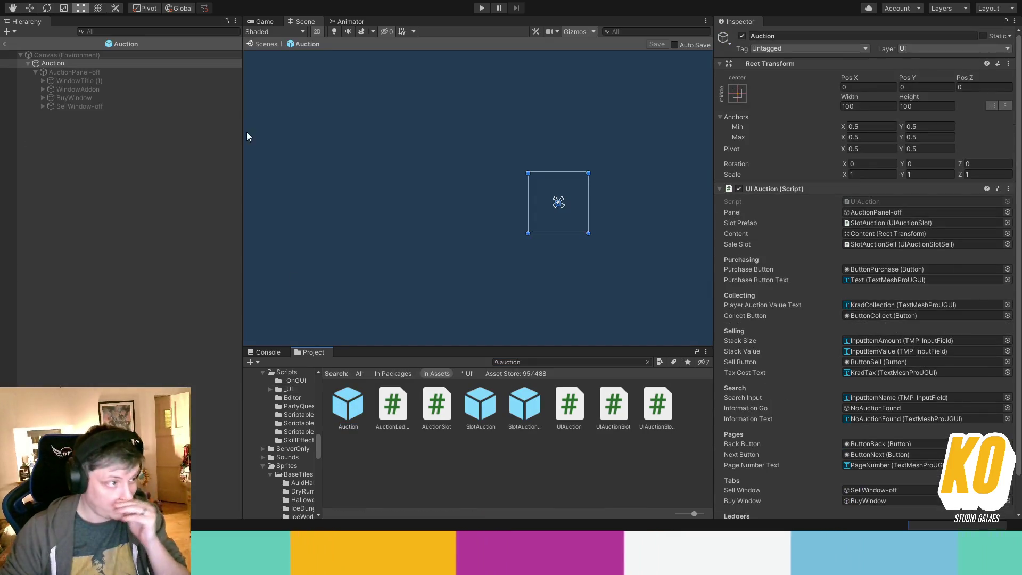
pyautogui.click(74, 72)
pyautogui.click(742, 36)
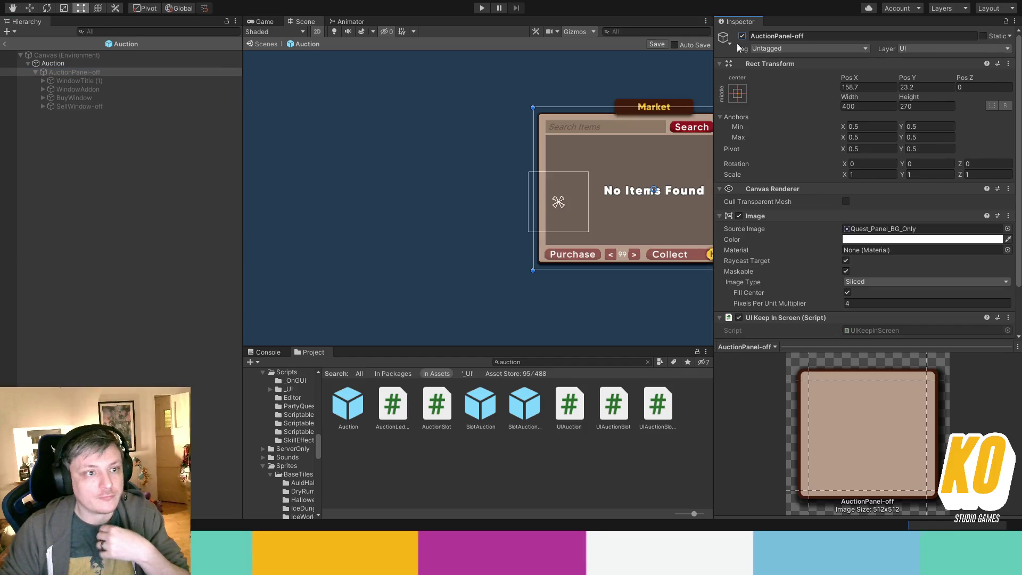
pyautogui.click(75, 105)
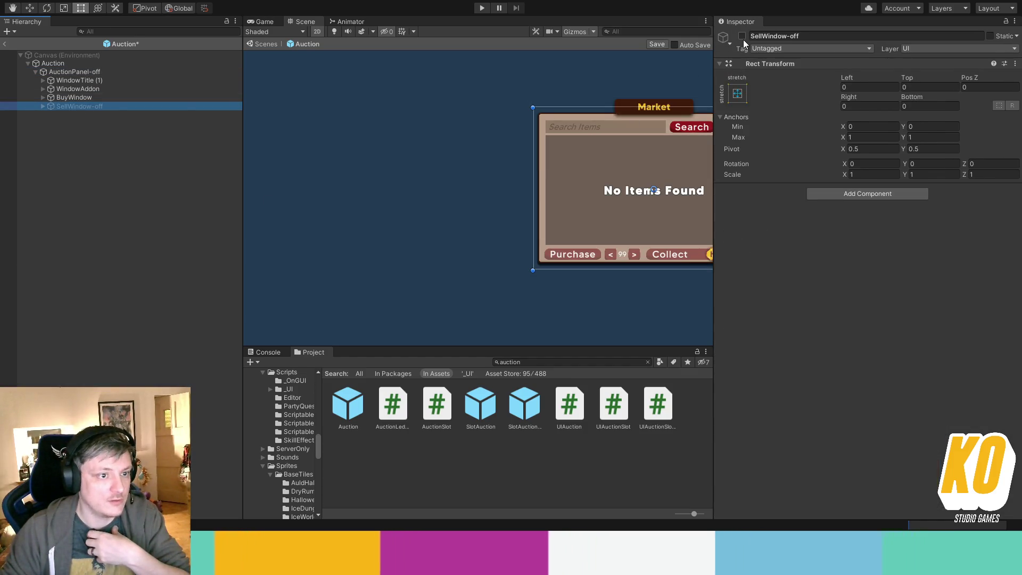
pyautogui.click(742, 35)
# Step: Duplicate BuyWindow's Scroll View into SellWindow-off and disable BuyWindow
pyautogui.click(59, 98)
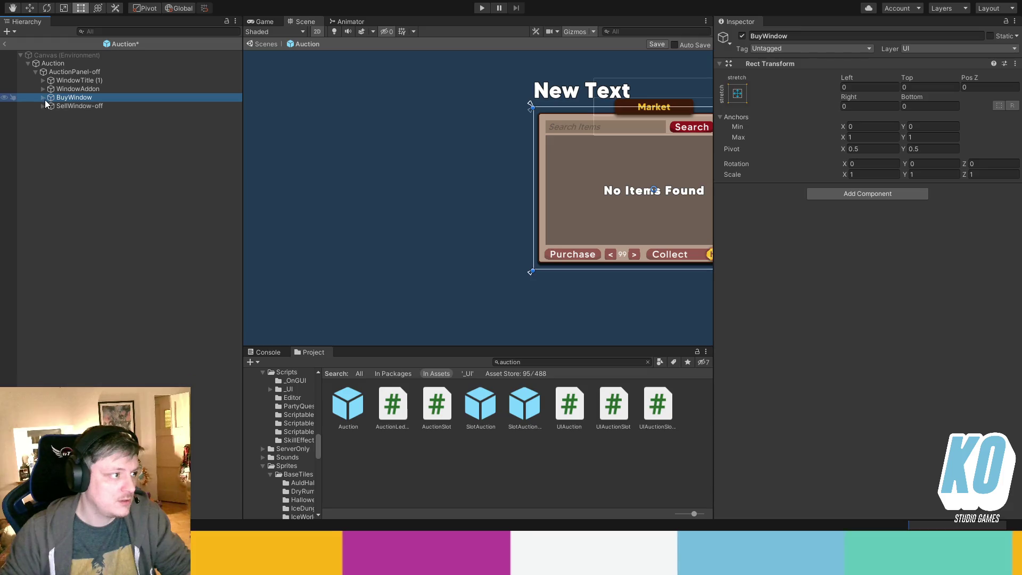
pyautogui.click(43, 98)
pyautogui.click(79, 105)
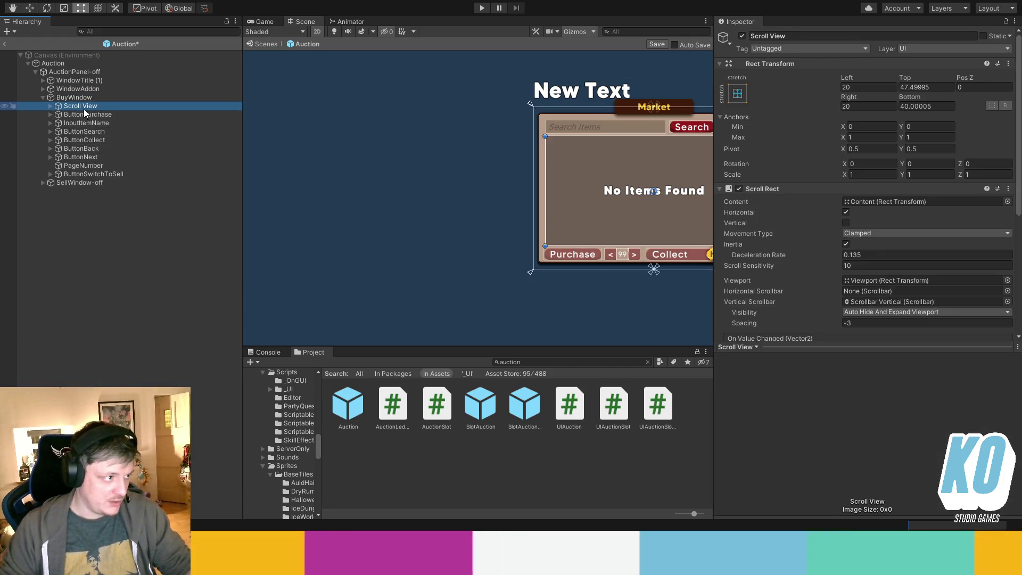
pyautogui.hotkey('ctrl', 'd')
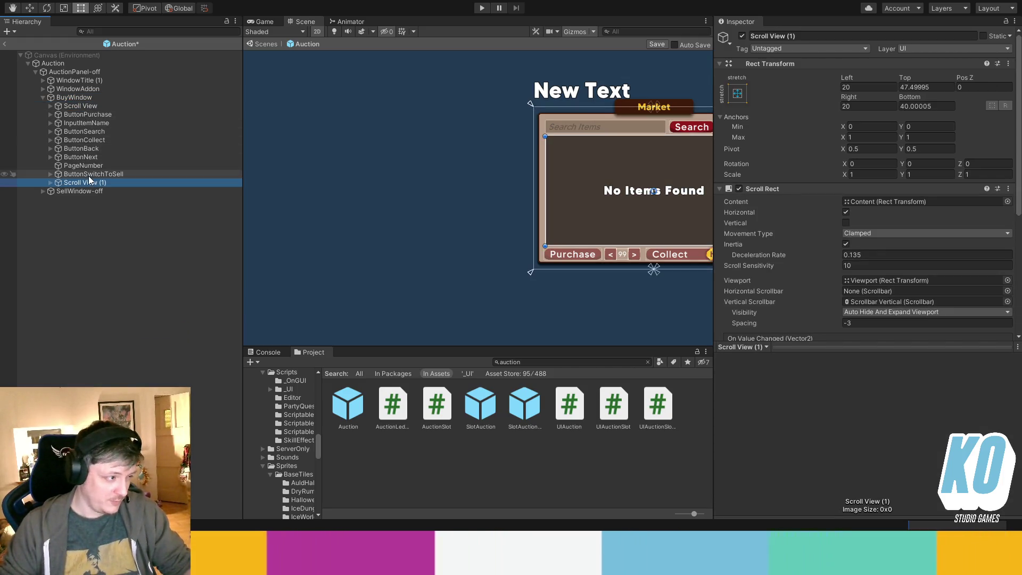
pyautogui.moveTo(80, 183); pyautogui.dragTo(78, 190)
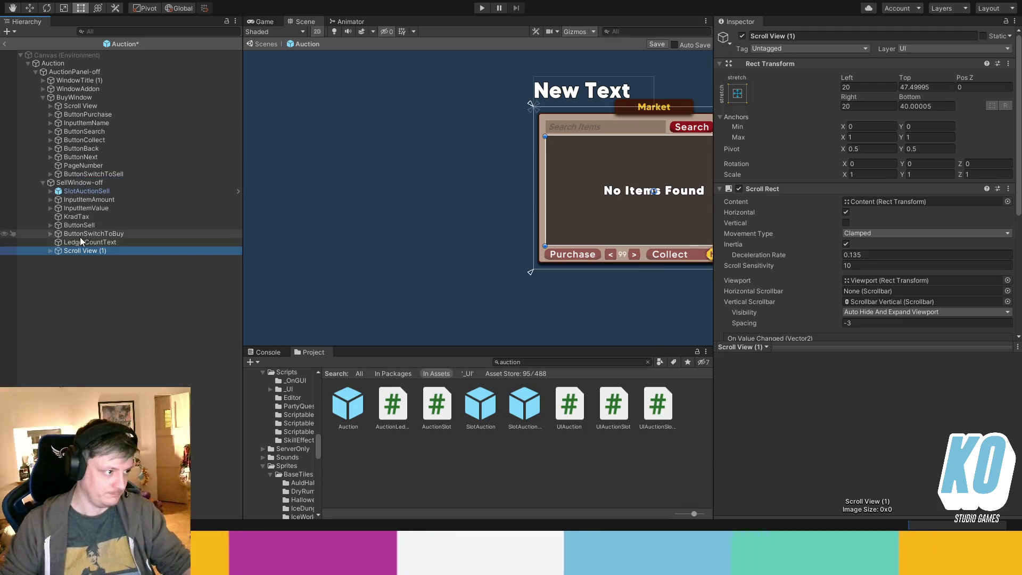
pyautogui.moveTo(64, 252); pyautogui.dragTo(62, 187)
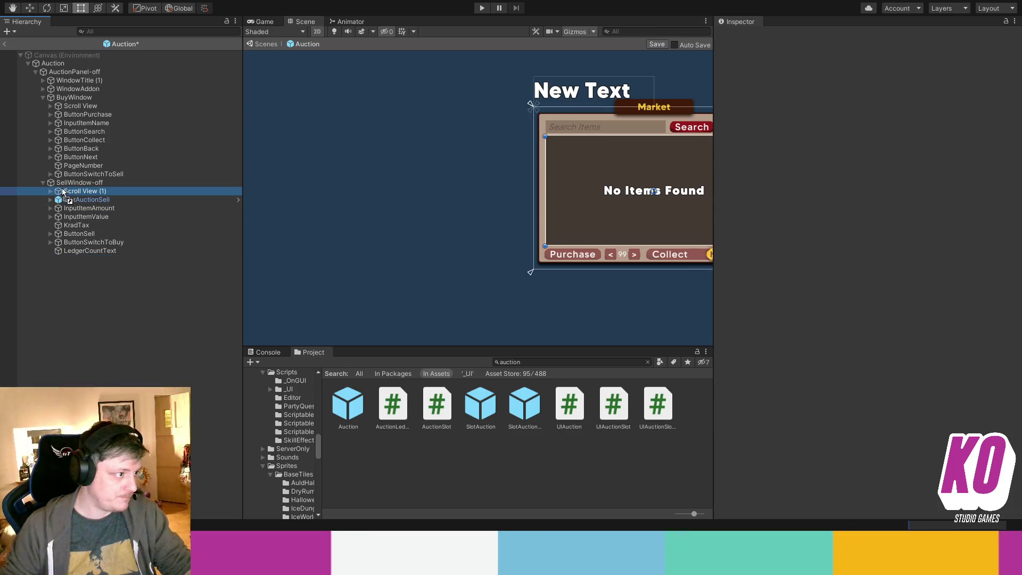
pyautogui.click(76, 263)
pyautogui.click(73, 98)
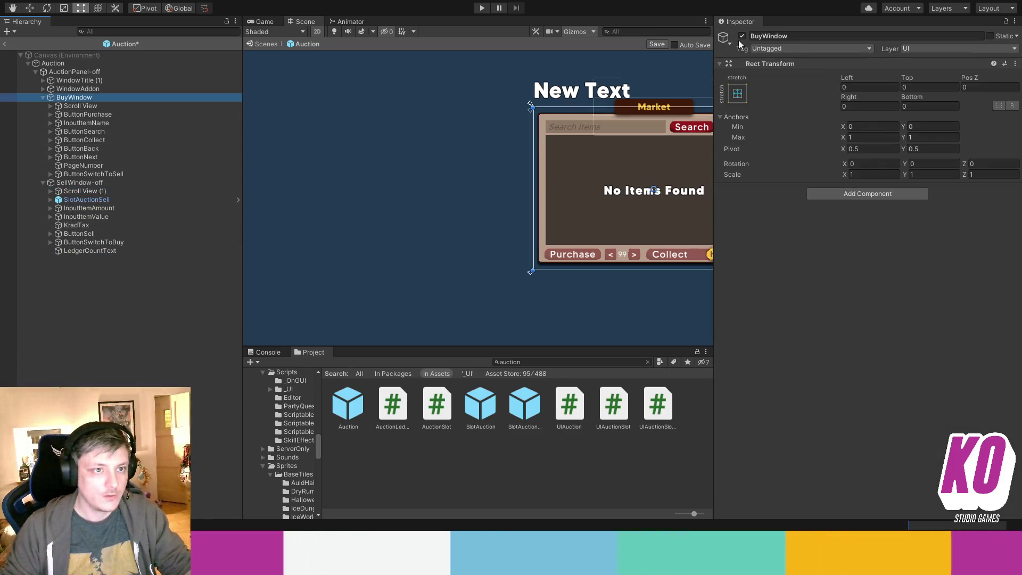
pyautogui.click(743, 35)
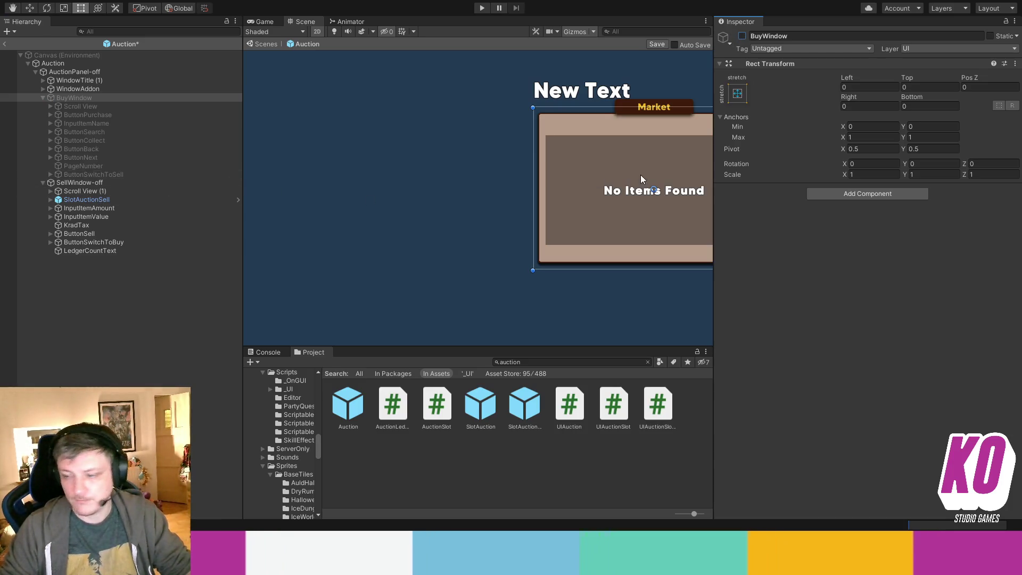
pyautogui.moveTo(442, 208); pyautogui.dragTo(258, 211)
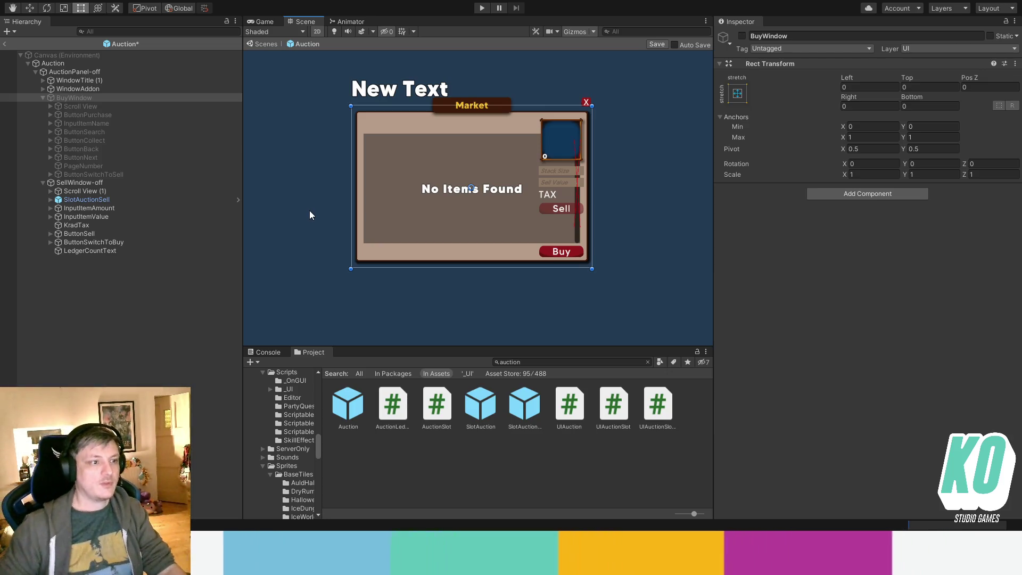
pyautogui.click(136, 251)
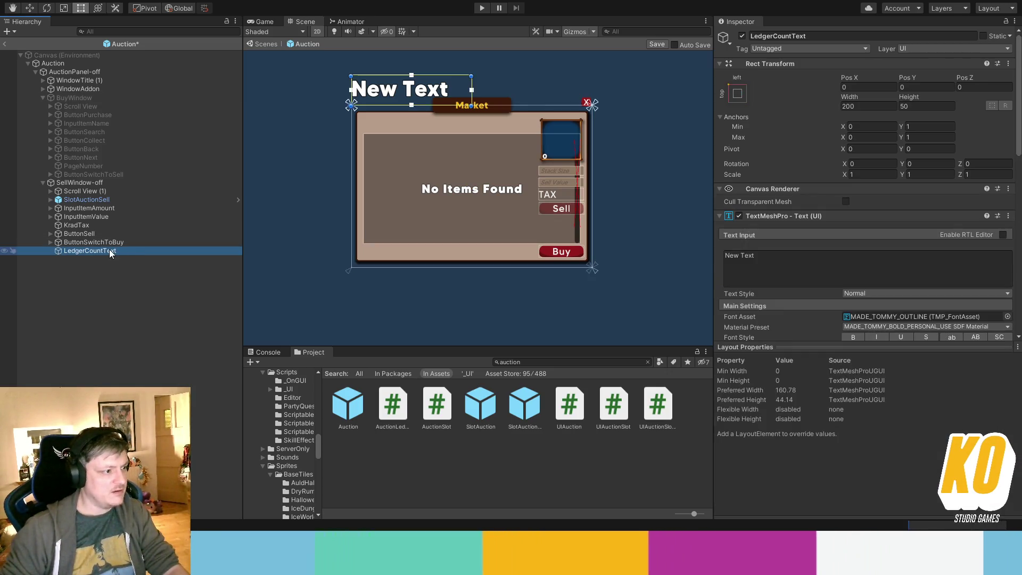
pyautogui.moveTo(109, 249); pyautogui.dragTo(114, 264)
pyautogui.click(113, 264)
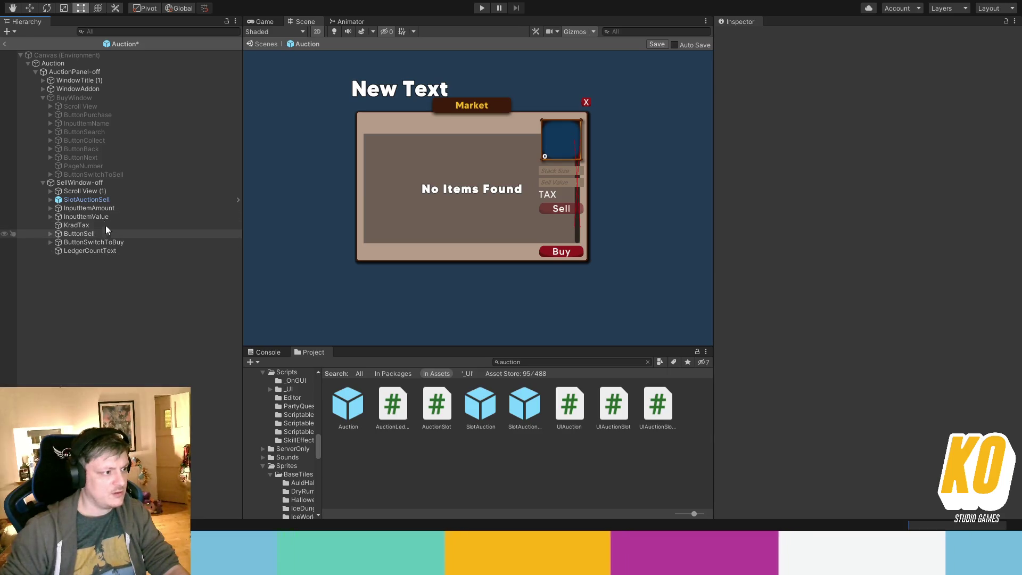
pyautogui.click(88, 191)
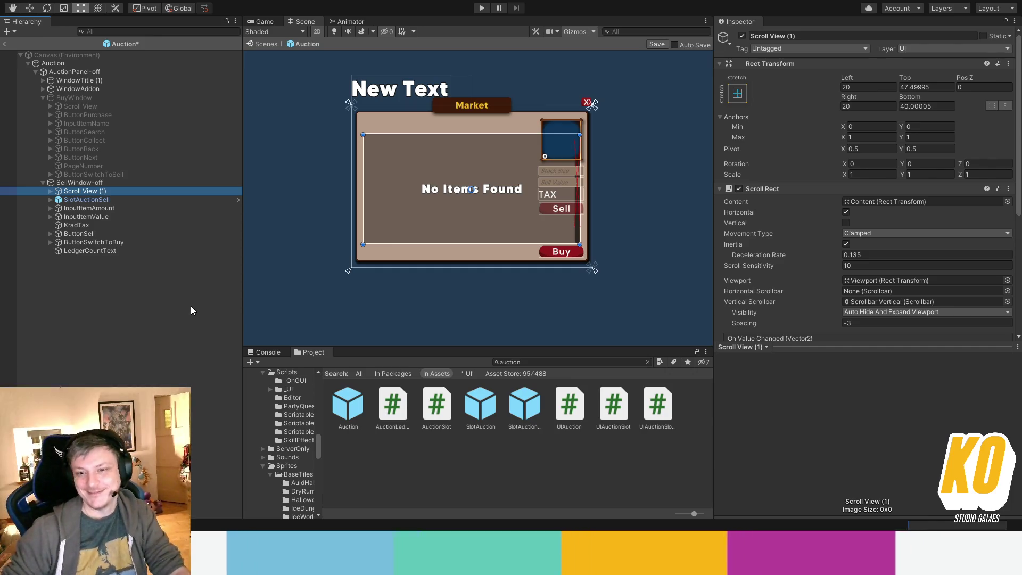
pyautogui.click(190, 310)
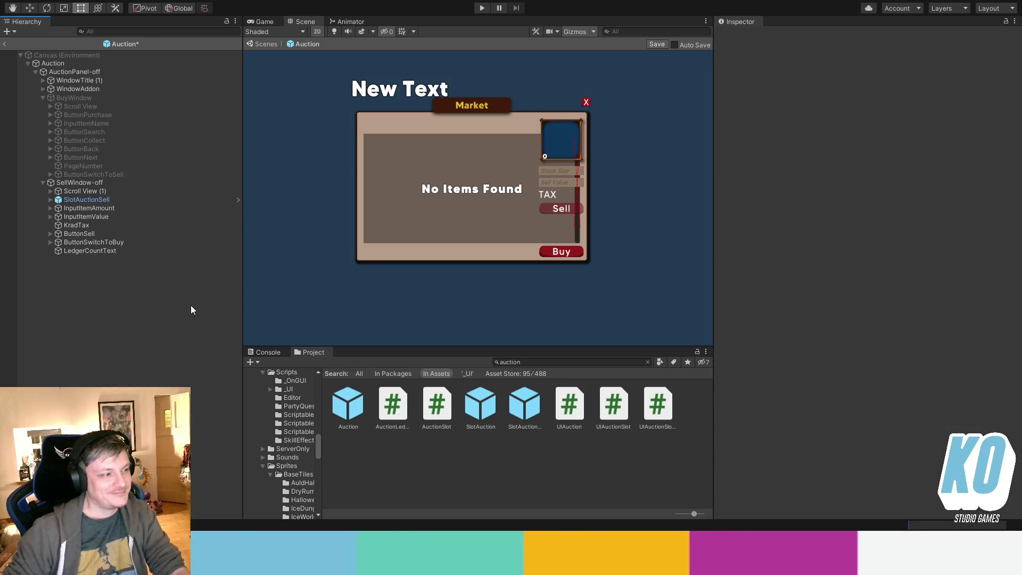
pyautogui.click(99, 192)
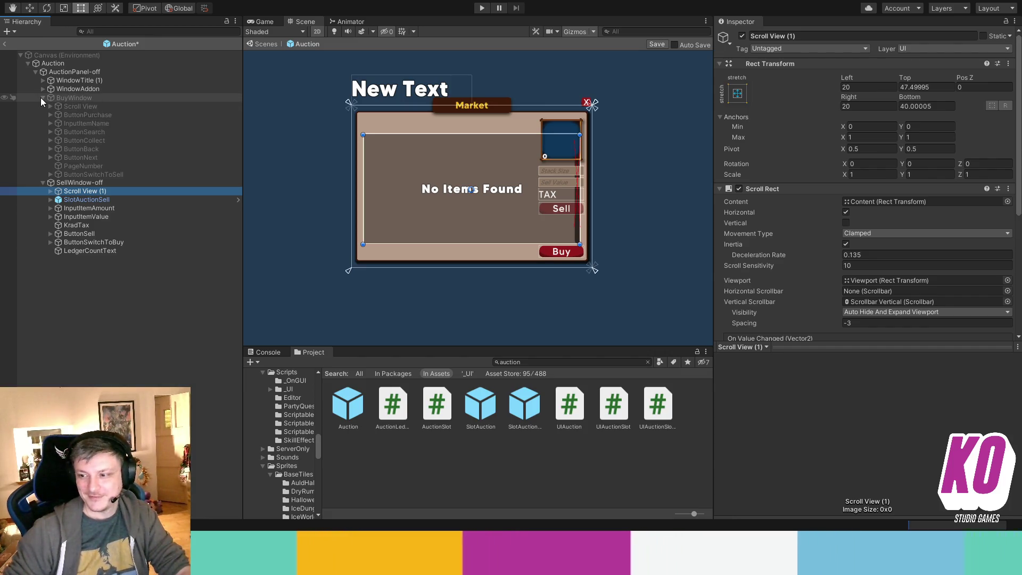
pyautogui.click(154, 311)
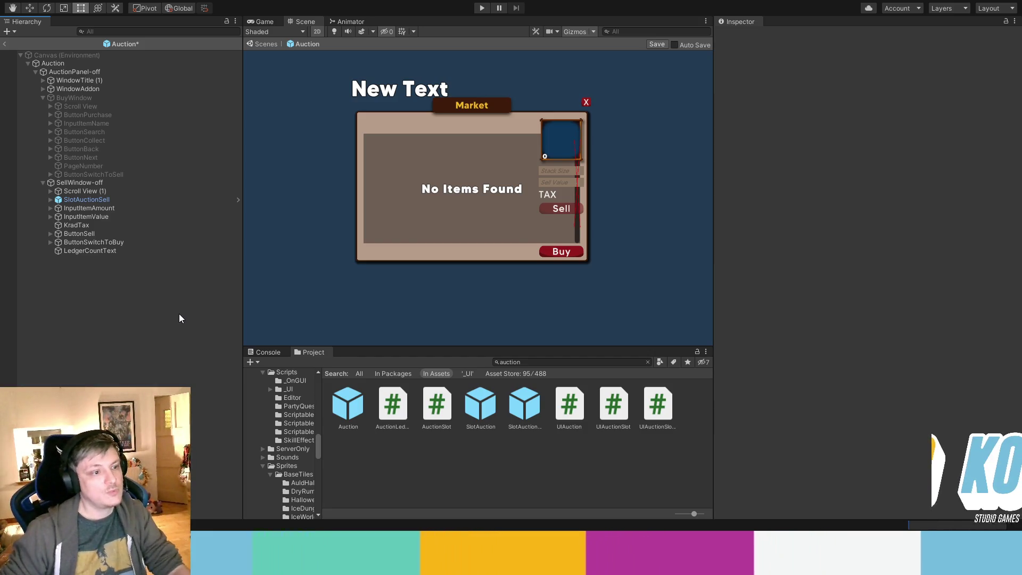
# Step: Rename the copied Scroll View (1) to 'Scroll View Ledgers'
pyautogui.click(117, 192)
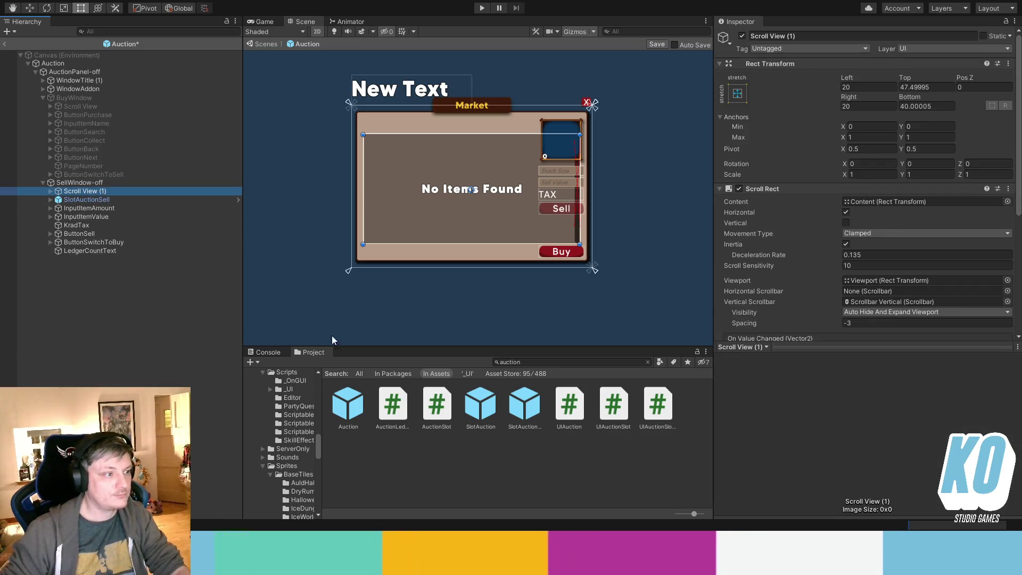
pyautogui.click(117, 190)
pyautogui.press('BackSpace')
pyautogui.press('BackSpace')
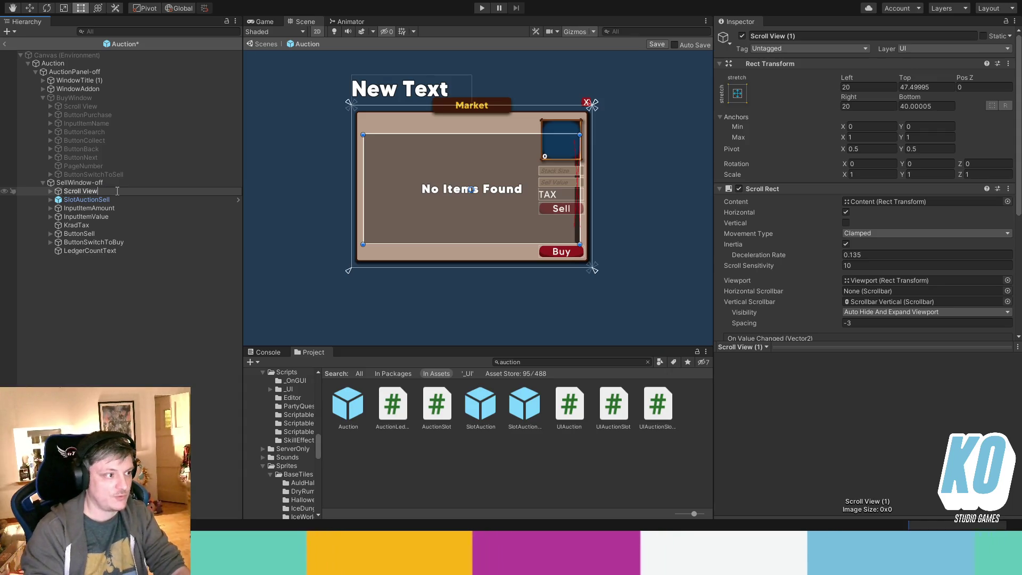
pyautogui.write('Ledgers')
pyautogui.press('Return')
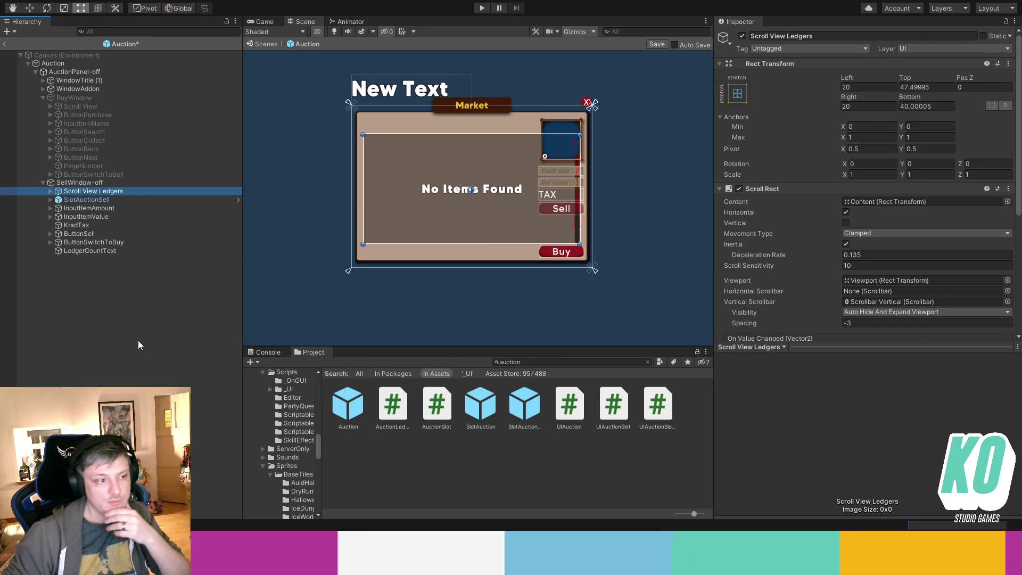
pyautogui.scroll(-5, 786, 263)
pyautogui.scroll(5, 852, 268)
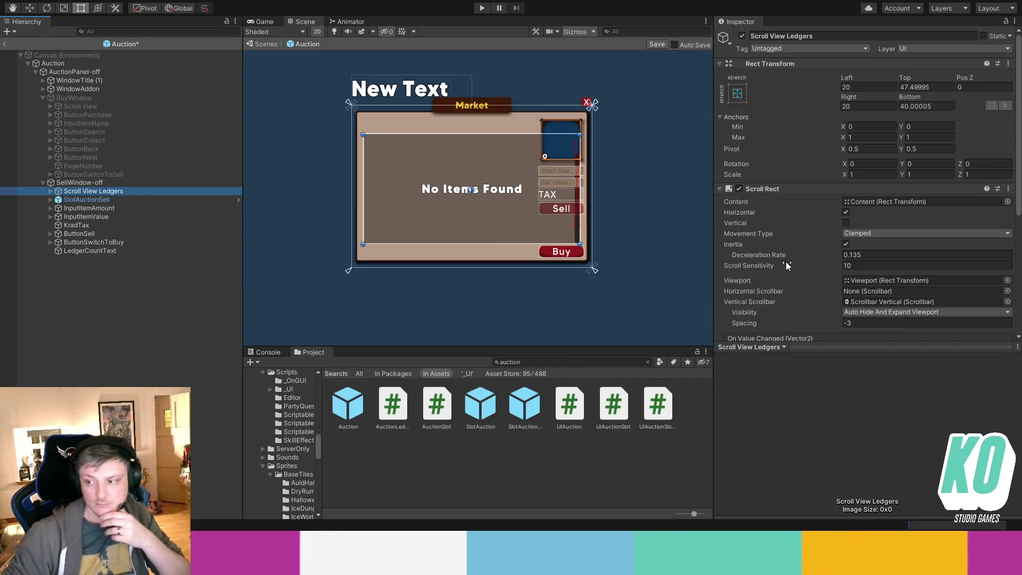
# Step: Turn off Child Force Expand Height on the Scroll View Ledgers Content layout
pyautogui.click(50, 191)
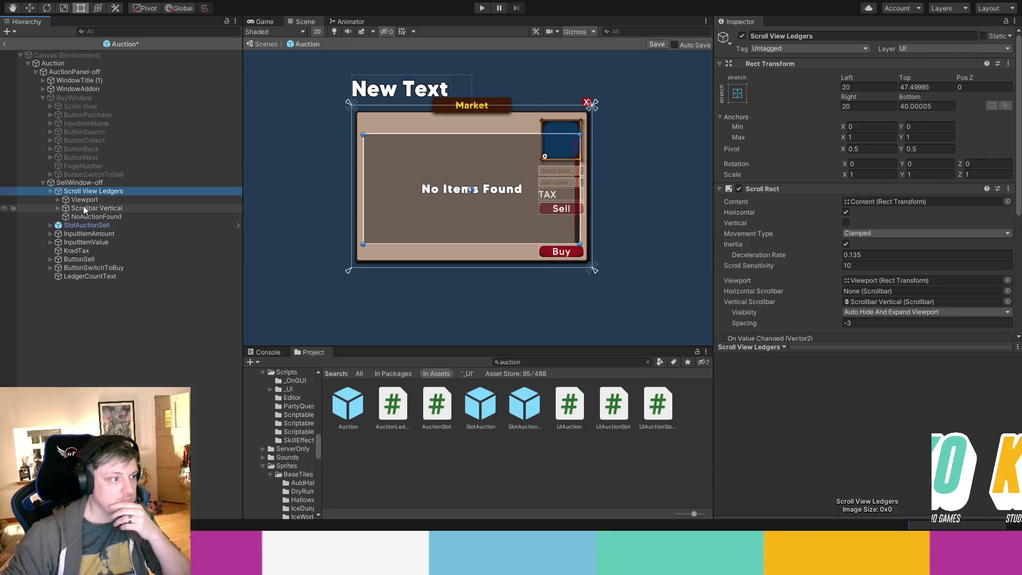
pyautogui.click(57, 200)
pyautogui.click(86, 208)
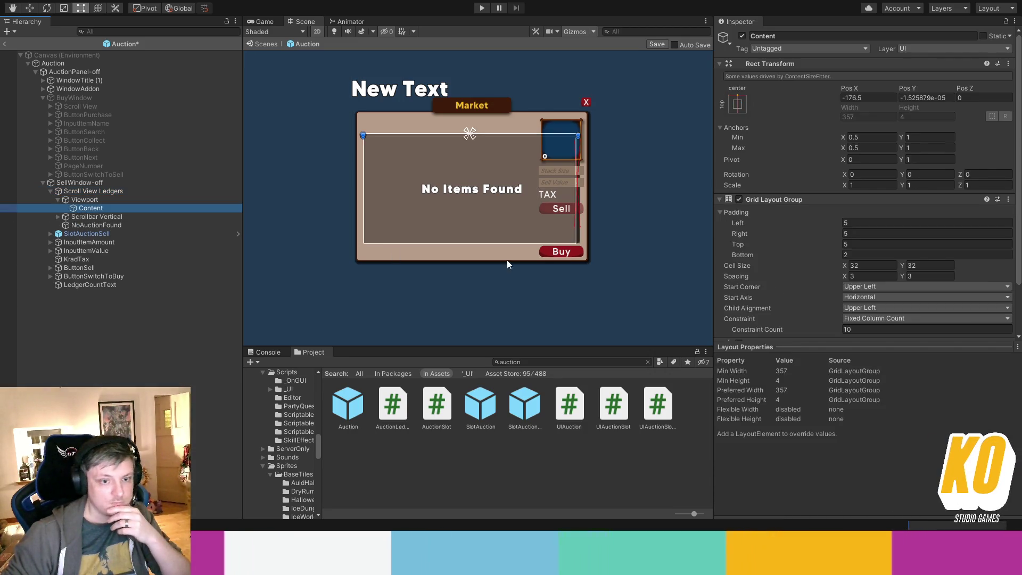
pyautogui.scroll(-2, 813, 255)
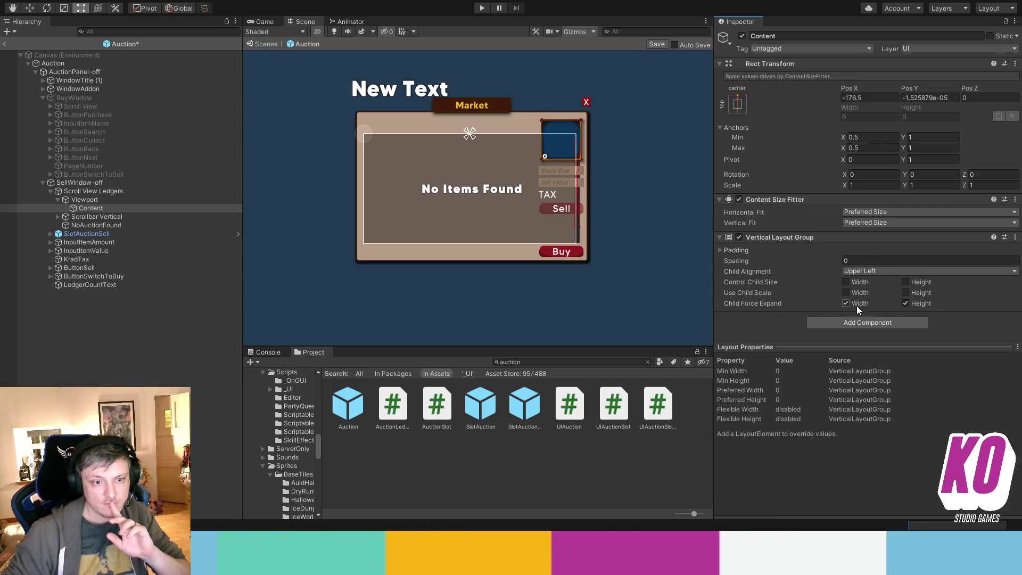
pyautogui.click(904, 304)
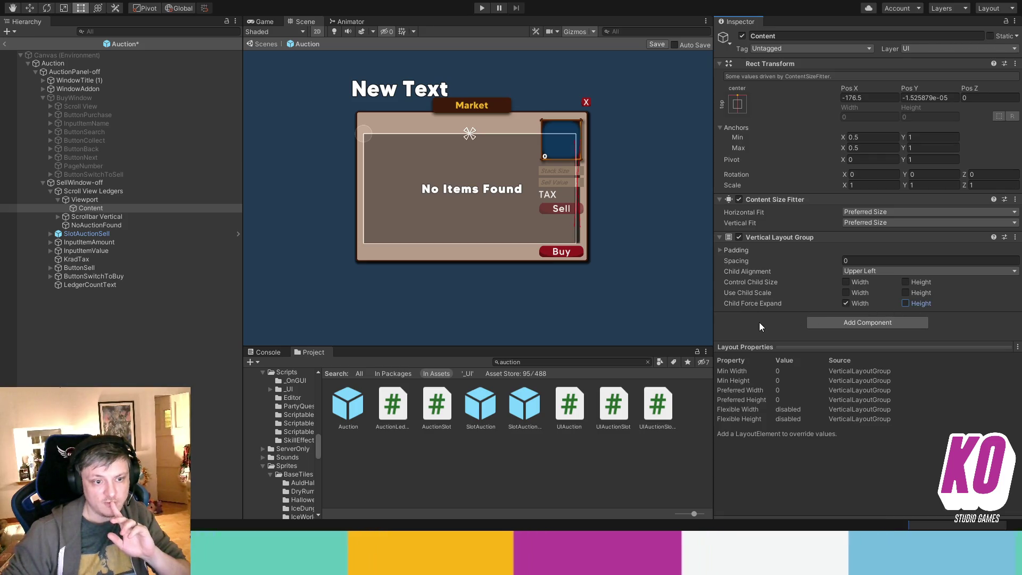
pyautogui.click(122, 328)
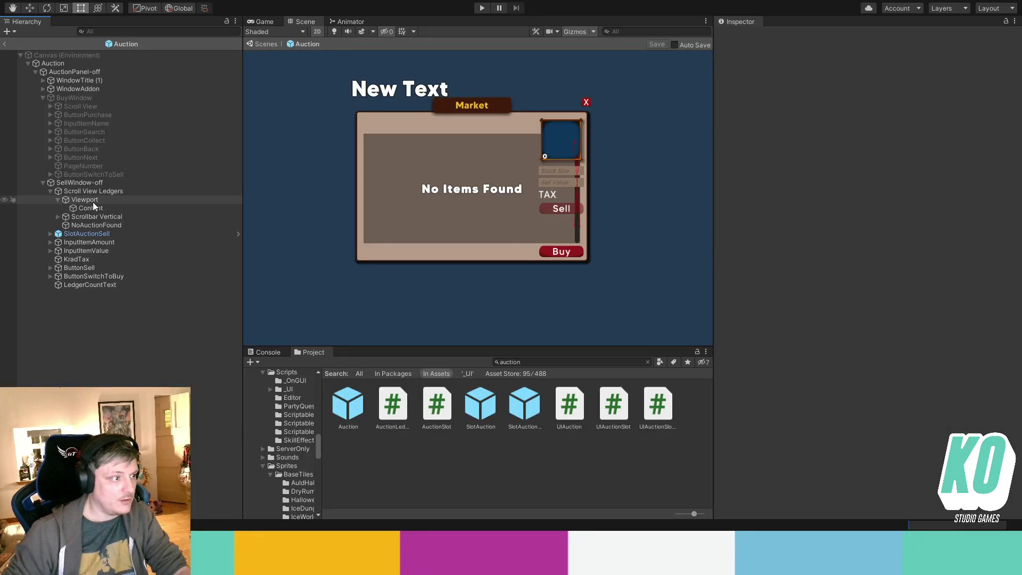
pyautogui.click(94, 191)
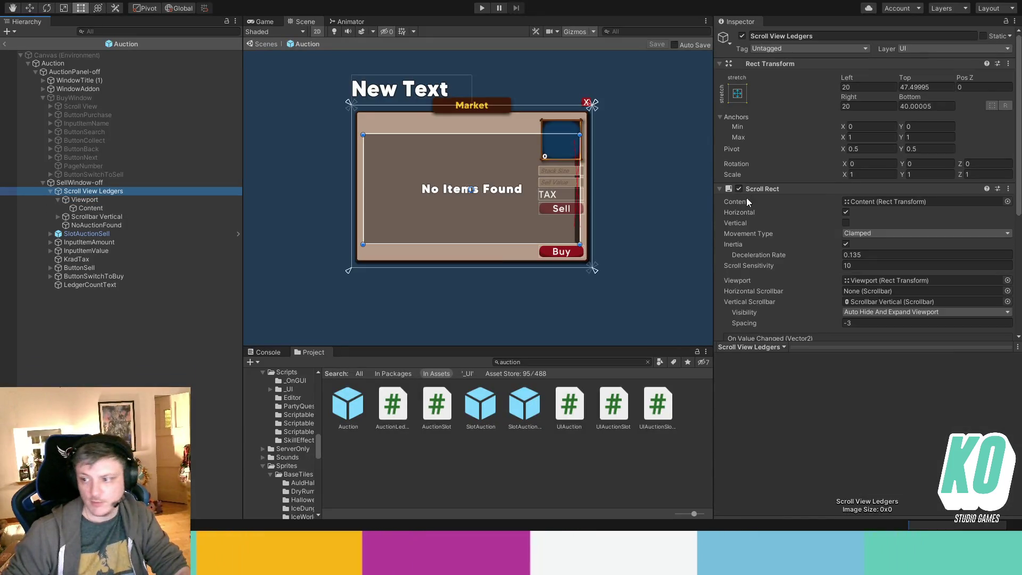
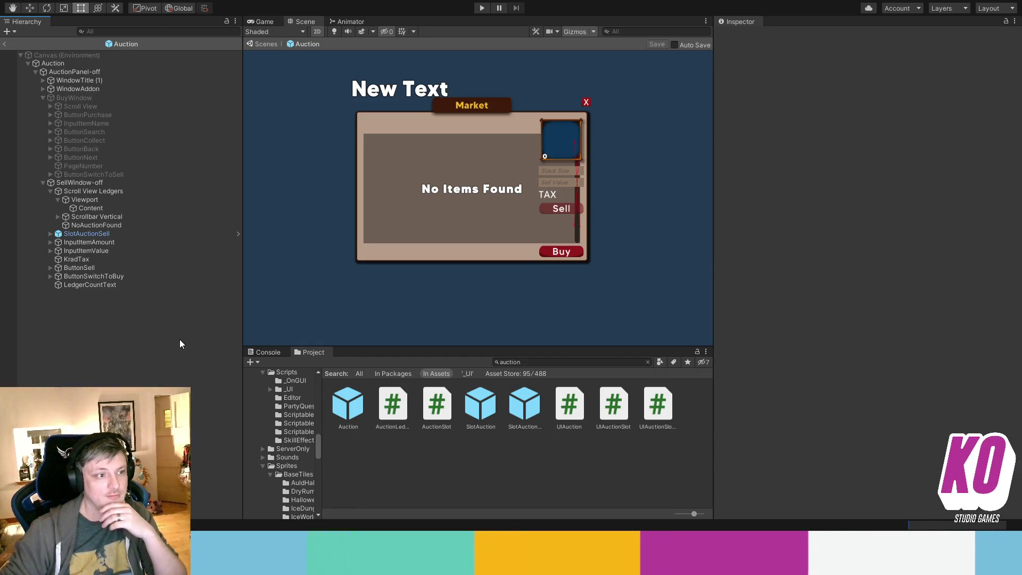
# Step: Set Scroll View Ledgers' Rect Transform Top to 48 and Right to 95
pyautogui.click(108, 190)
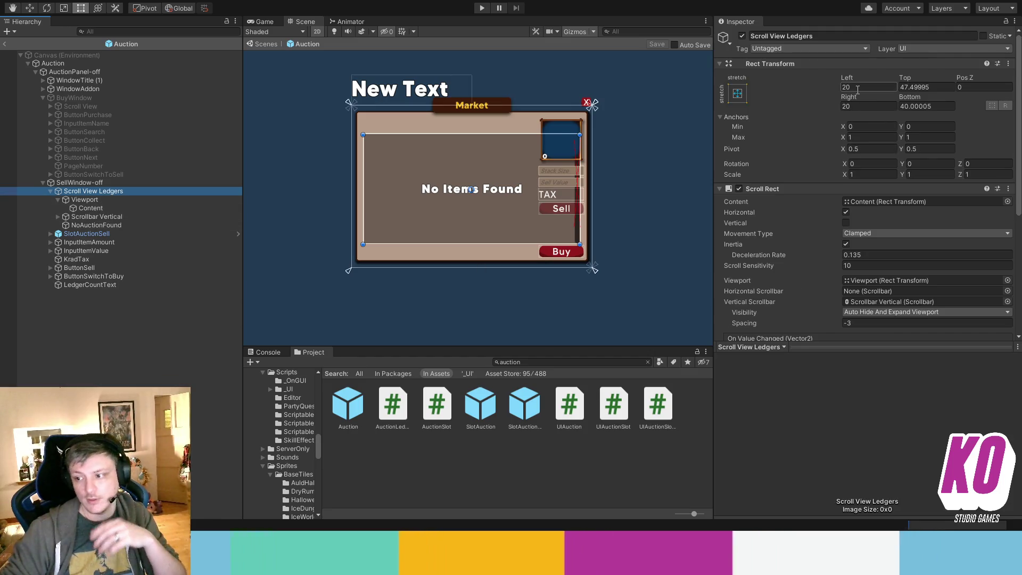
pyautogui.click(937, 87)
pyautogui.write('20')
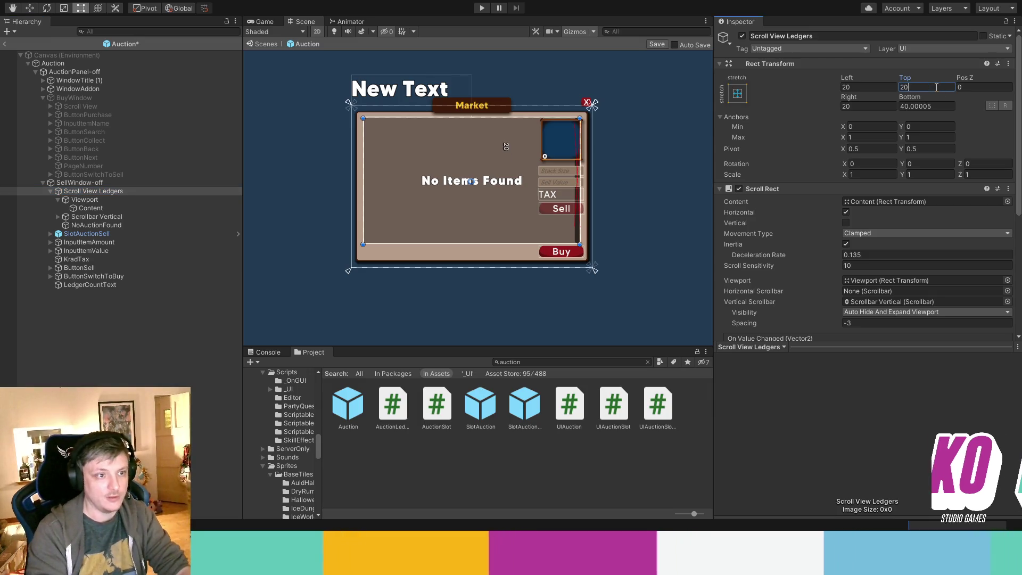
pyautogui.hotkey('ctrl', 'z')
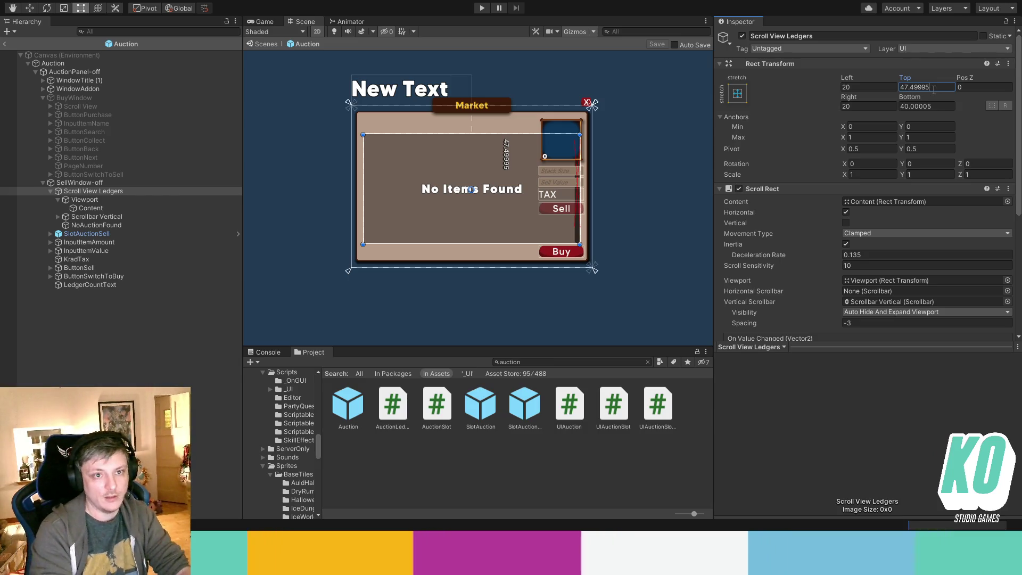
pyautogui.doubleClick(934, 88)
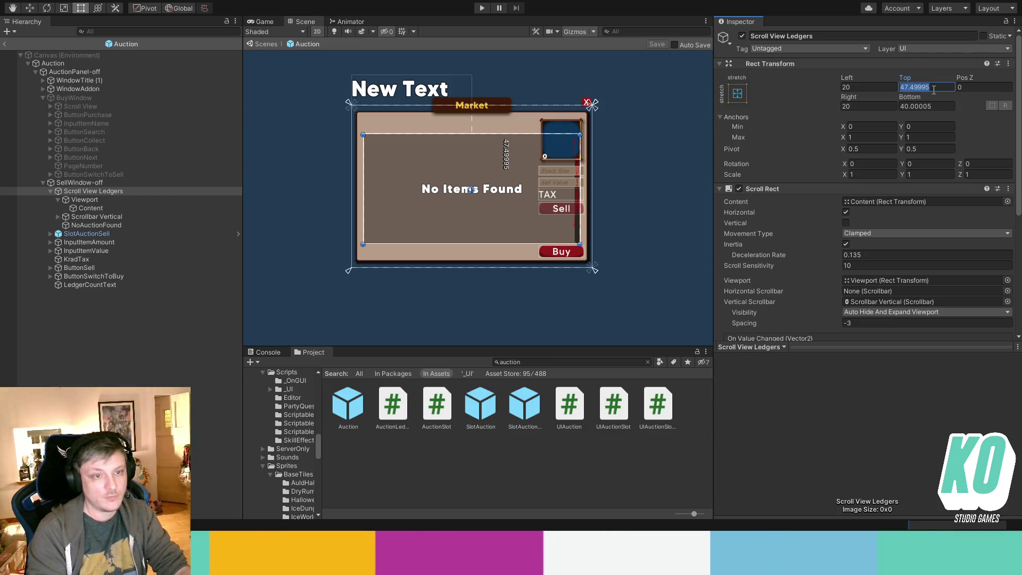
pyautogui.write('48')
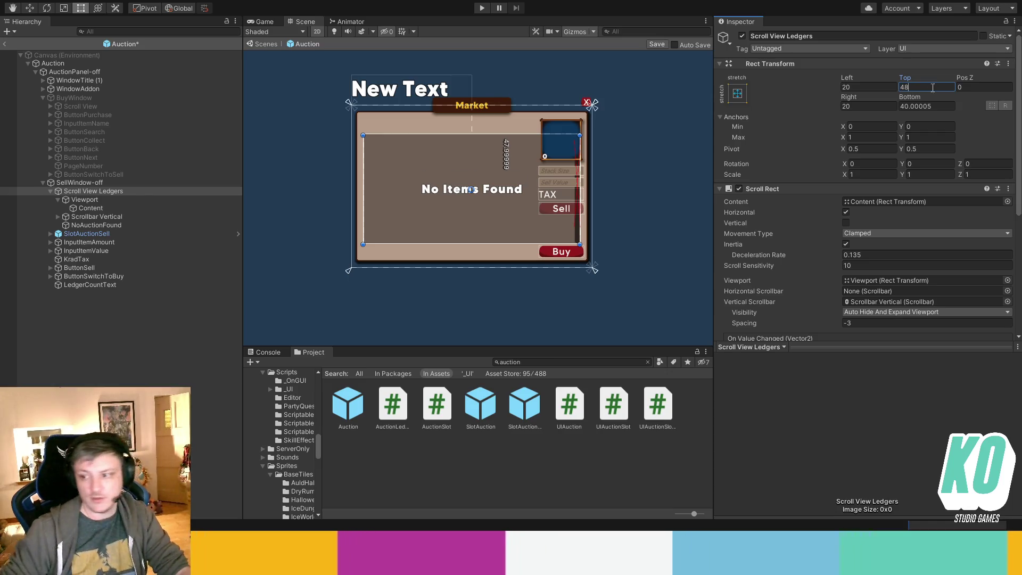
pyautogui.click(859, 106)
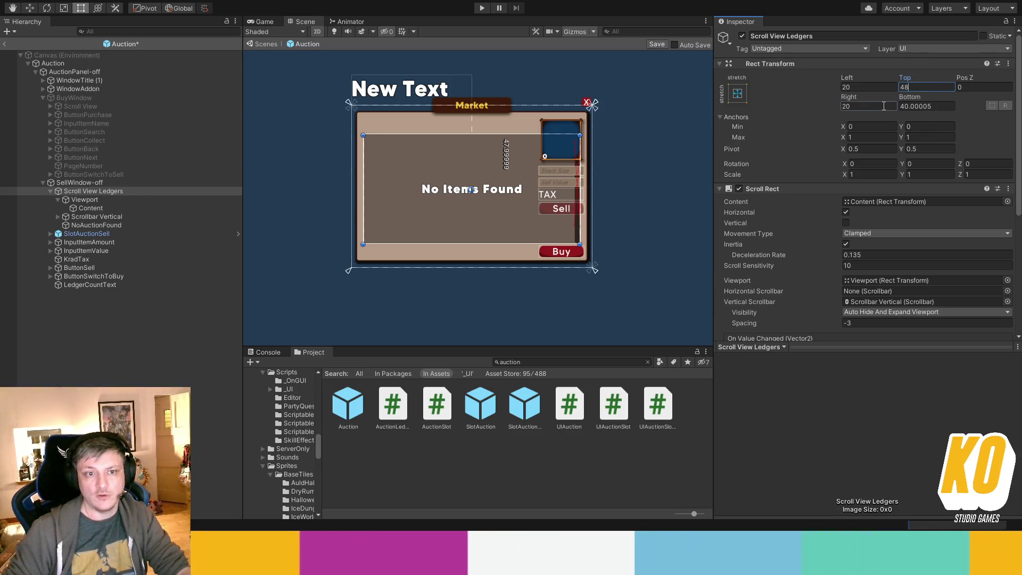
pyautogui.moveTo(859, 105)
pyautogui.mouseDown()
pyautogui.moveTo(1001, 105)
pyautogui.moveTo(151, 86)
pyautogui.moveTo(78, 97)
pyautogui.moveTo(176, 97)
pyautogui.mouseUp()
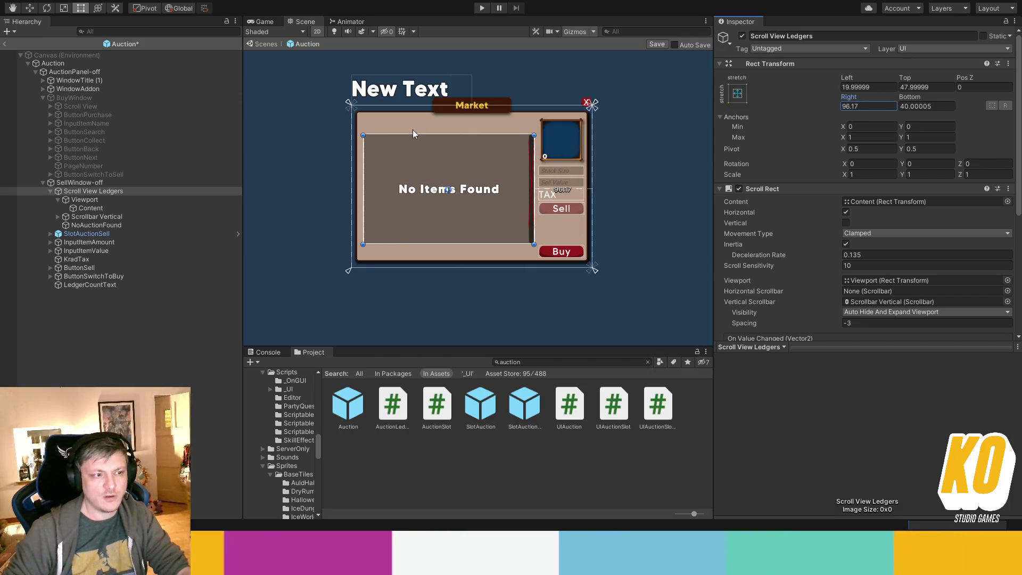
pyautogui.click(866, 105)
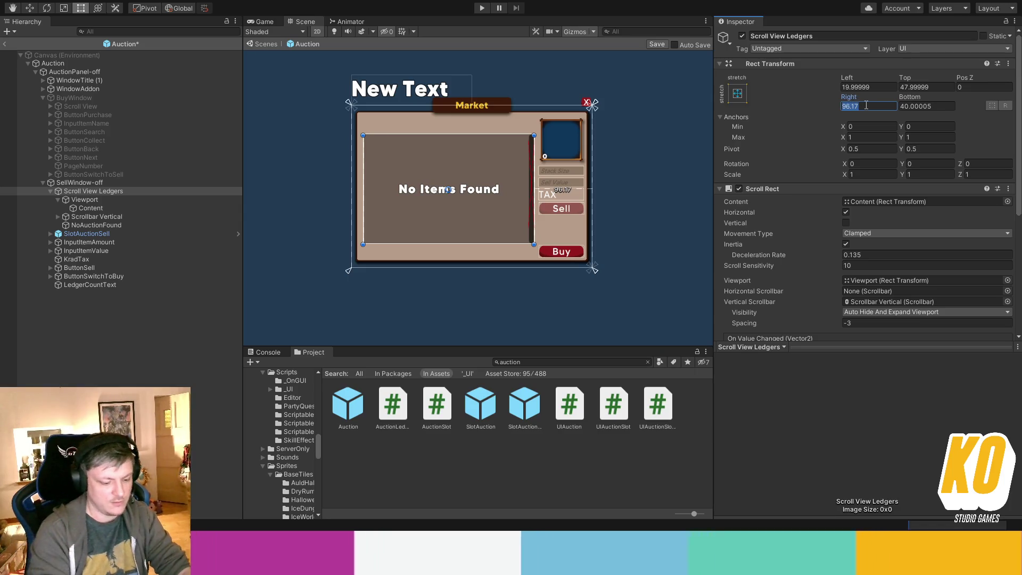
pyautogui.write('95')
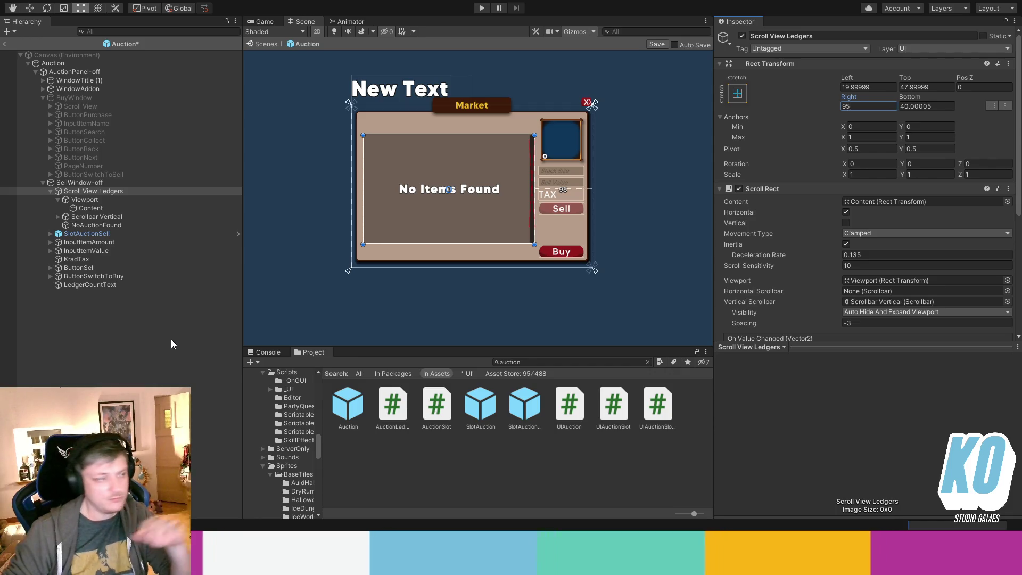
pyautogui.click(106, 208)
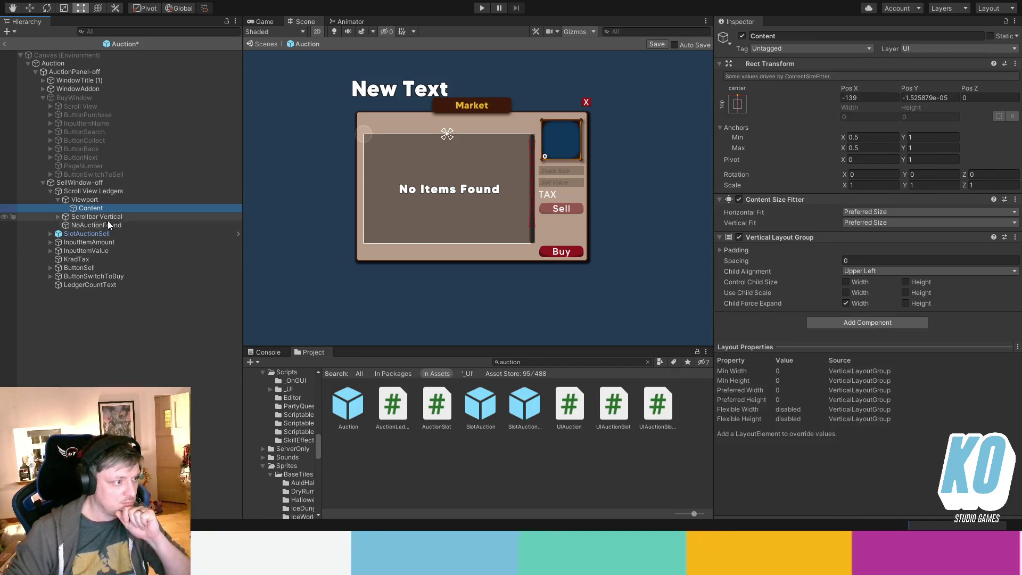
pyautogui.click(85, 276)
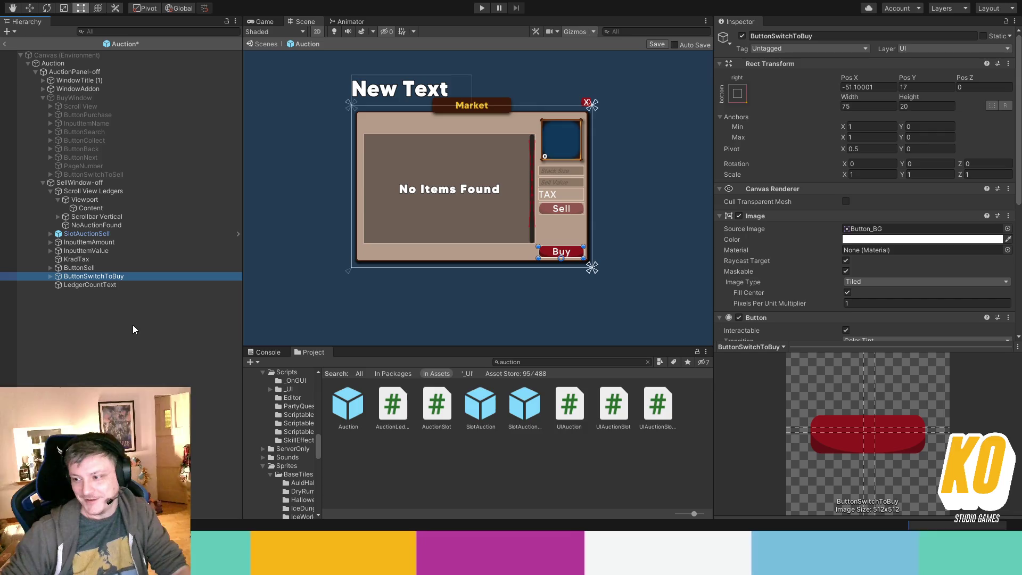
pyautogui.click(133, 324)
pyautogui.click(126, 275)
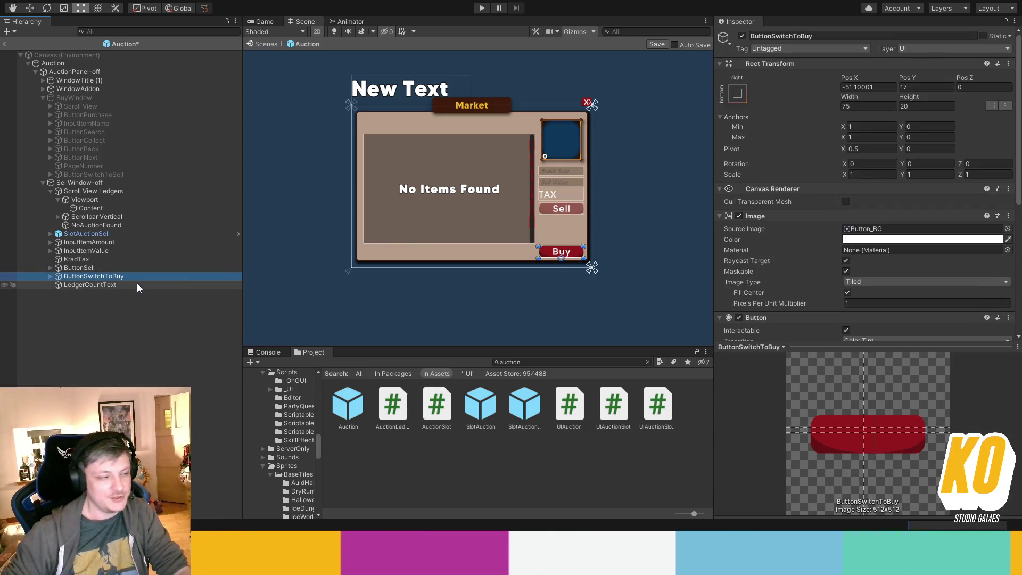
pyautogui.click(91, 97)
pyautogui.click(742, 36)
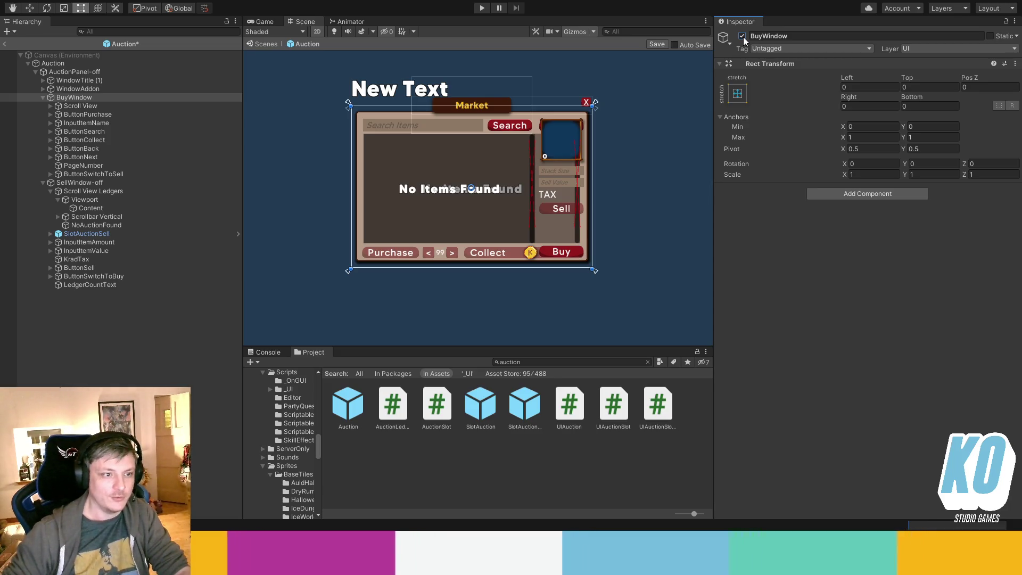
pyautogui.click(743, 36)
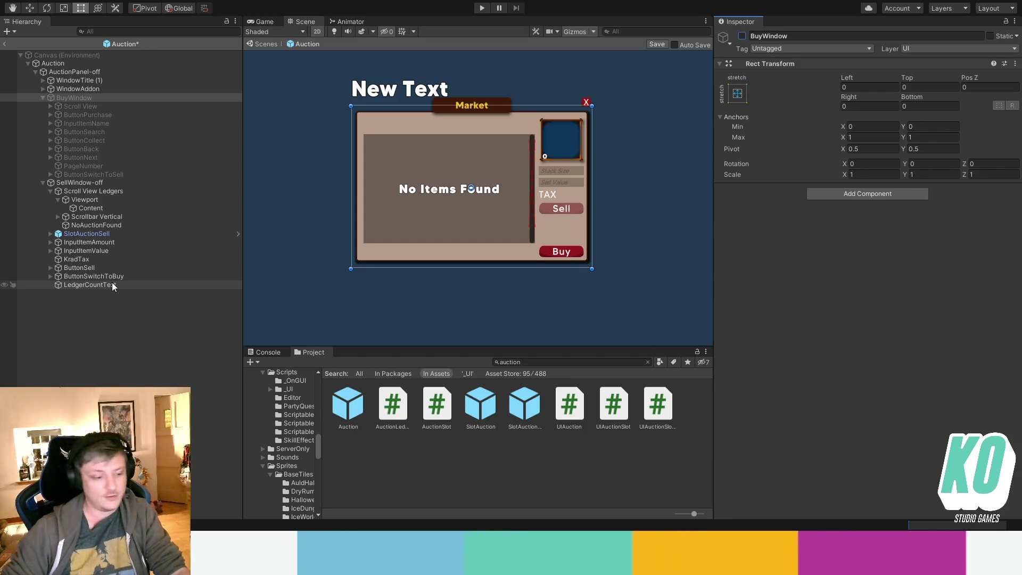
pyautogui.click(132, 311)
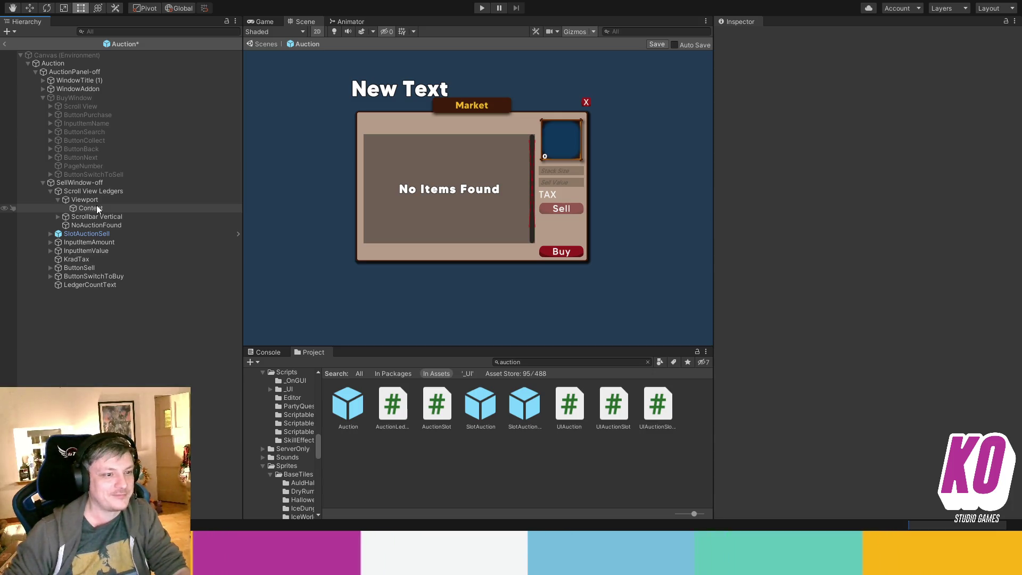
pyautogui.click(94, 235)
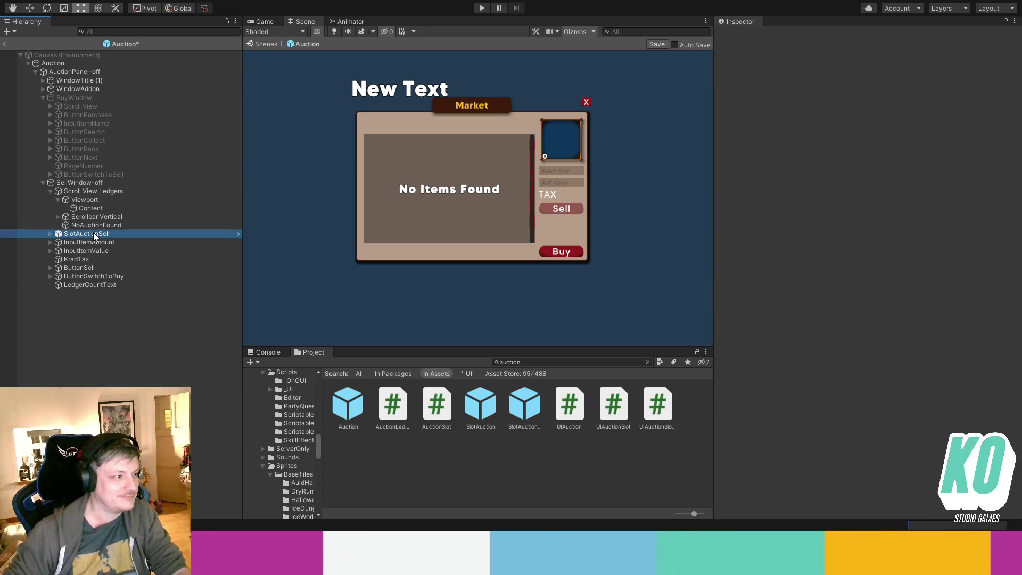
# Step: Move InputItemAmount, InputItemValue, KradTax and ButtonSell down about 29 px with the Move tool
pyautogui.keyDown('ctrl'); pyautogui.click(98, 241); pyautogui.keyUp('ctrl')
pyautogui.keyDown('ctrl'); pyautogui.click(97, 250); pyautogui.keyUp('ctrl')
pyautogui.keyDown('ctrl'); pyautogui.click(98, 260); pyautogui.keyUp('ctrl')
pyautogui.keyDown('ctrl'); pyautogui.click(98, 268); pyautogui.keyUp('ctrl')
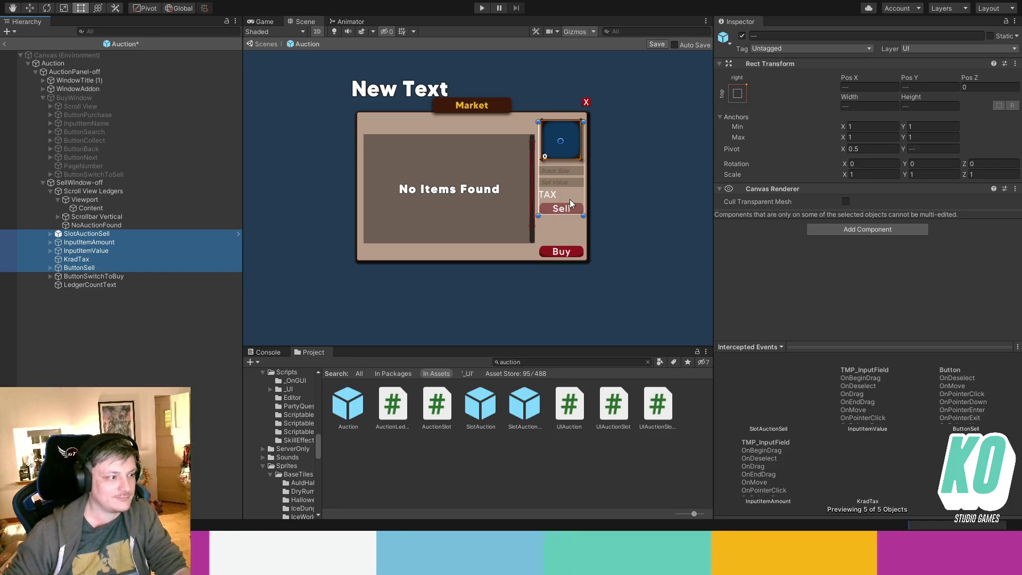
pyautogui.press('w')
pyautogui.moveTo(560, 98); pyautogui.dragTo(560, 114)
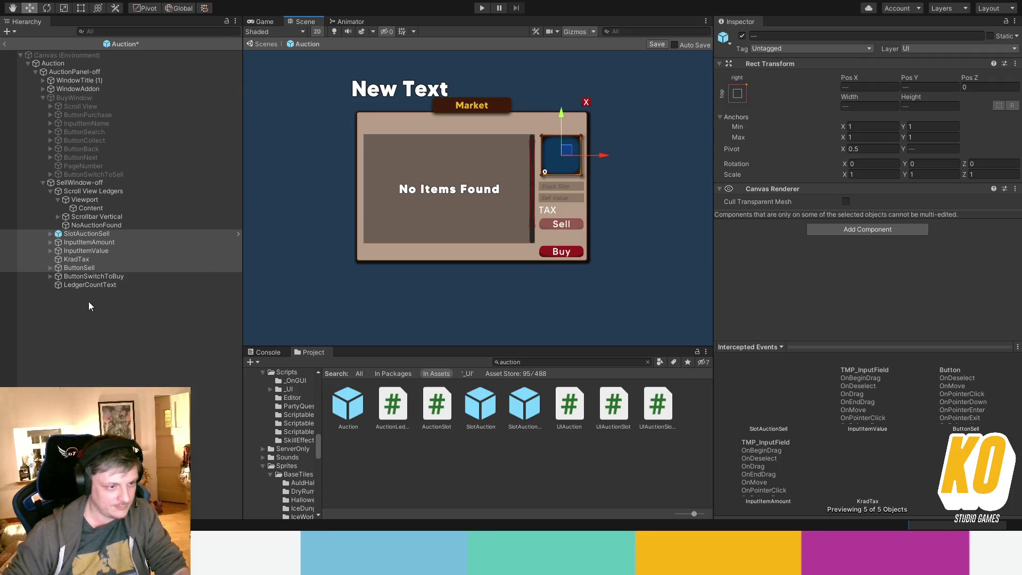
# Step: Compare the placement of ButtonSwitchToBuy, ButtonSwitchToSell and LedgerCountText
pyautogui.click(97, 356)
pyautogui.click(100, 276)
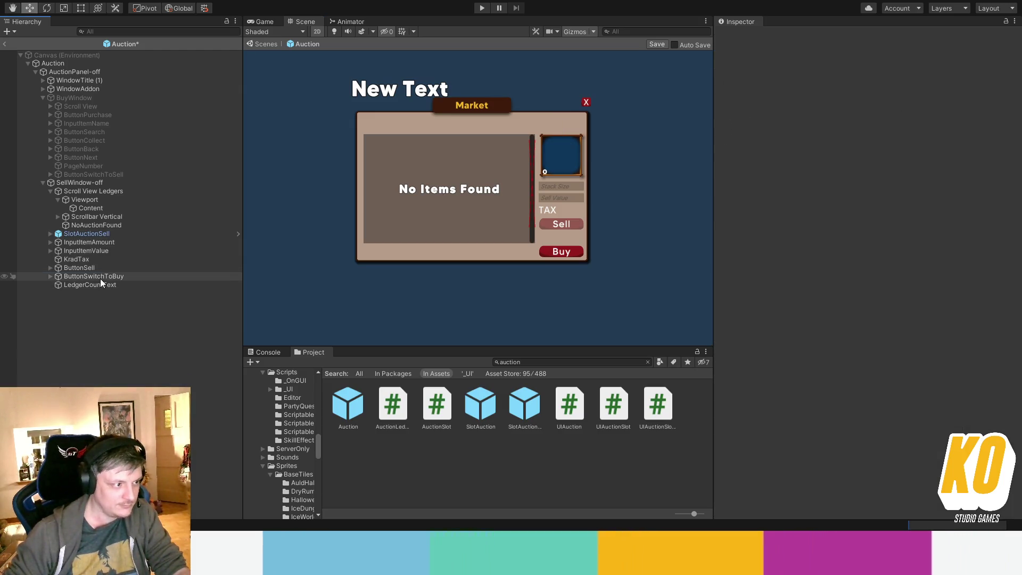
pyautogui.click(89, 175)
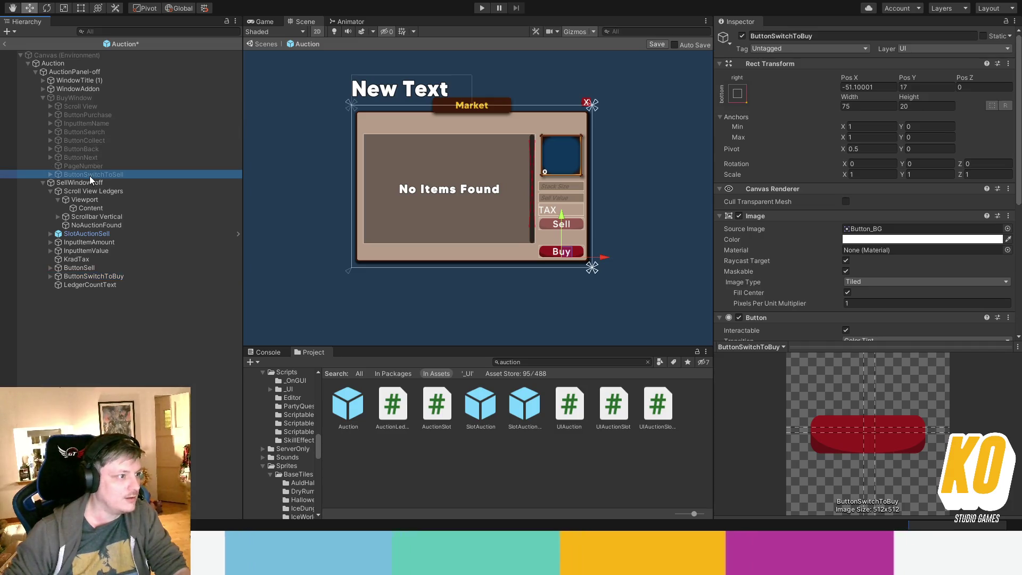
pyautogui.click(95, 285)
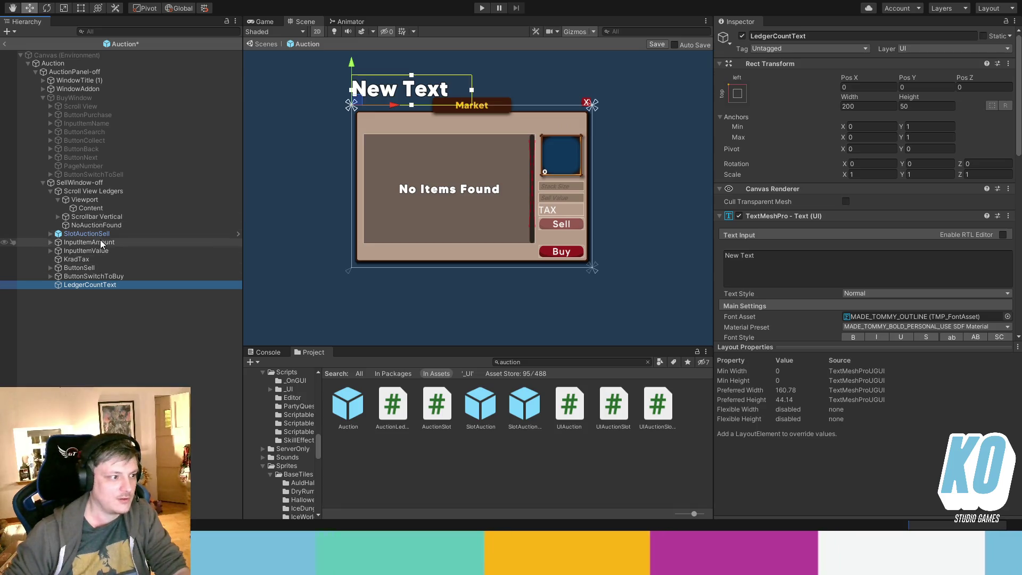
pyautogui.click(94, 277)
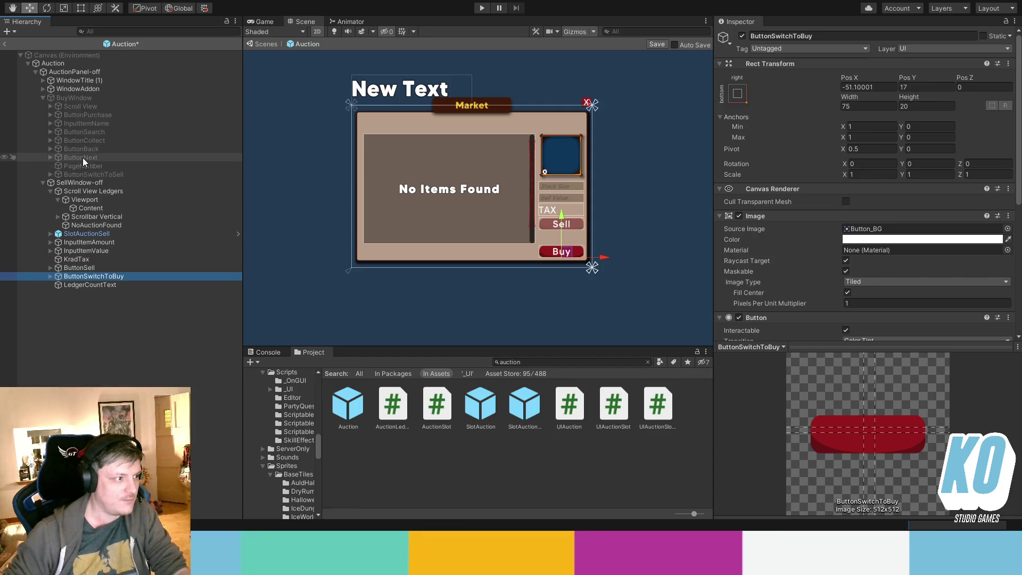
pyautogui.click(82, 174)
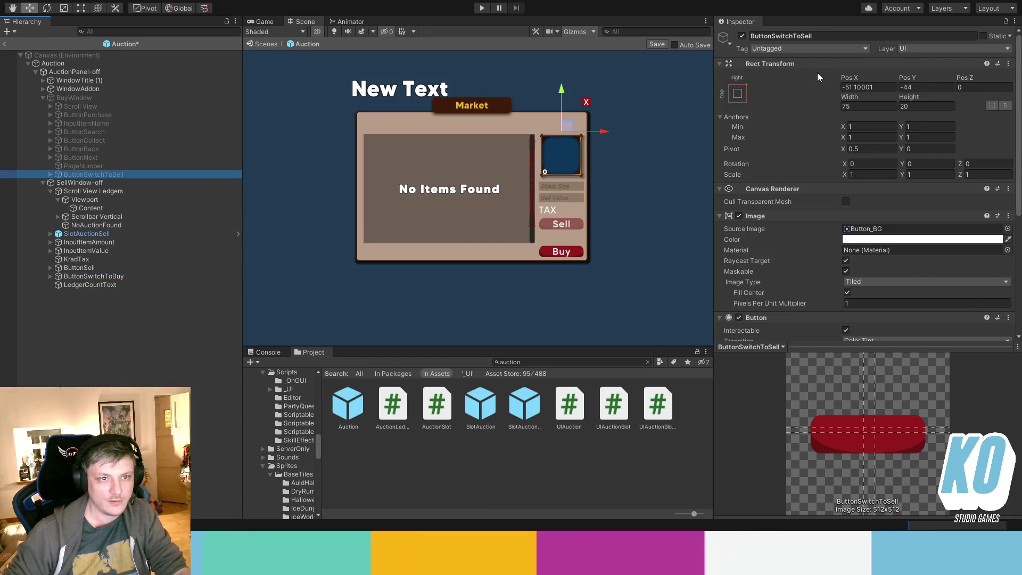
# Step: Paste ButtonSwitchToSell's Rect Transform onto ButtonSwitchToBuy, anchoring it top-right at Pos Y -44
pyautogui.click(97, 279)
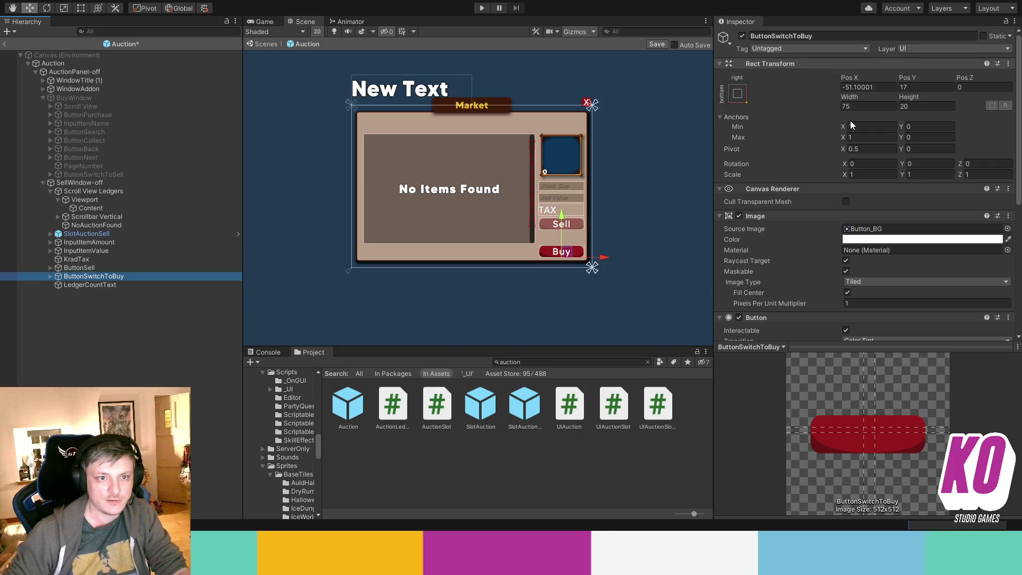
pyautogui.hotkey('ctrl', 'v')
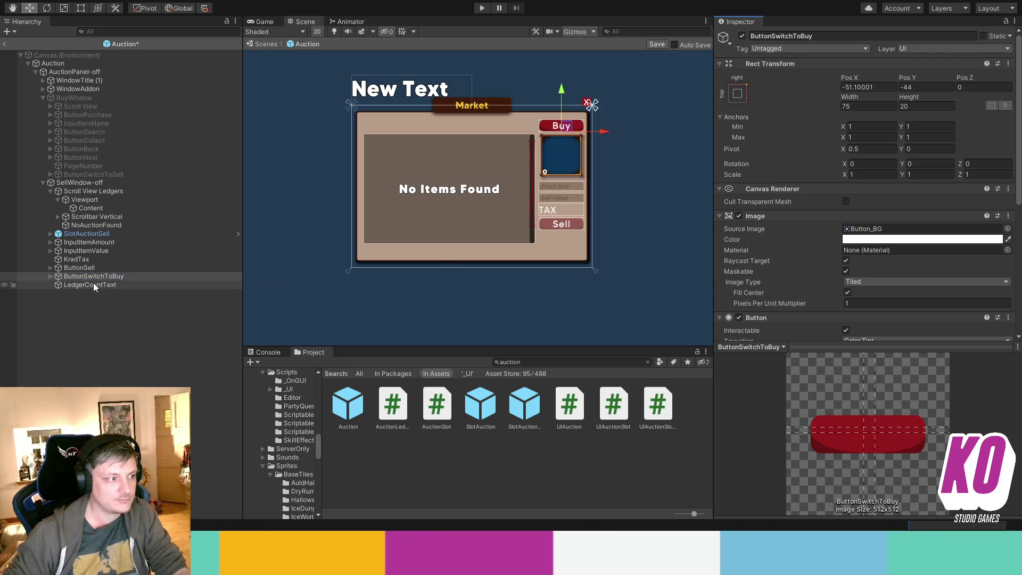
pyautogui.click(153, 353)
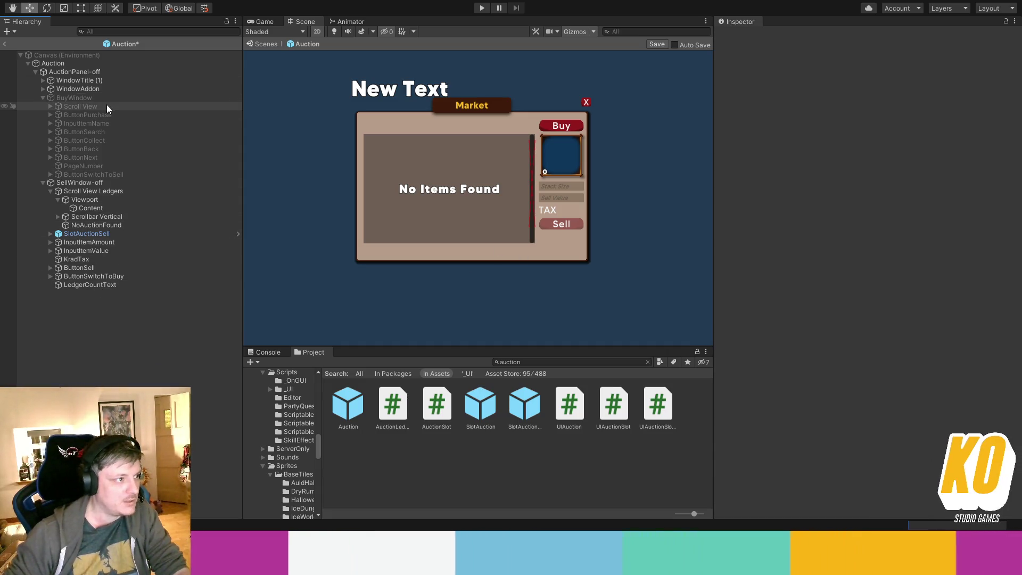
# Step: Set Scroll View Ledgers' bottom inset to 20
pyautogui.click(100, 192)
pyautogui.click(901, 107)
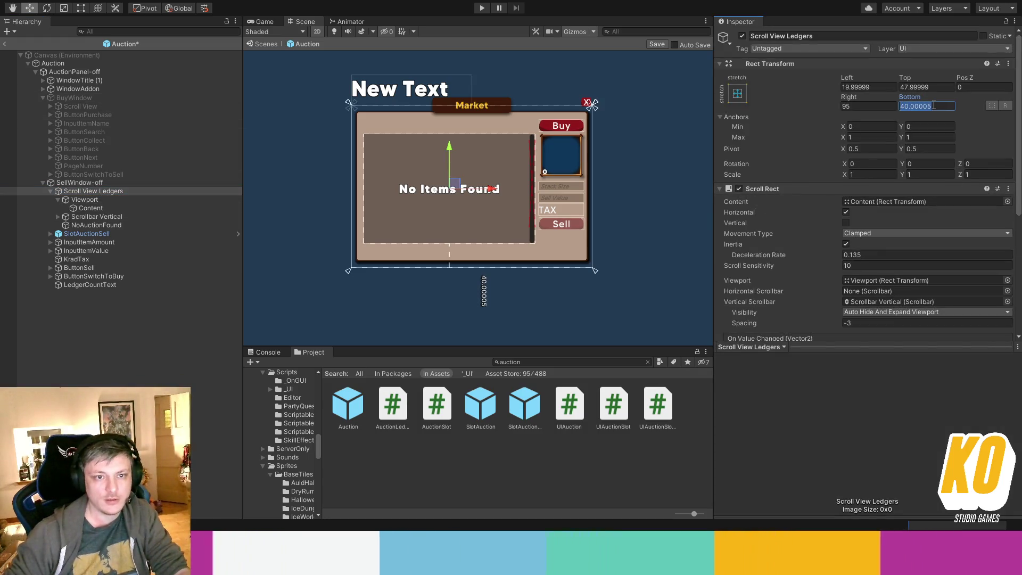
pyautogui.write('20')
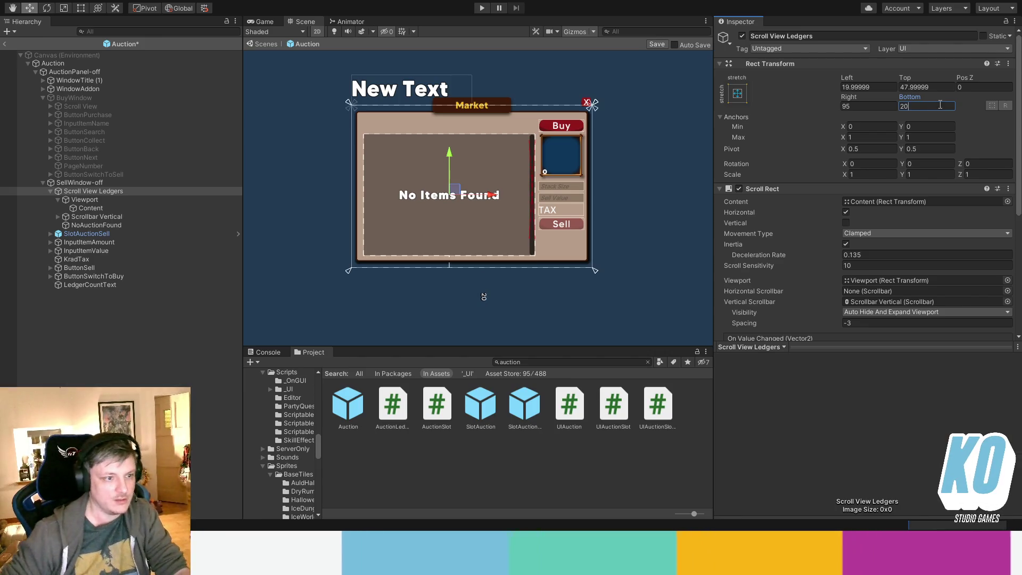
pyautogui.click(97, 340)
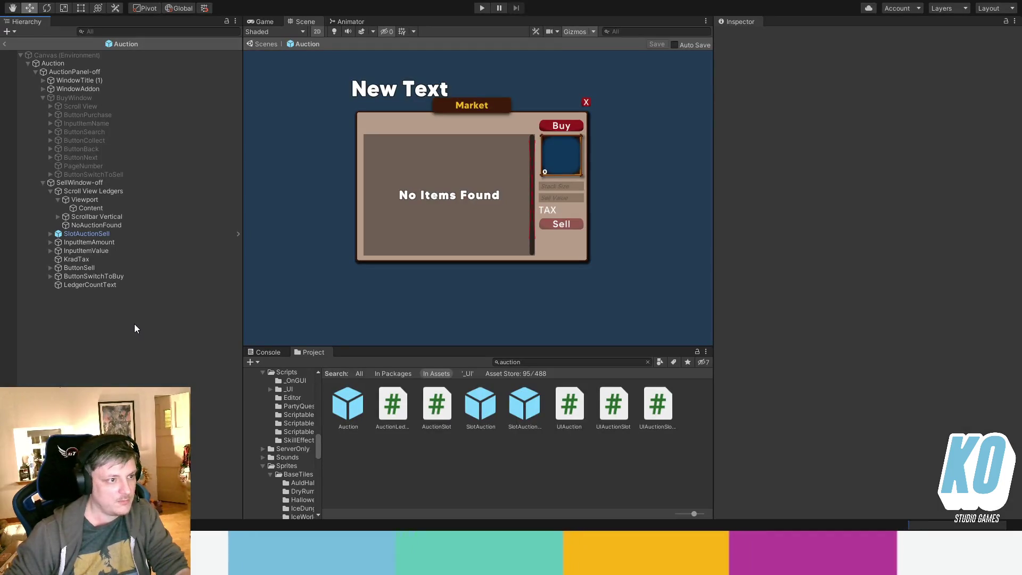
# Step: Delete the LedgerCountText object and save the Auction scene
pyautogui.click(117, 286)
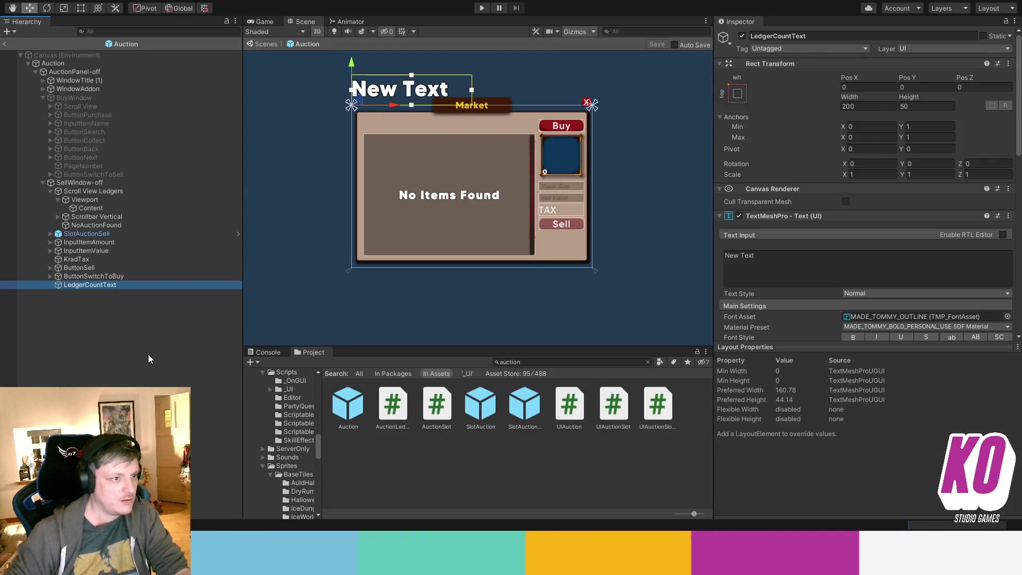
pyautogui.press('Delete')
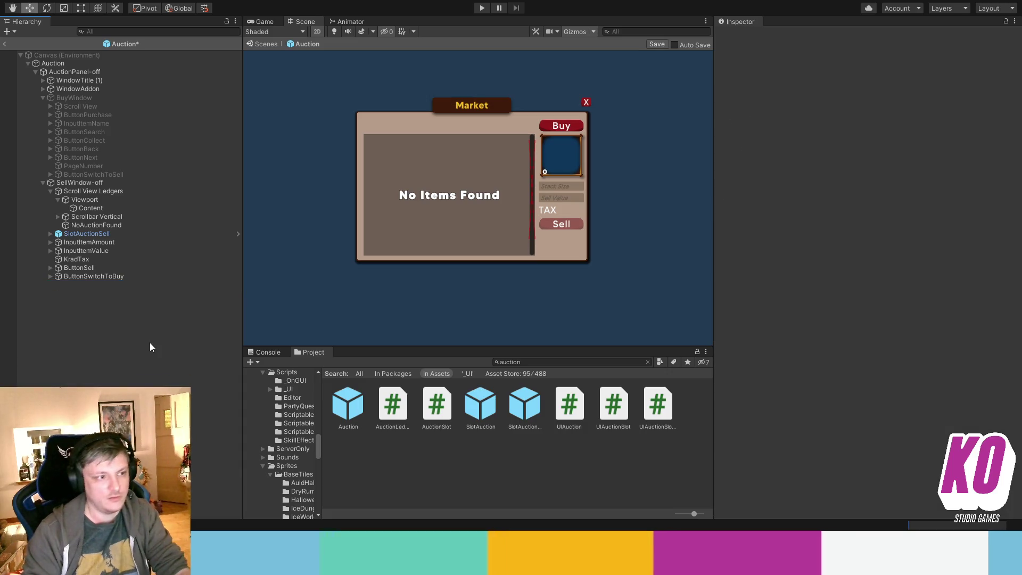
pyautogui.click(53, 63)
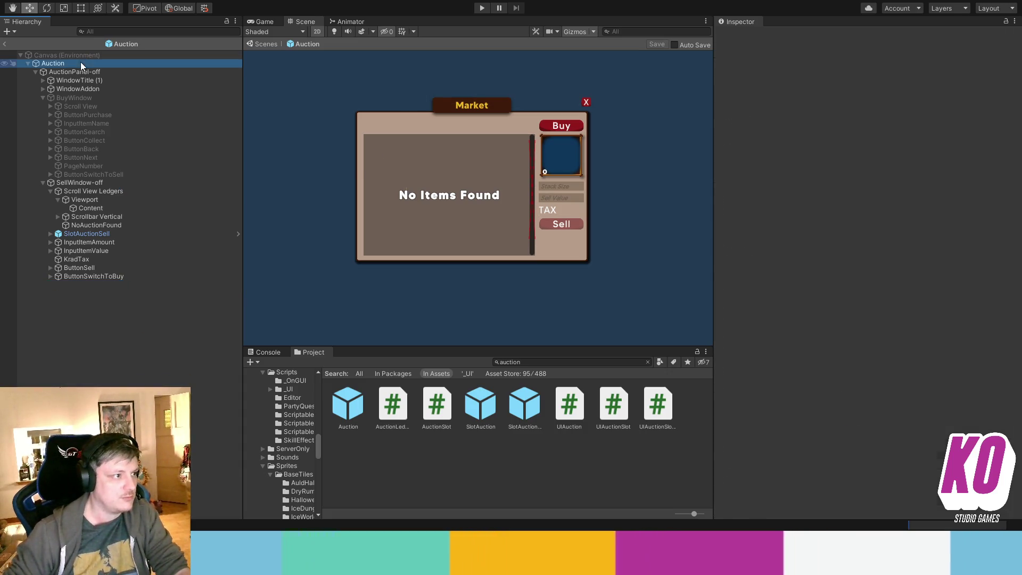
pyautogui.doubleClick(890, 201)
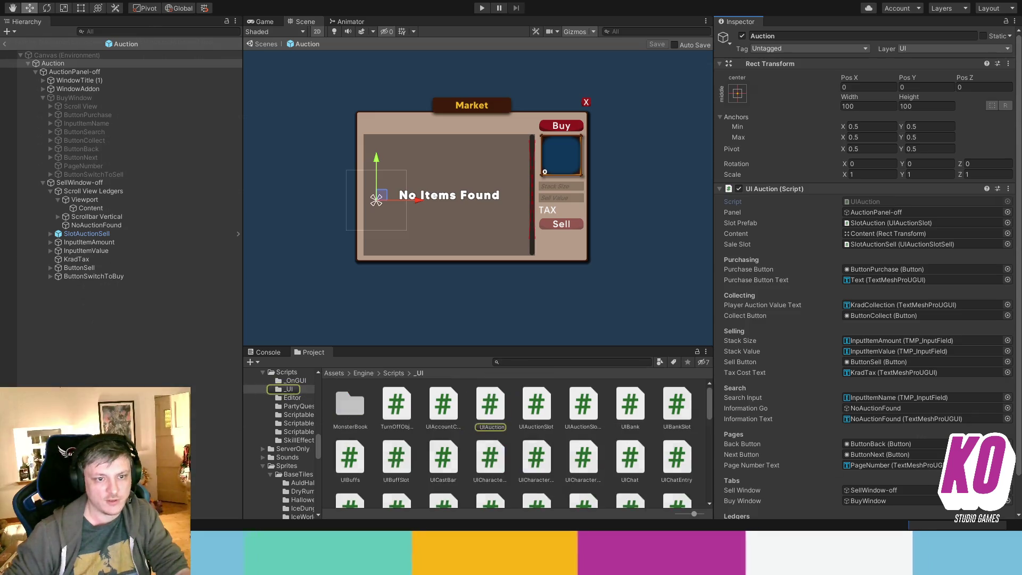
# Step: Rework the ledgerCountText field declaration on line 64 of UIAuction.cs
pyautogui.moveTo(301, 287); pyautogui.dragTo(35, 282)
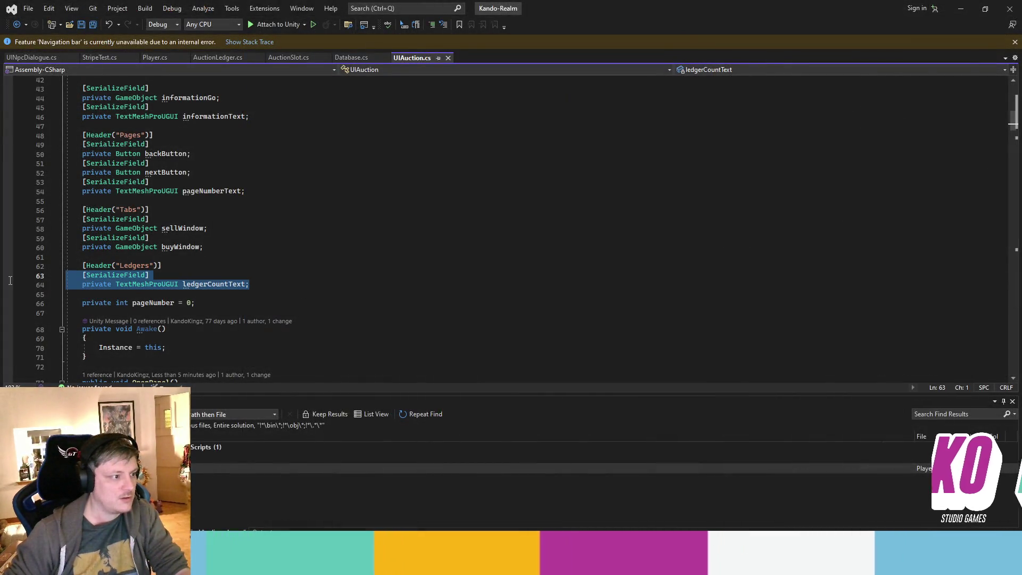
pyautogui.doubleClick(138, 283)
pyautogui.write('game')
pyautogui.press('Tab')
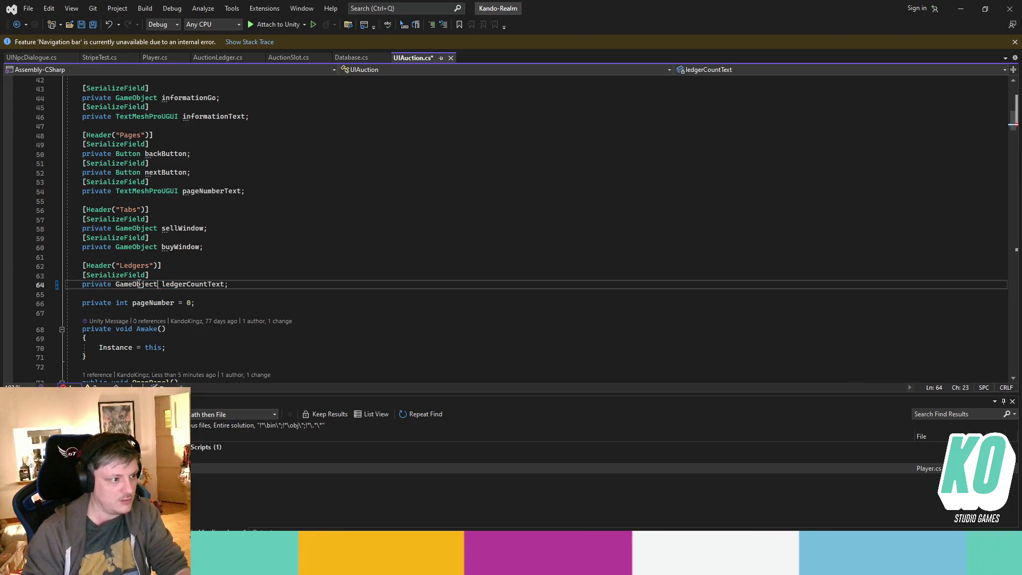
pyautogui.doubleClick(189, 285)
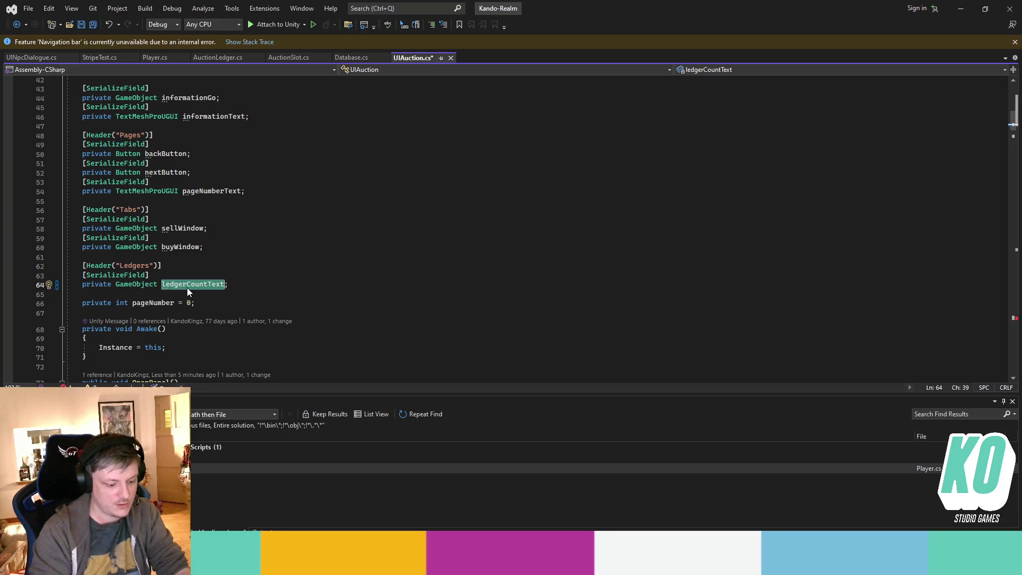
pyautogui.press('BackSpace')
pyautogui.press('BackSpace')
pyautogui.press('BackSpace')
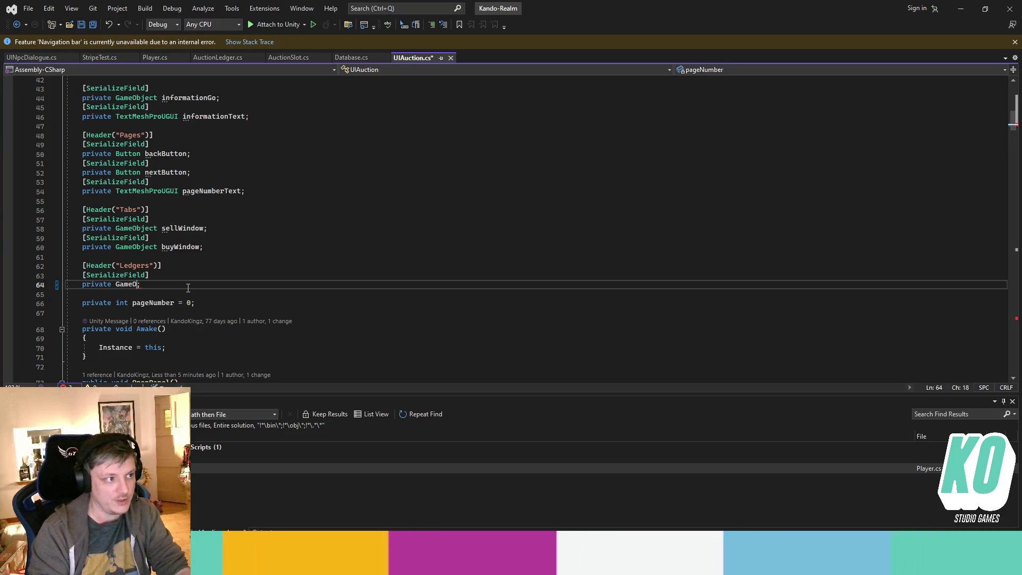
pyautogui.press('BackSpace')
pyautogui.press('BackSpace')
pyautogui.press('BackSpace')
pyautogui.press('BackSpace')
pyautogui.press('BackSpace')
pyautogui.press('BackSpace')
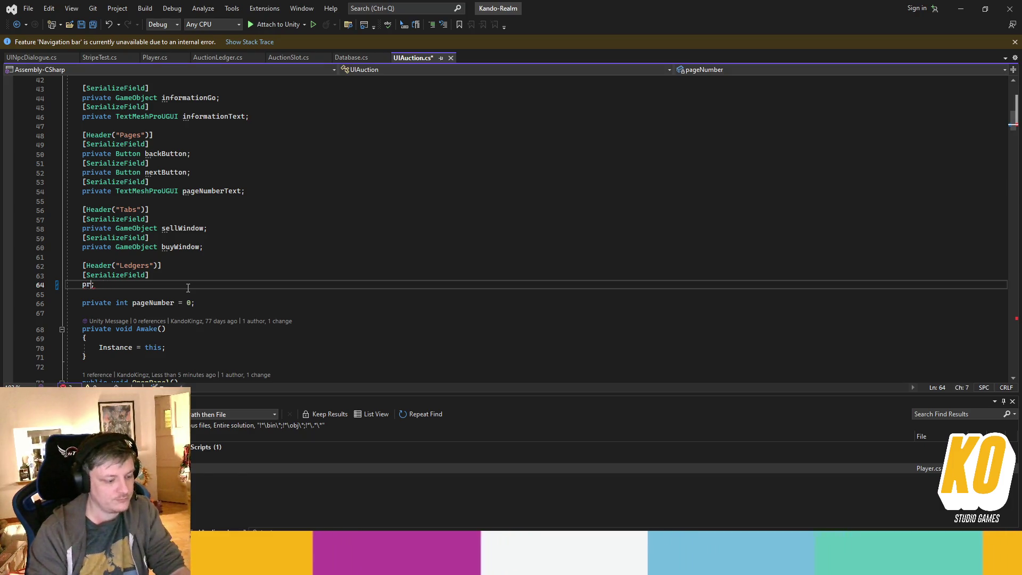
pyautogui.write('rivate ')
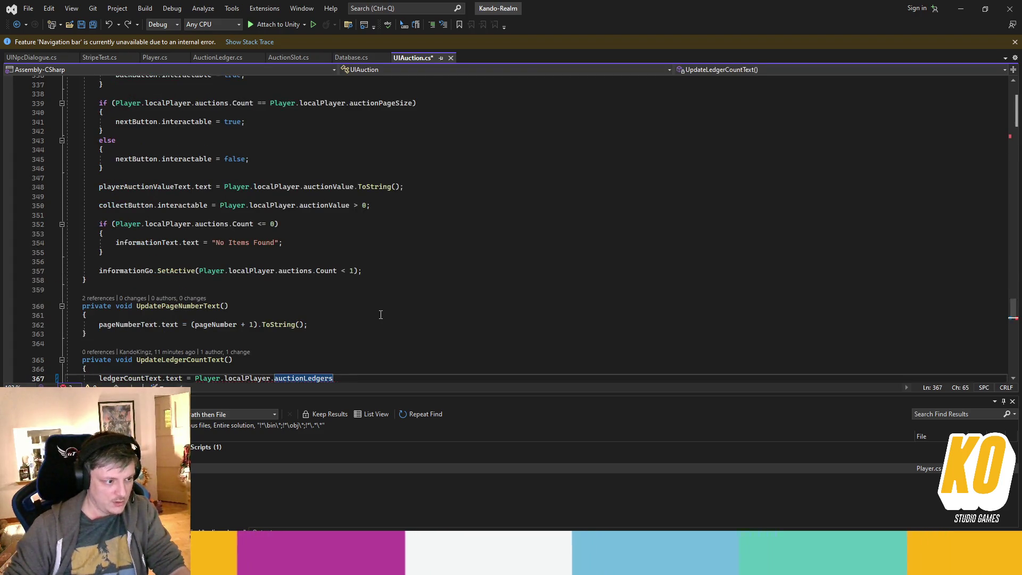
pyautogui.write('.Count.ToString();')
pyautogui.write('UpdateLedgerCountText();')
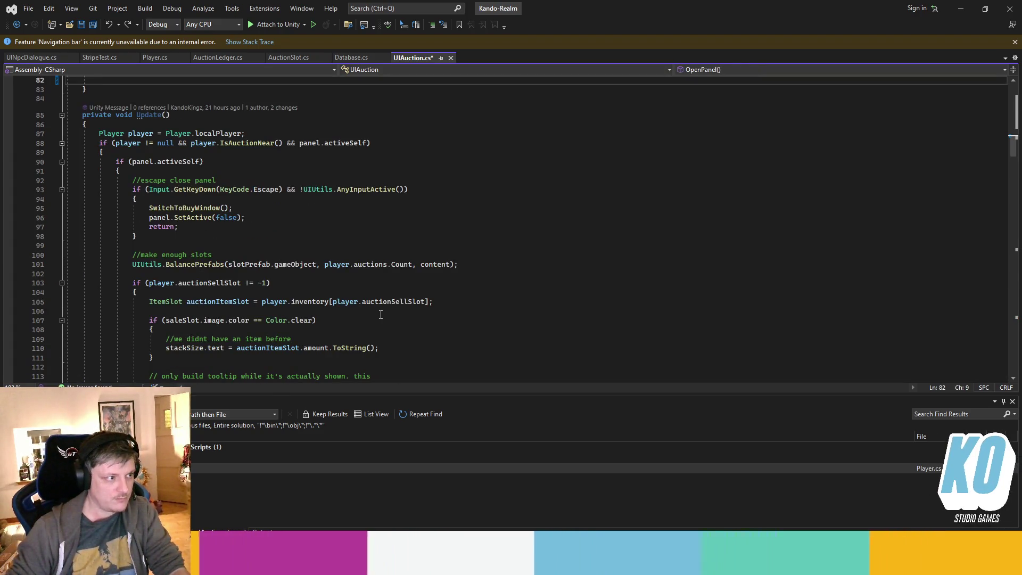
# Step: Remove the UpdateLedgerCountText() call from OpenPanel and save UIAuction.cs
pyautogui.scroll(13, 380, 315)
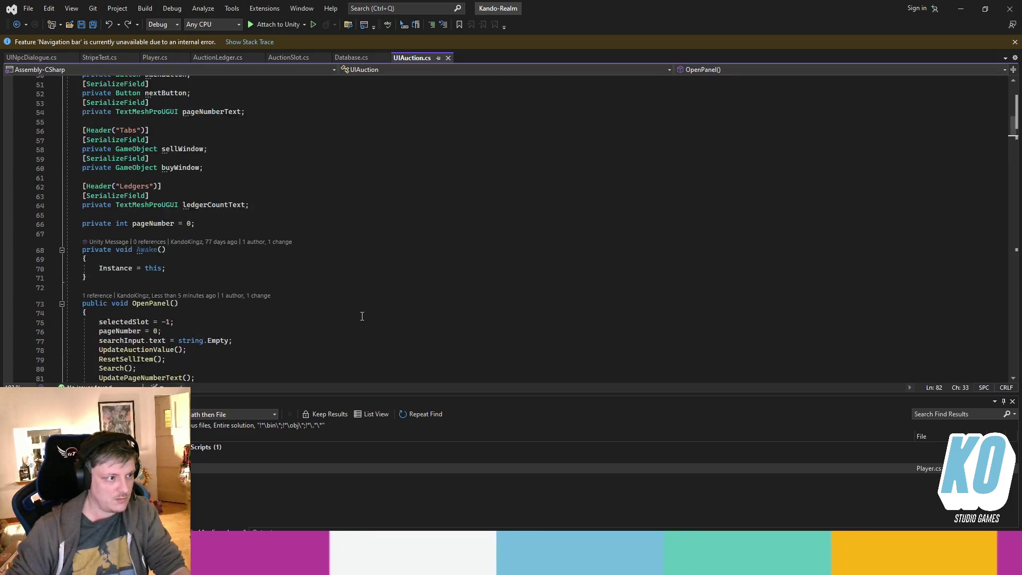
pyautogui.scroll(-4, 337, 303)
pyautogui.scroll(3, 304, 303)
pyautogui.scroll(-2, 304, 303)
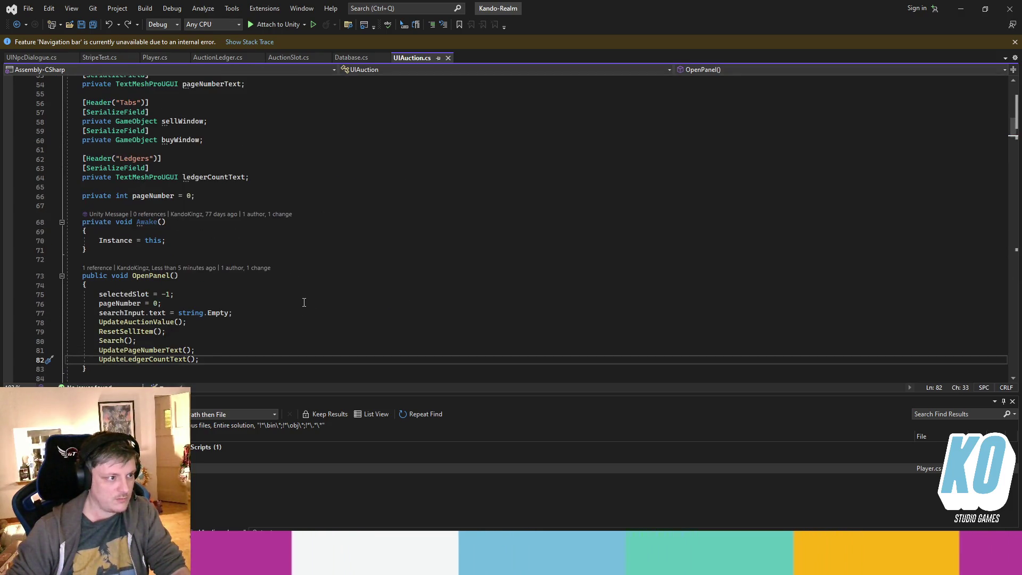
pyautogui.scroll(-2, 195, 220)
pyautogui.moveTo(199, 303); pyautogui.dragTo(60, 304)
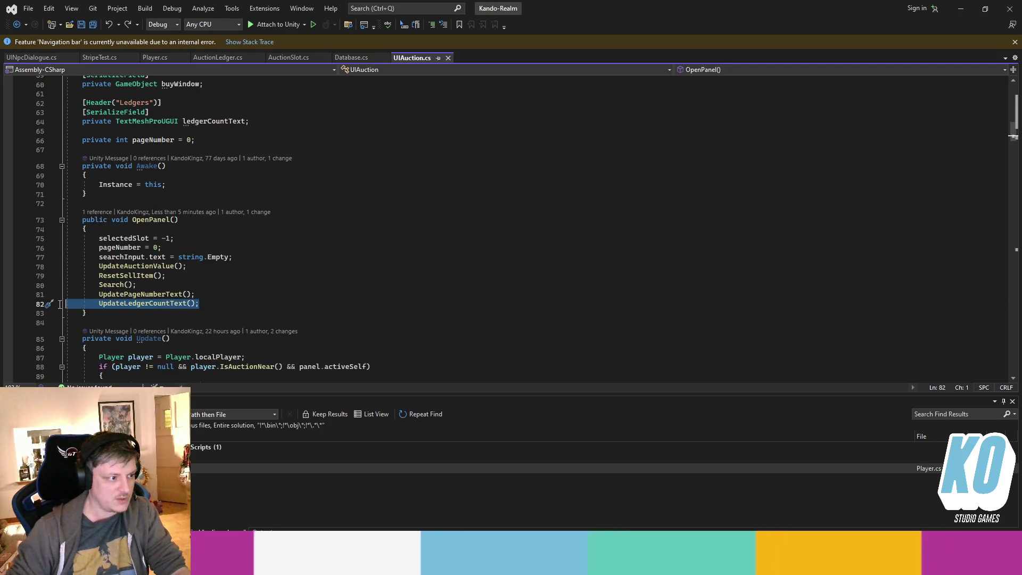
pyautogui.press('BackSpace')
pyautogui.press('BackSpace')
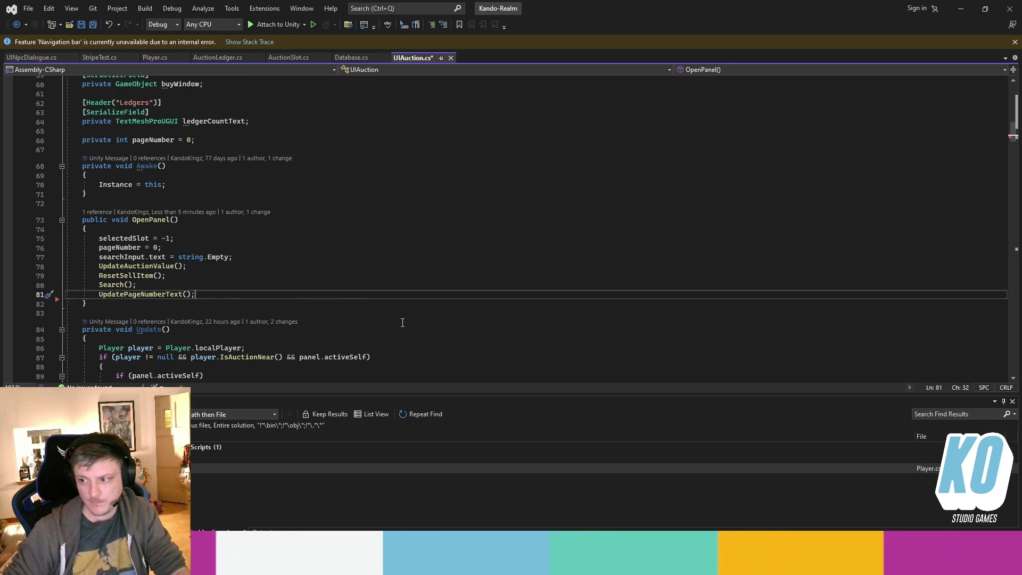
pyautogui.click(402, 322)
pyautogui.hotkey('ctrl', 's')
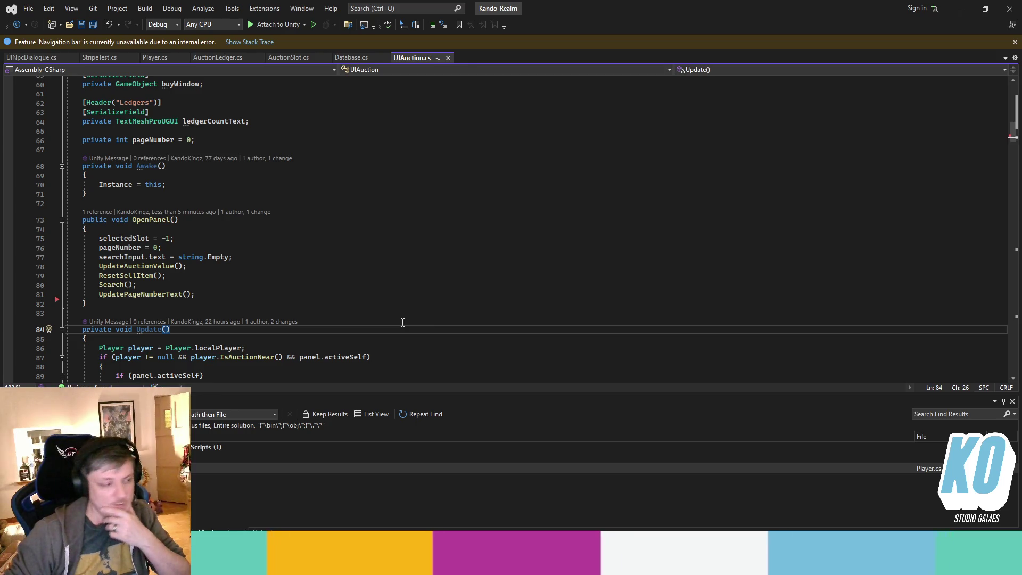
# Step: Review the Awake method in UIAuction.cs
pyautogui.scroll(3, 403, 322)
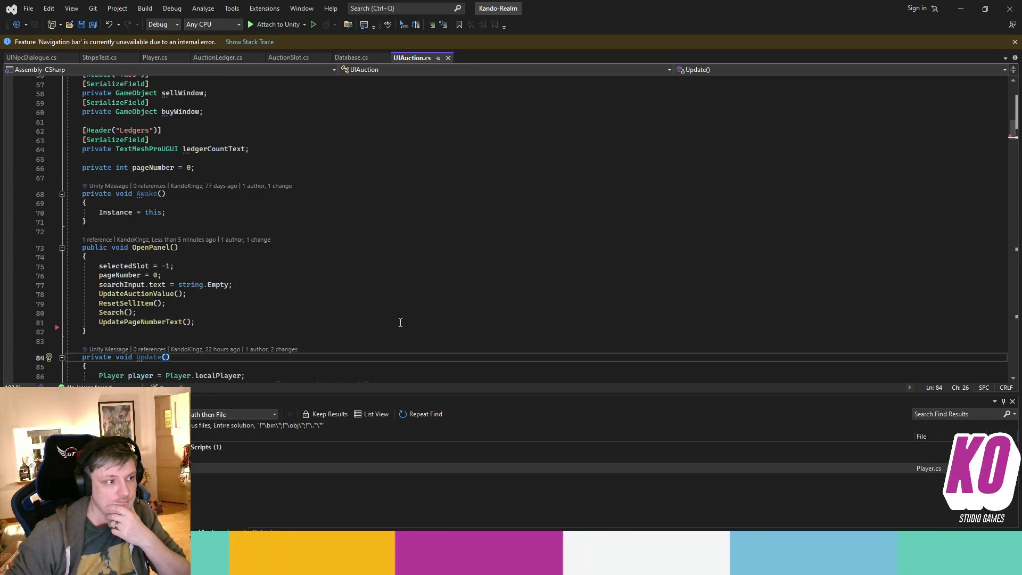
pyautogui.click(483, 251)
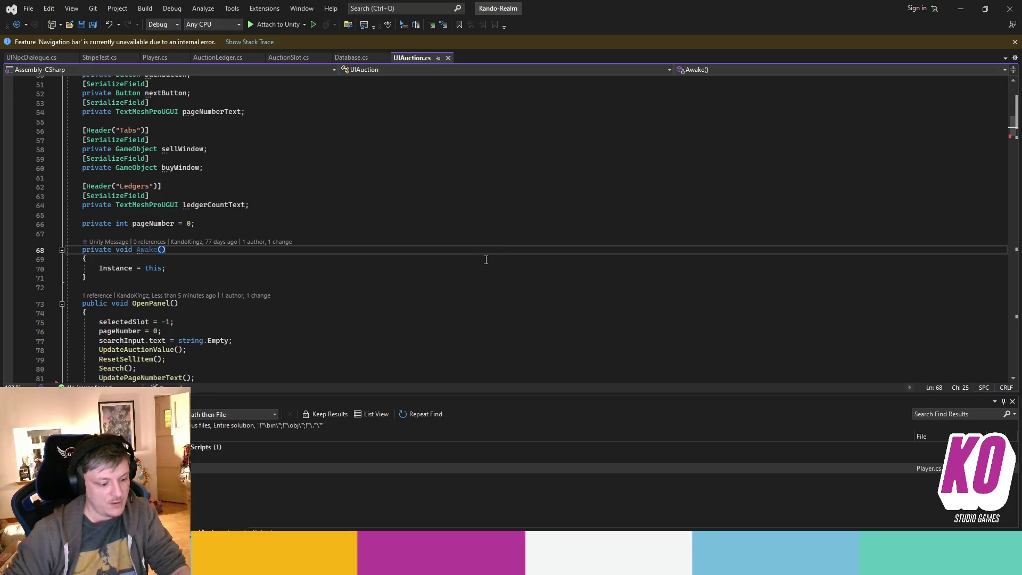
pyautogui.hotkey('alt', 'Tab')
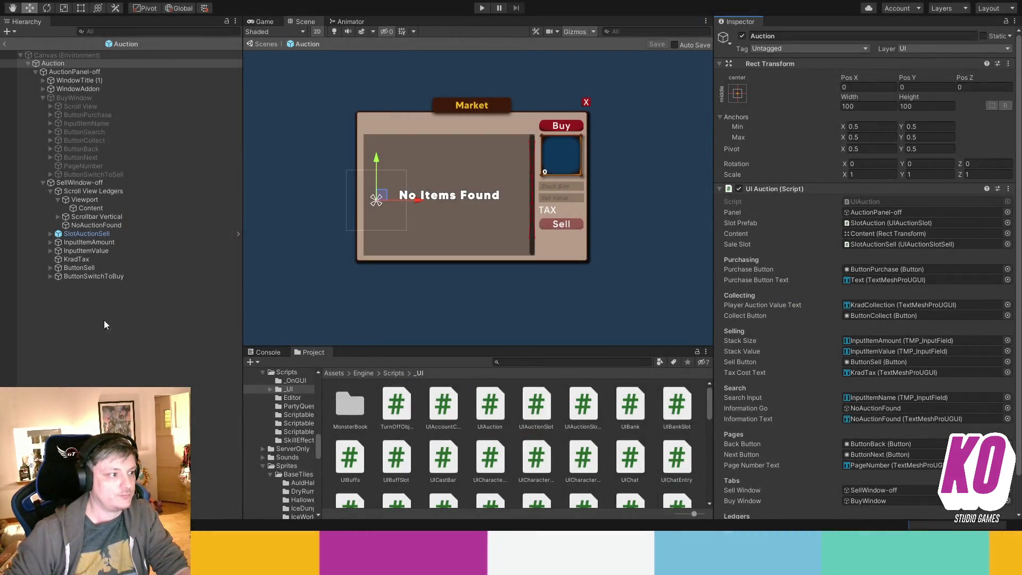
# Step: Duplicate ButtonSwitchToBuy and name the copy LedgerTabButton
pyautogui.click(101, 277)
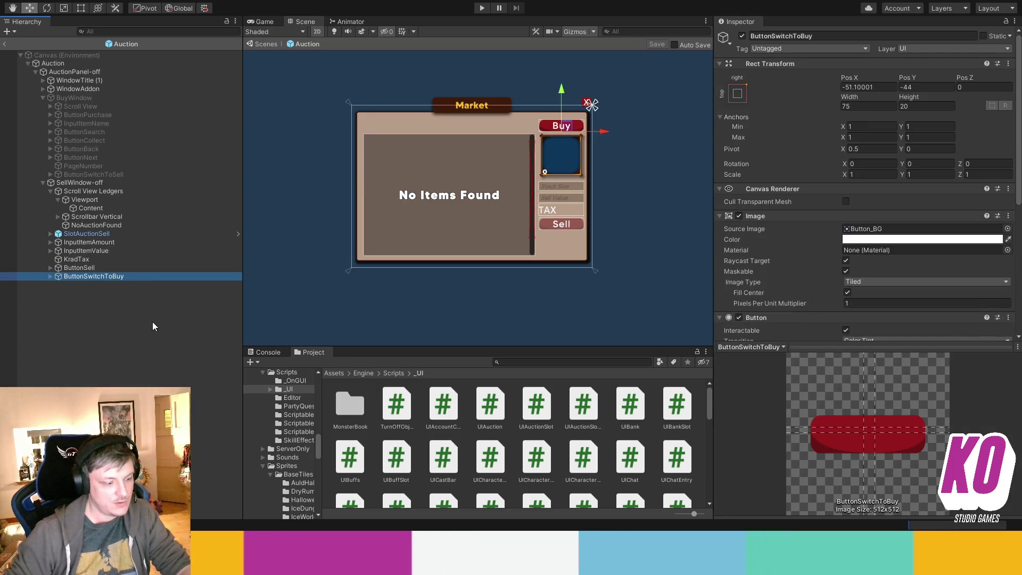
pyautogui.hotkey('ctrl', 'd')
pyautogui.click(129, 286)
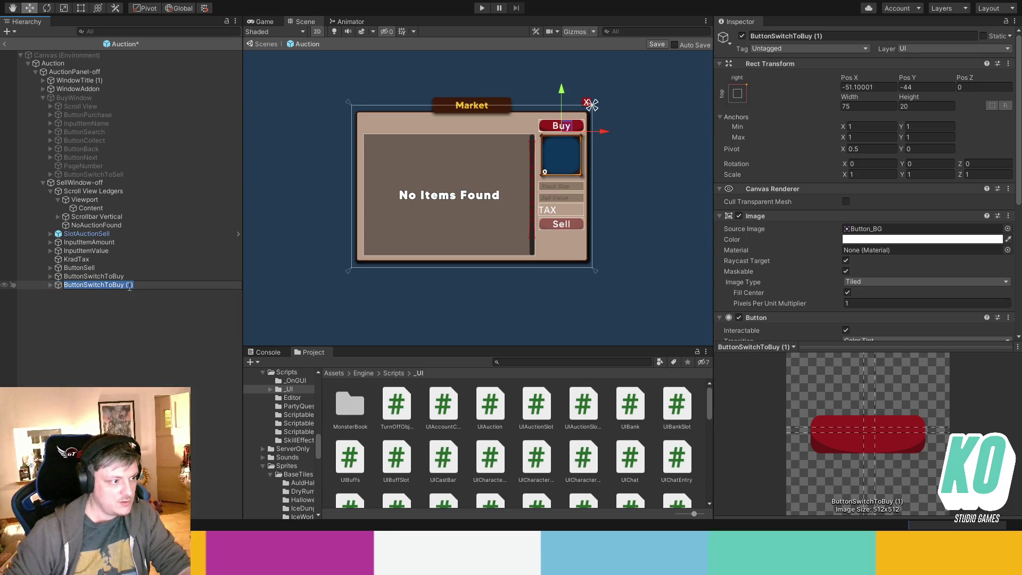
pyautogui.write('Ledger')
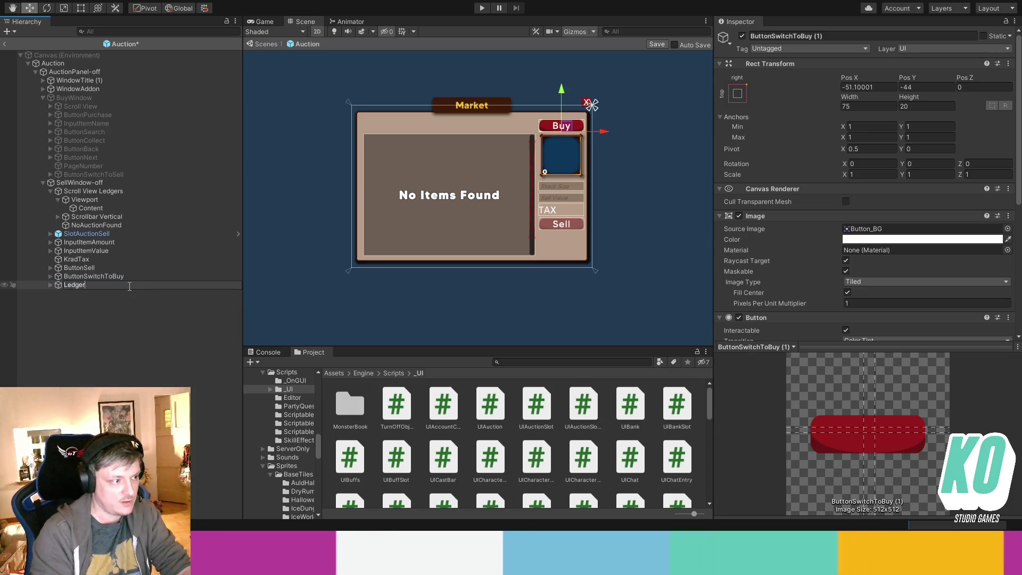
pyautogui.write('TabBu')
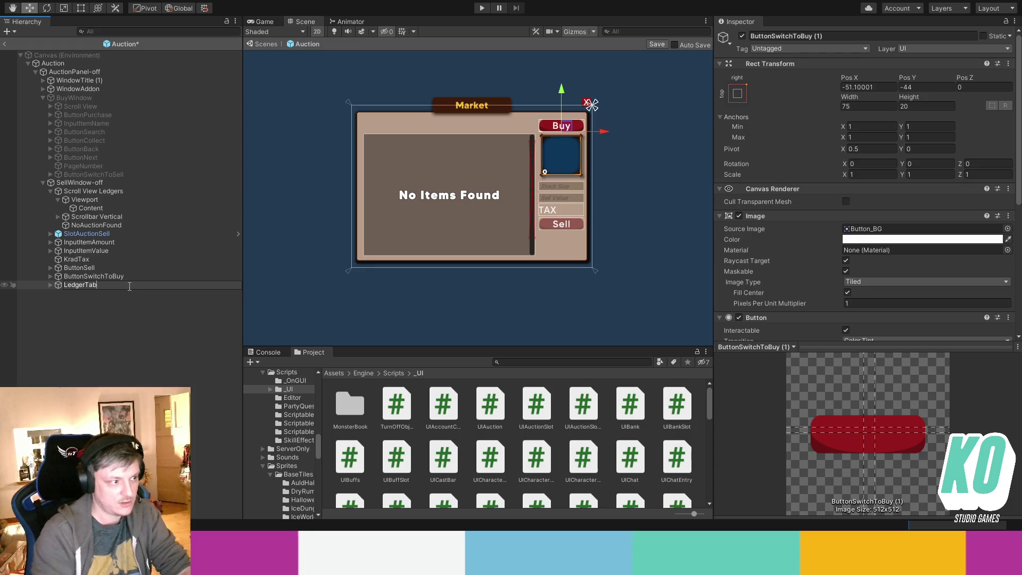
pyautogui.write('tton')
pyautogui.press('Return')
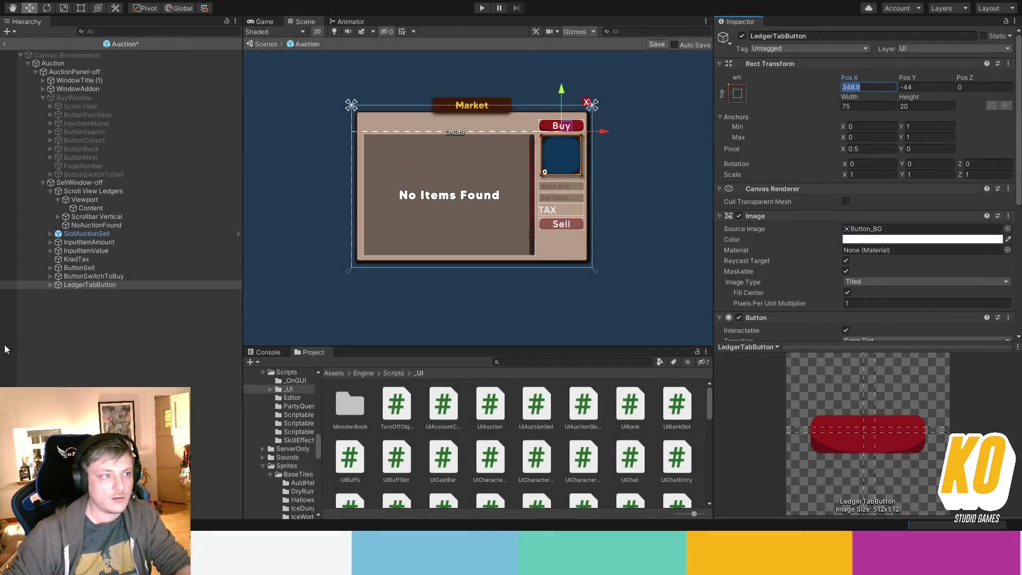
# Step: Check the BuyWindow layout, then set LedgerTabButton's Pos X to 51
pyautogui.click(9, 327)
pyautogui.click(75, 98)
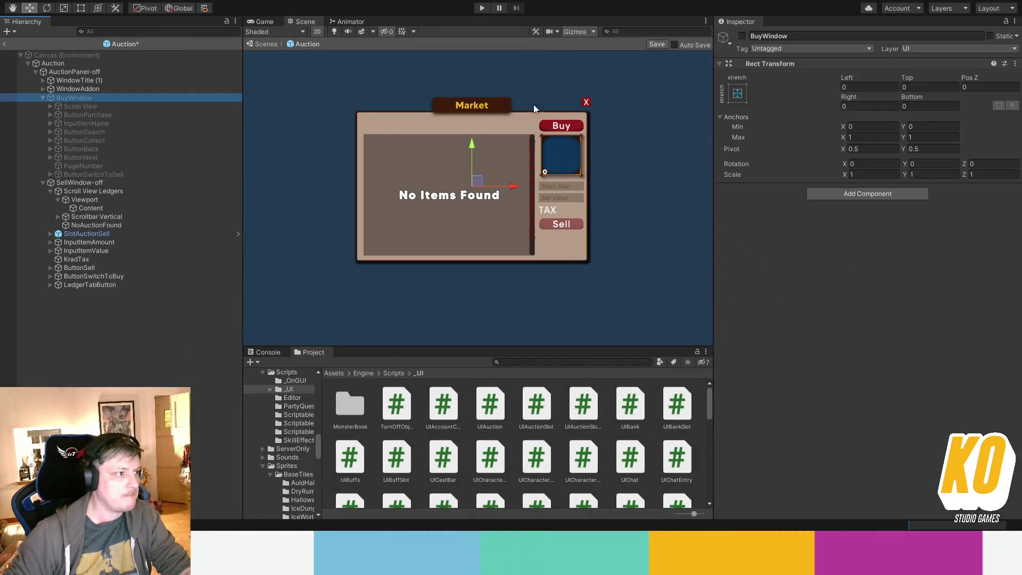
pyautogui.click(743, 36)
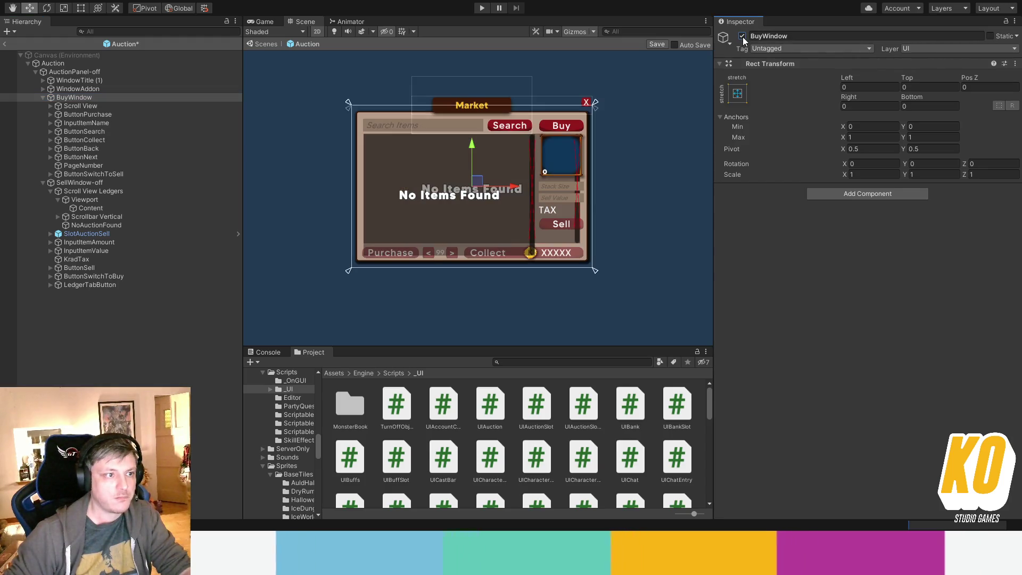
pyautogui.click(743, 36)
pyautogui.click(87, 132)
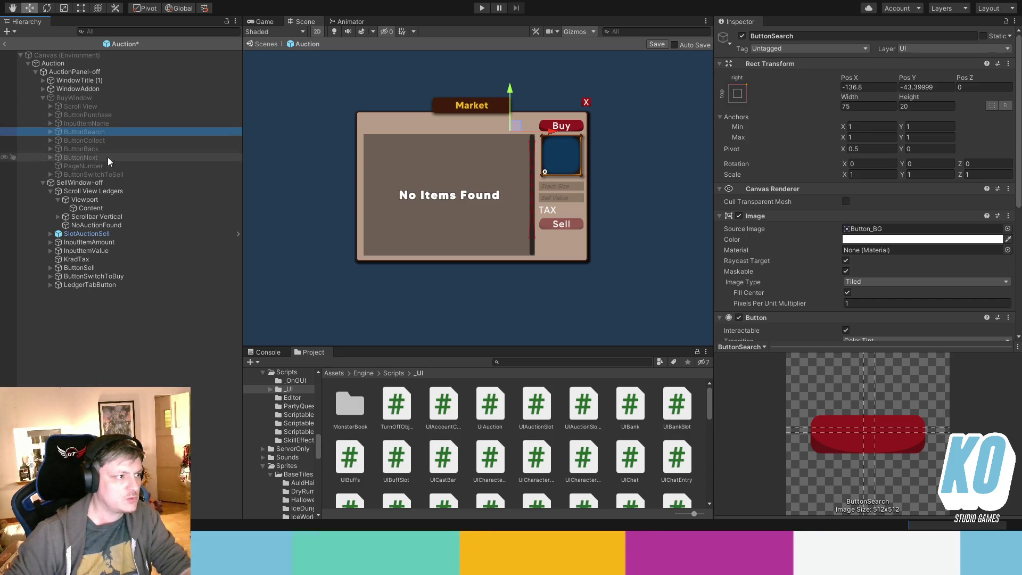
pyautogui.click(97, 122)
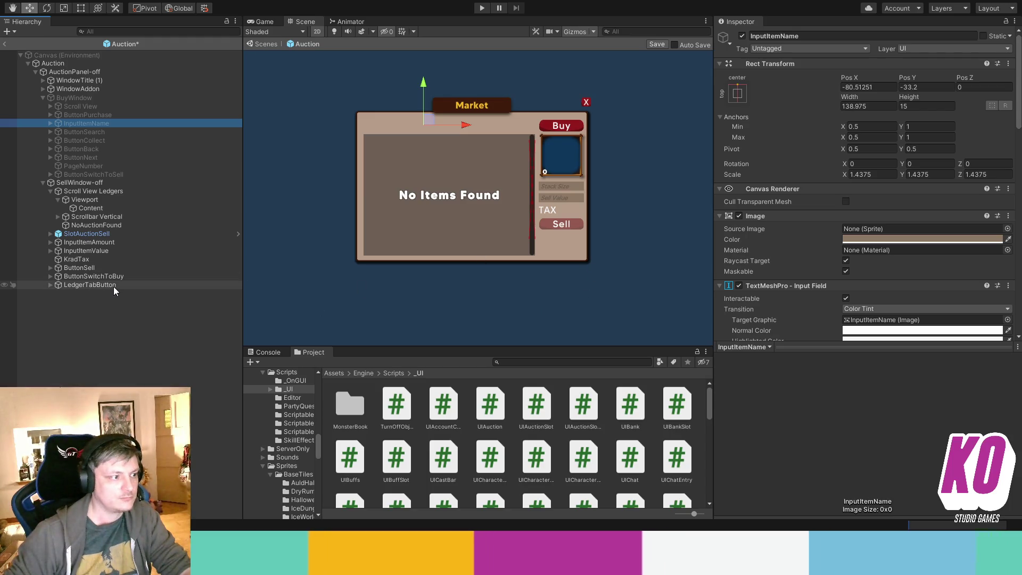
pyautogui.click(90, 285)
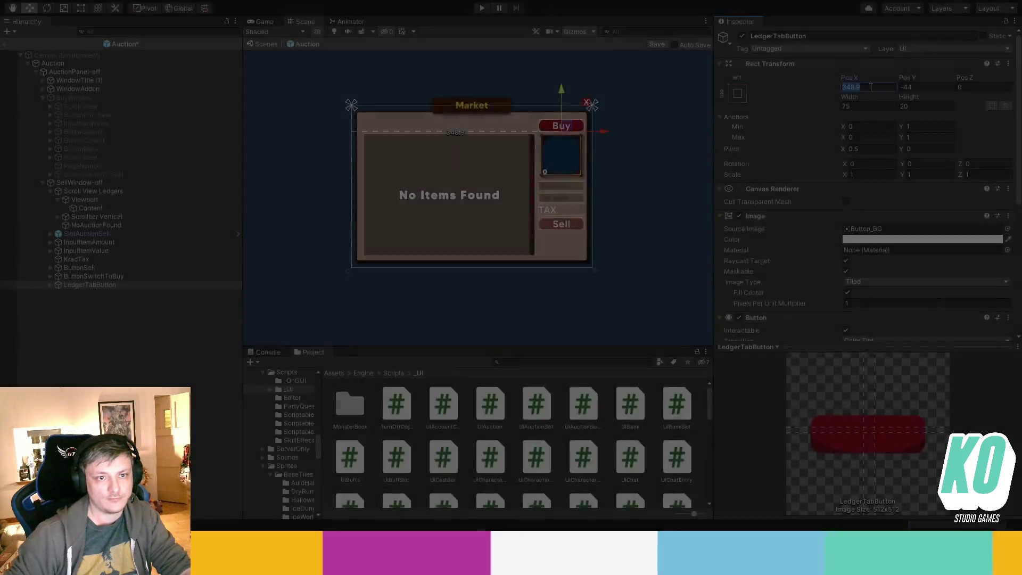
pyautogui.write('51')
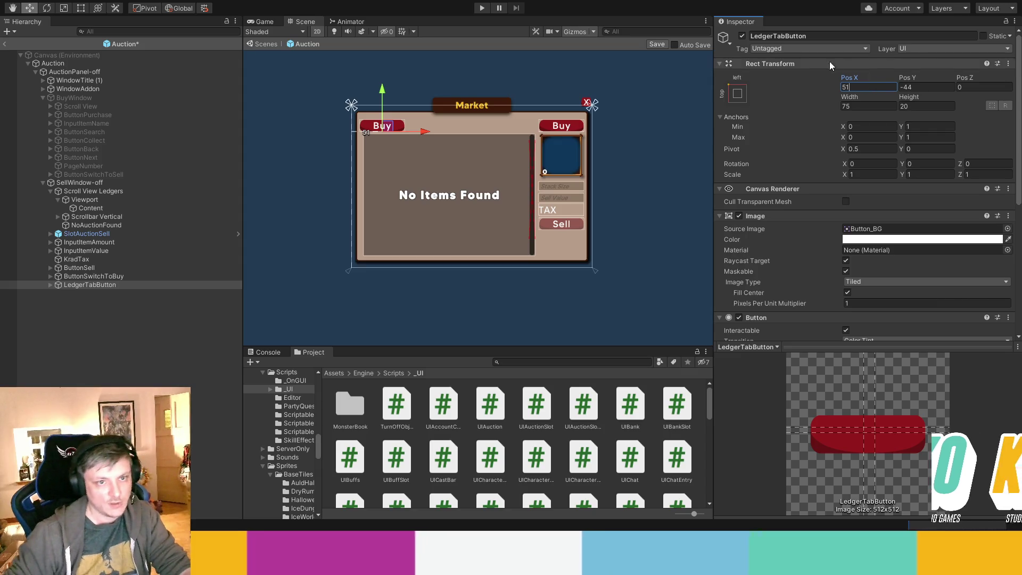
# Step: Nudge LedgerTabButton right to Pos X 57.5
pyautogui.moveTo(425, 132); pyautogui.dragTo(430, 133)
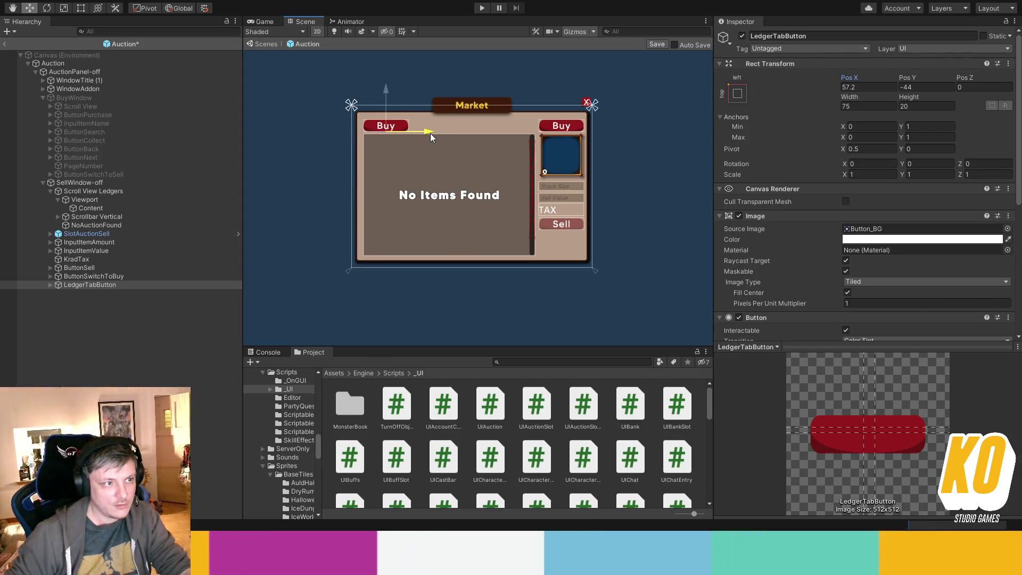
pyautogui.click(885, 86)
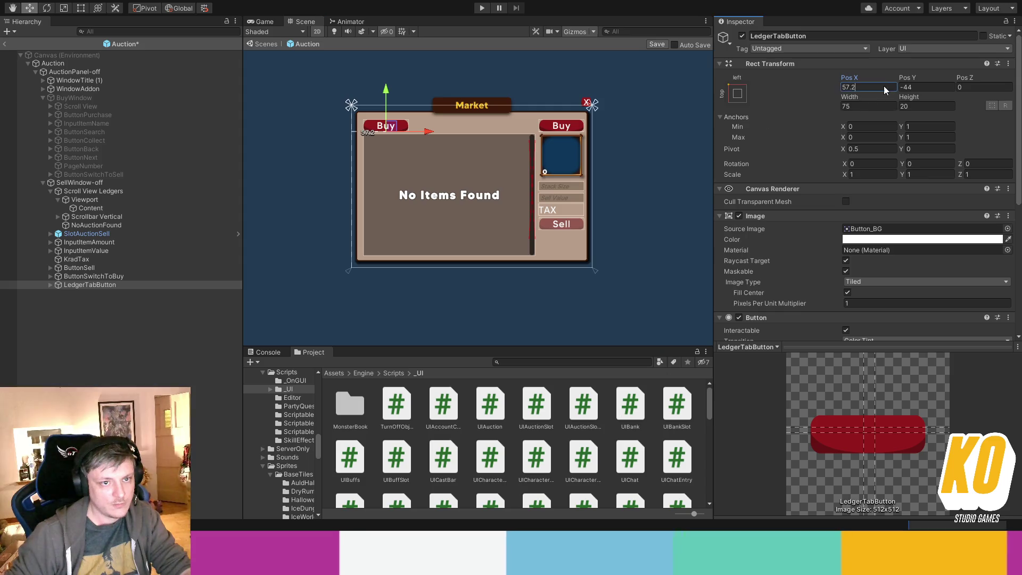
pyautogui.write('57.')
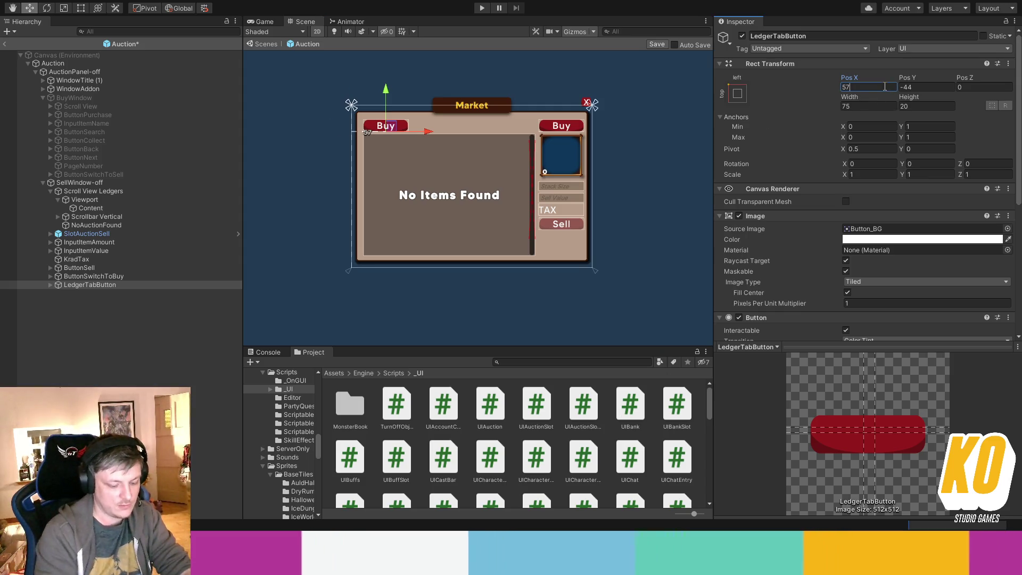
# Step: Set the tab button's label text to 'Ledger' and save the scene
pyautogui.click(136, 354)
pyautogui.click(50, 285)
pyautogui.click(77, 293)
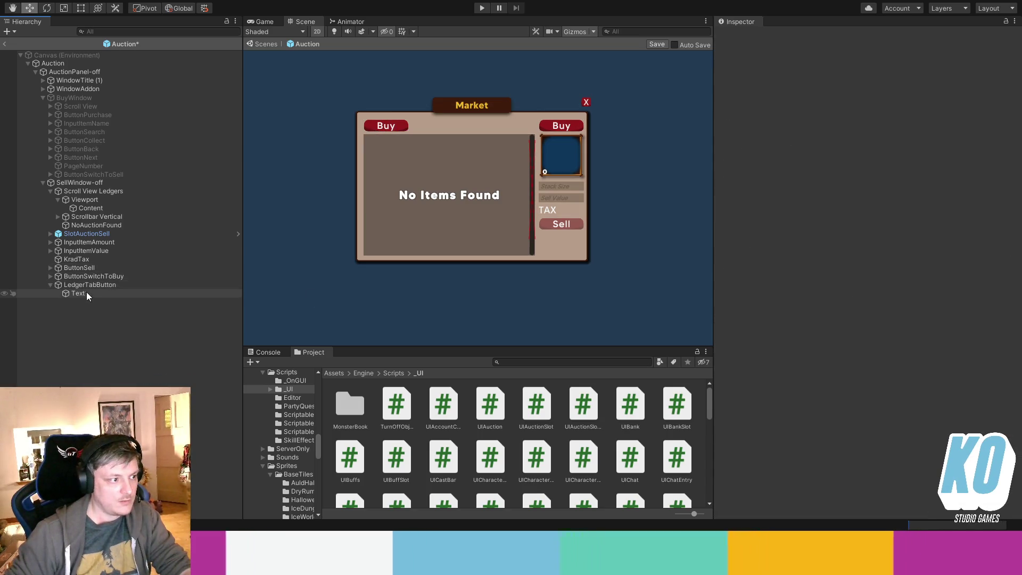
pyautogui.click(812, 262)
pyautogui.write('Ledger')
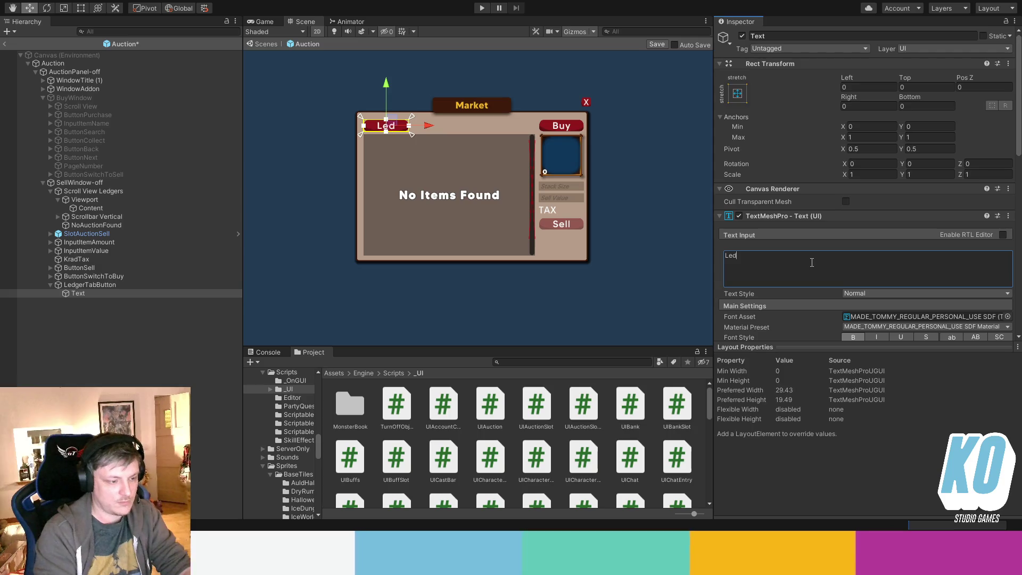
pyautogui.click(135, 311)
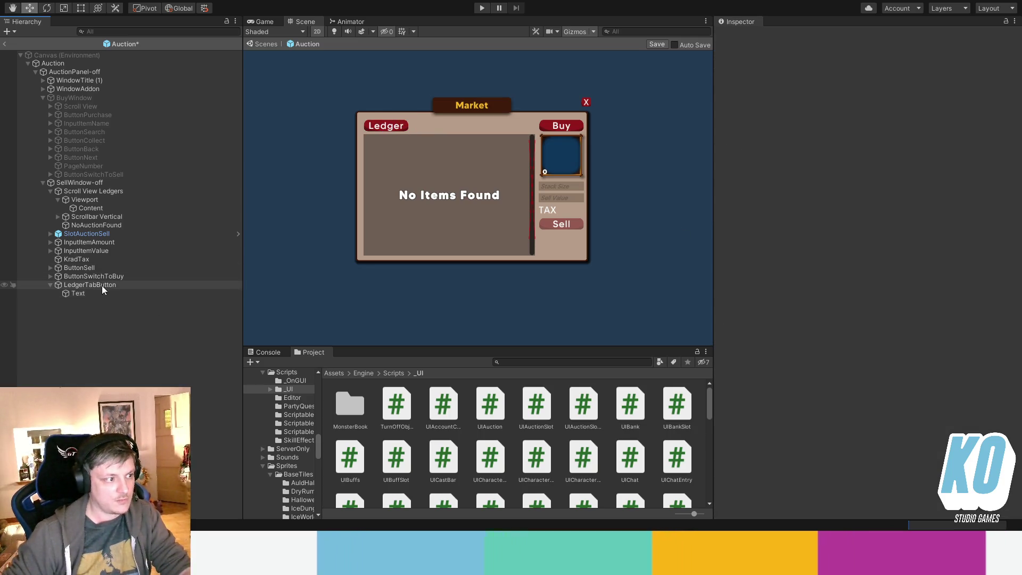
pyautogui.click(104, 287)
pyautogui.click(49, 285)
pyautogui.click(92, 314)
pyautogui.hotkey('ctrl', 's')
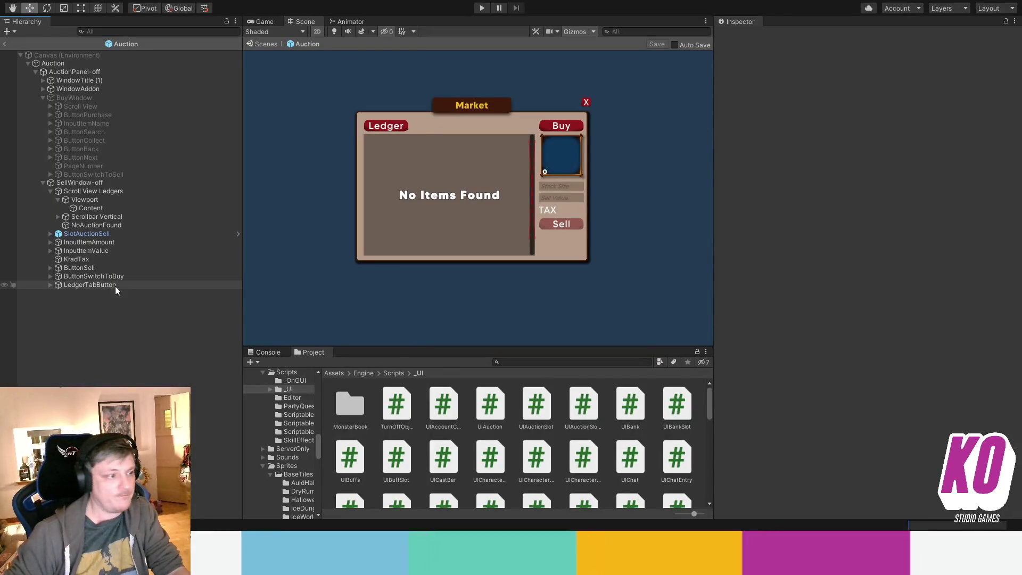
# Step: Change the tab button's label to 'All' and duplicate the button
pyautogui.click(117, 285)
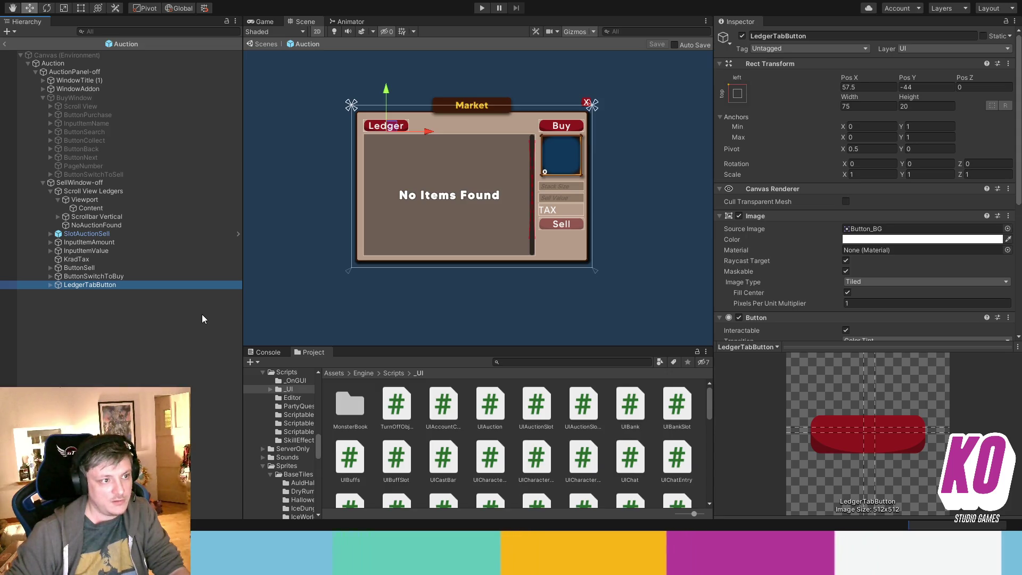
pyautogui.press('Right')
pyautogui.click(74, 293)
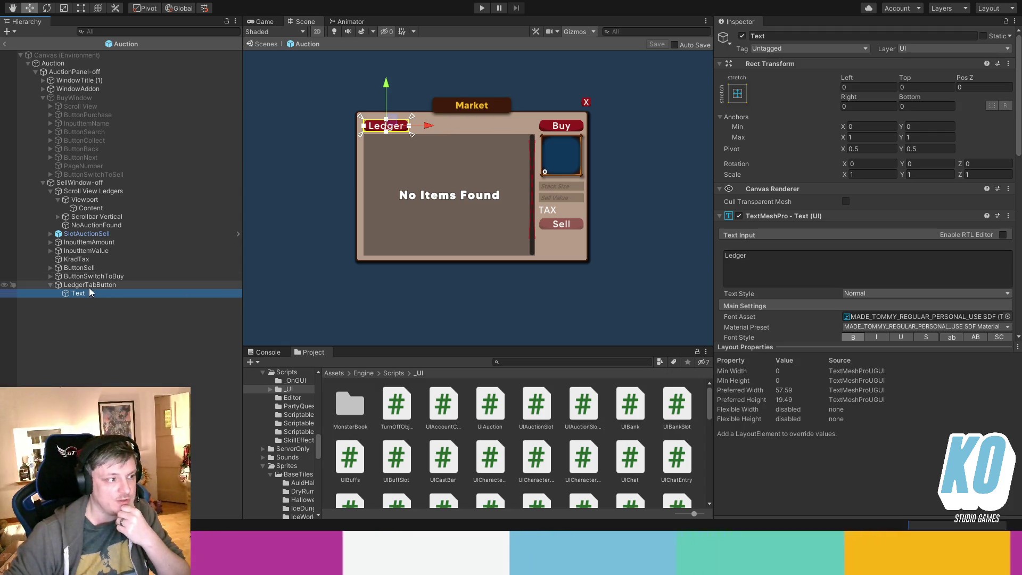
pyautogui.click(51, 285)
pyautogui.click(65, 286)
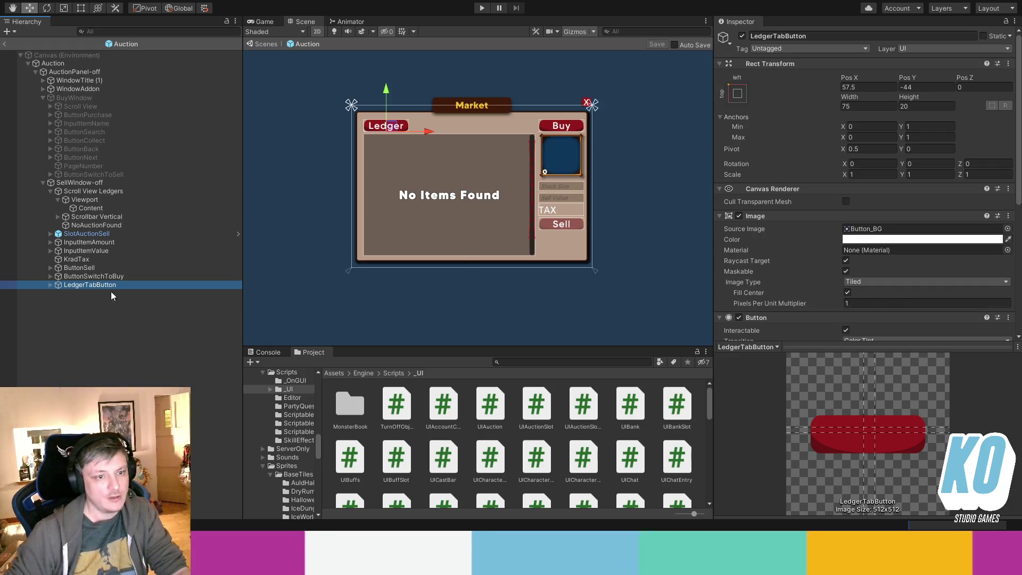
pyautogui.click(51, 284)
pyautogui.click(75, 299)
pyautogui.click(75, 295)
pyautogui.doubleClick(832, 272)
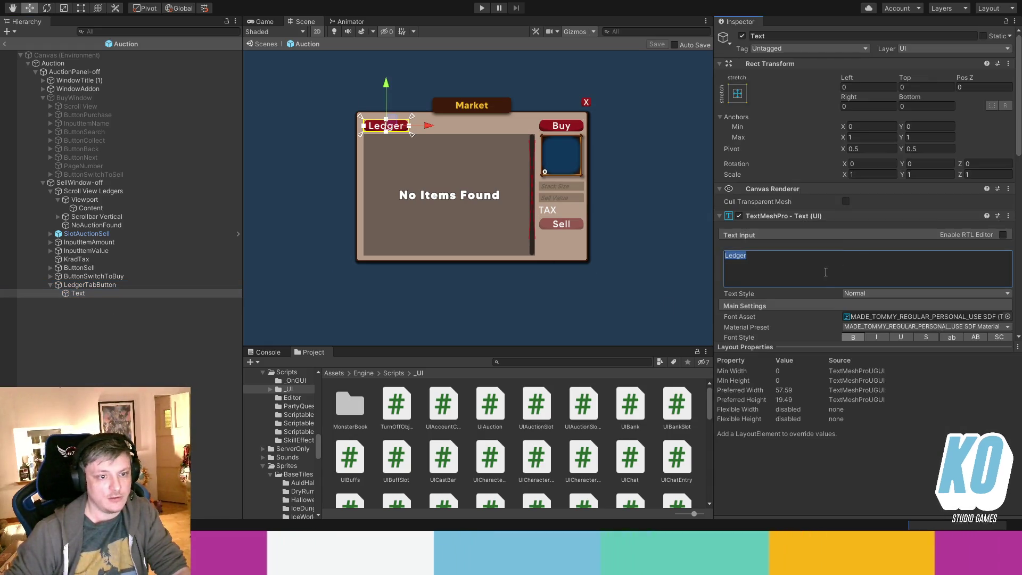
pyautogui.write('All')
pyautogui.click(98, 285)
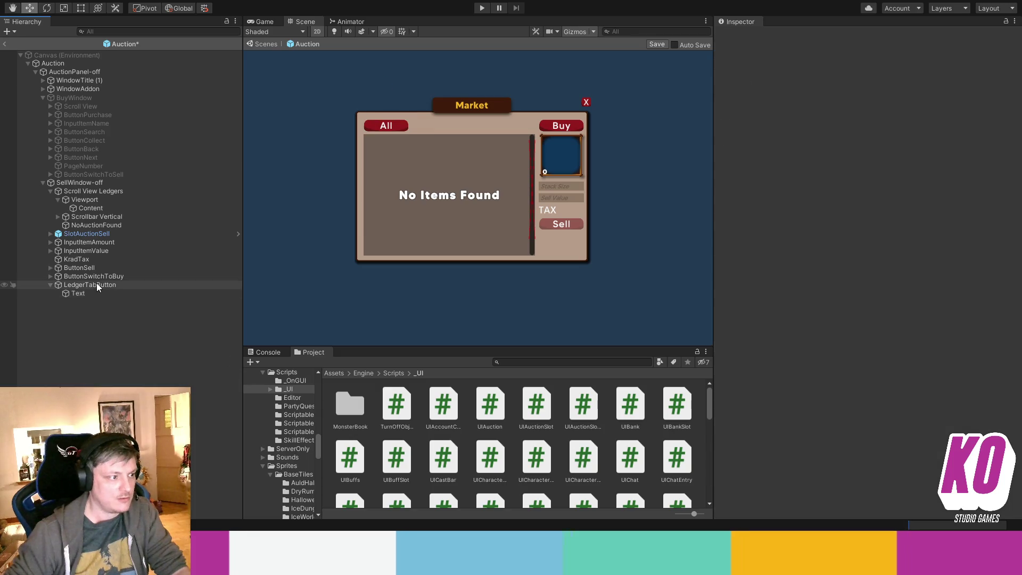
pyautogui.hotkey('ctrl', 'd')
pyautogui.hotkey('ctrl', 'd')
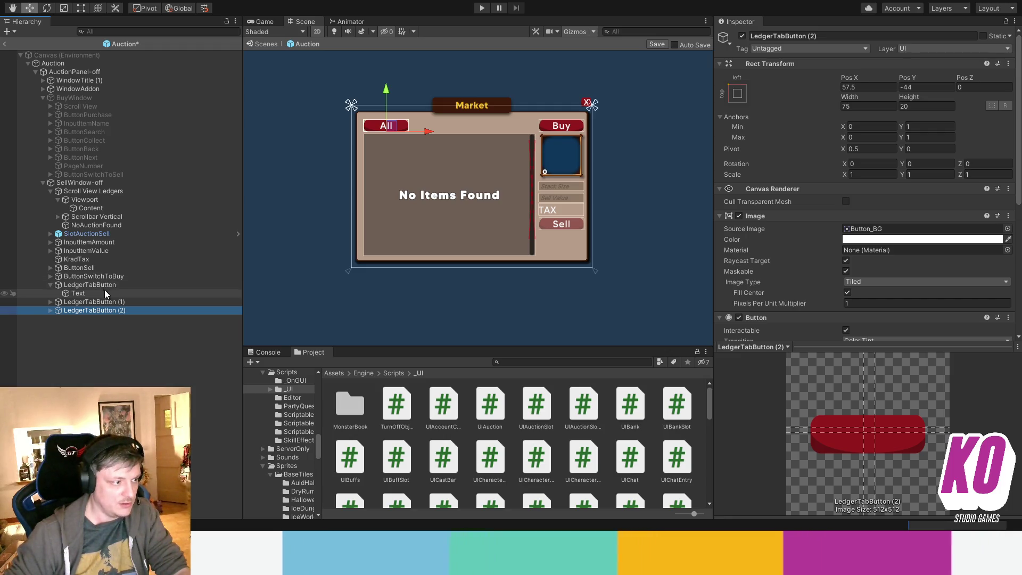
# Step: Create an empty child named Tabs under SellWindow-off
pyautogui.click(103, 283)
pyautogui.click(48, 182)
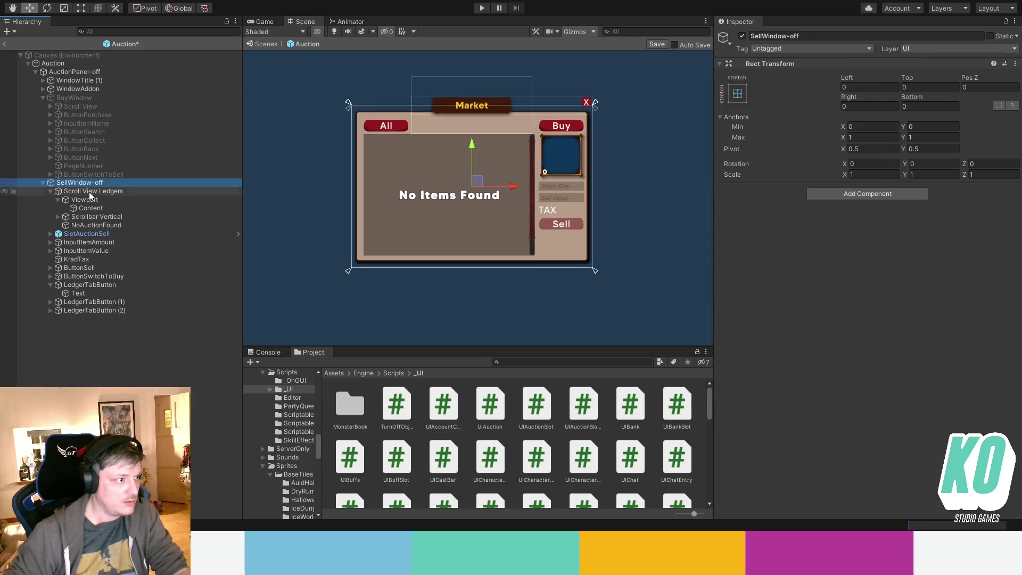
pyautogui.click(48, 191)
pyautogui.press('Left')
pyautogui.press('Left')
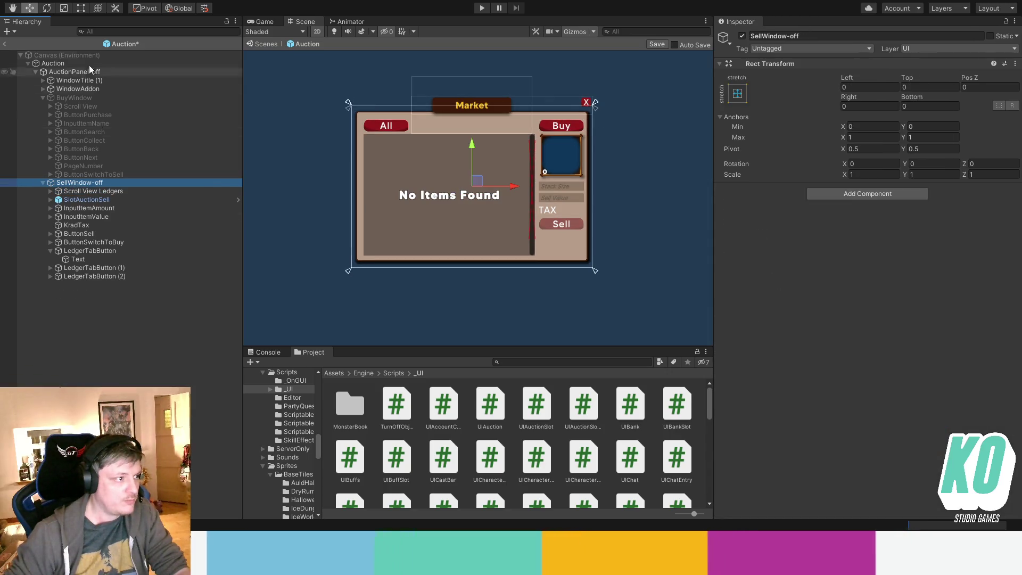
pyautogui.hotkey('alt', 'shift', 'n')
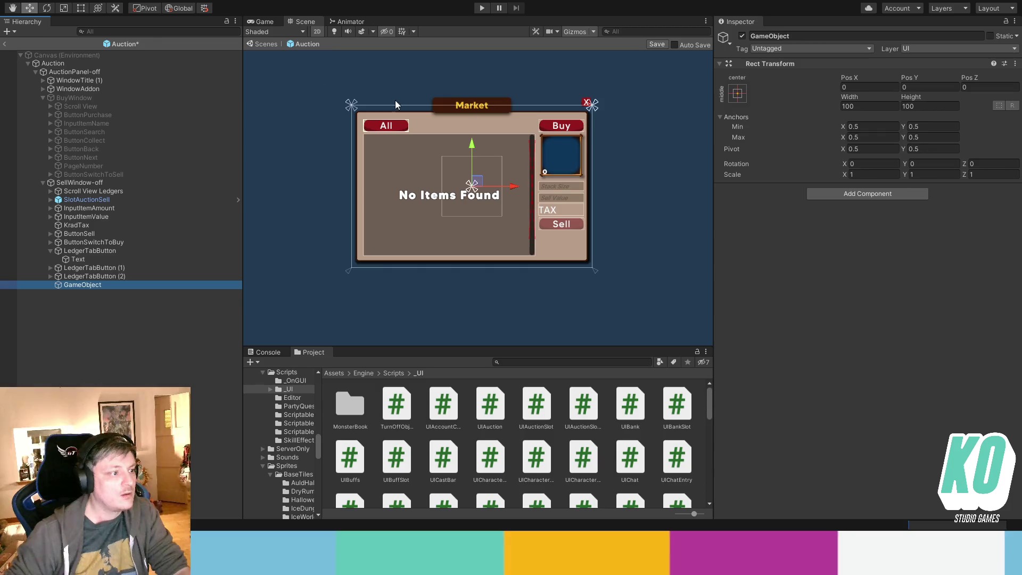
pyautogui.click(795, 35)
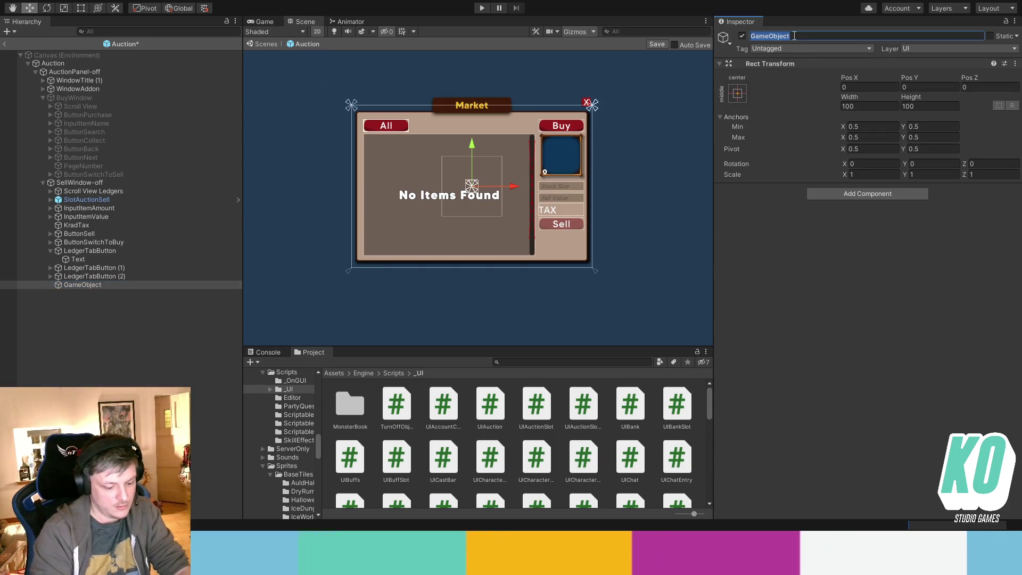
pyautogui.write('Tabs')
pyautogui.press('Return')
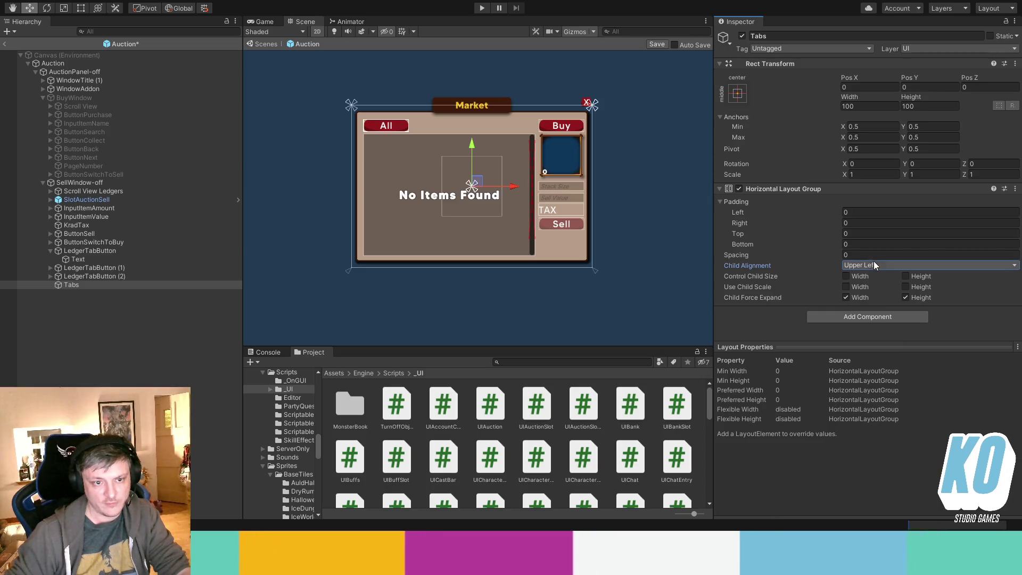
# Step: Give Tabs Middle Left child alignment, Pos X 57.5 and Height 25
pyautogui.click(871, 313)
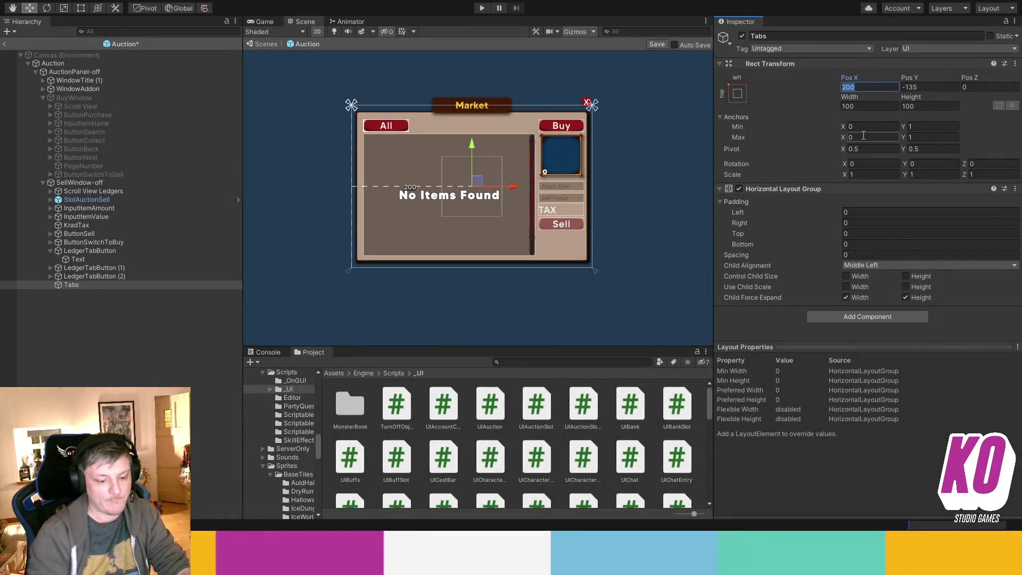
pyautogui.write('57')
pyautogui.write('.2')
pyautogui.press('BackSpace')
pyautogui.write('5')
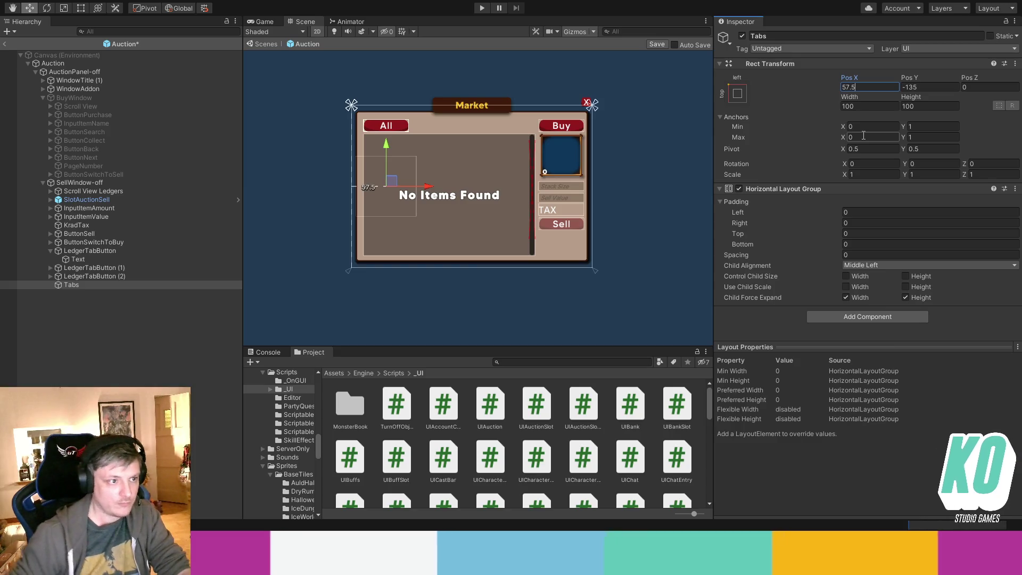
pyautogui.click(930, 106)
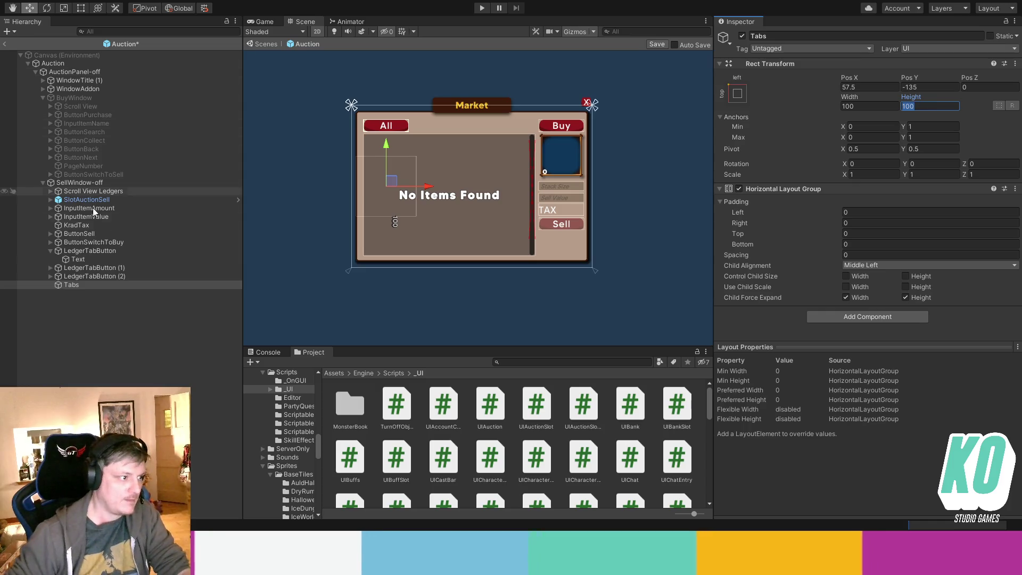
pyautogui.click(100, 250)
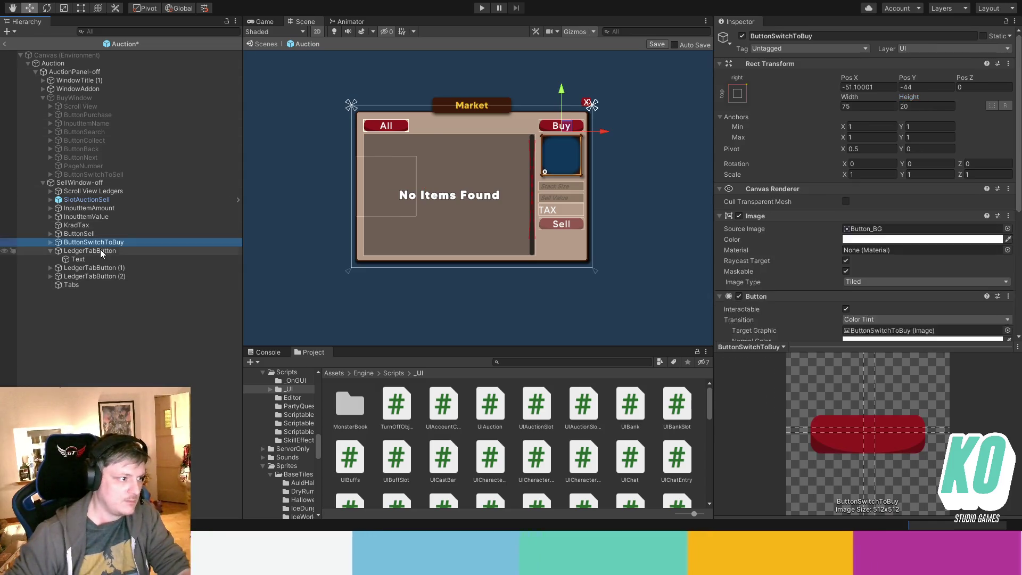
pyautogui.click(98, 285)
pyautogui.click(933, 105)
pyautogui.write('25')
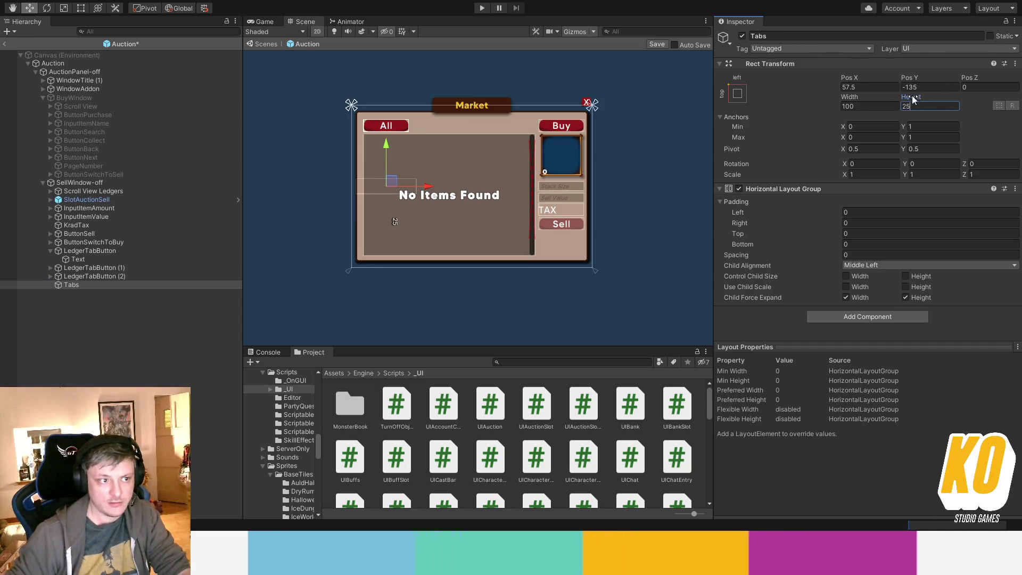
pyautogui.click(855, 96)
# Step: Move Tabs up to the tab row and set its Pivot X to 0
pyautogui.moveTo(908, 78)
pyautogui.mouseDown()
pyautogui.moveTo(959, 78)
pyautogui.moveTo(55, 73)
pyautogui.moveTo(87, 66)
pyautogui.mouseUp()
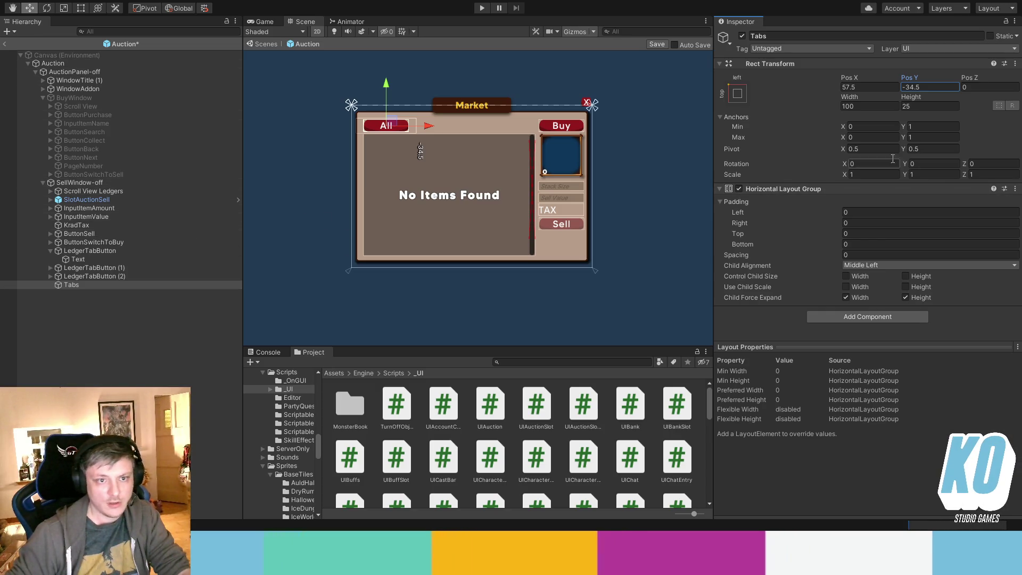
pyautogui.click(879, 150)
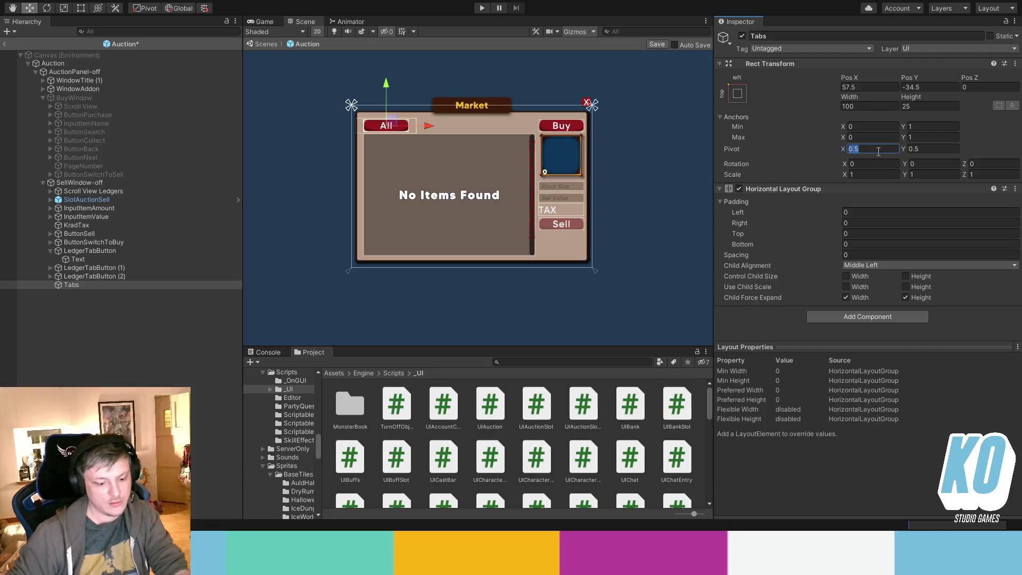
pyautogui.write('0')
pyautogui.press('Tab')
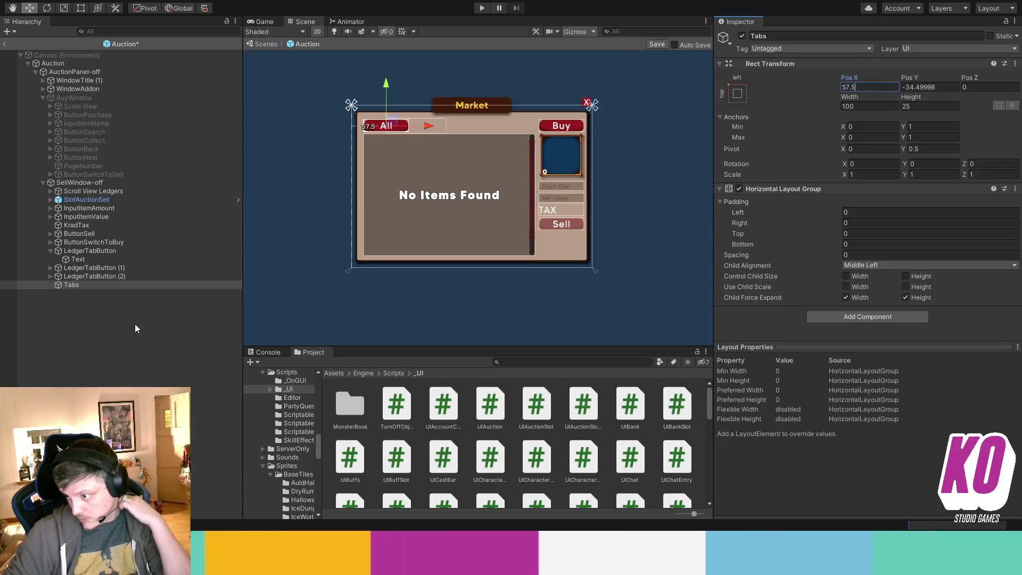
pyautogui.click(135, 325)
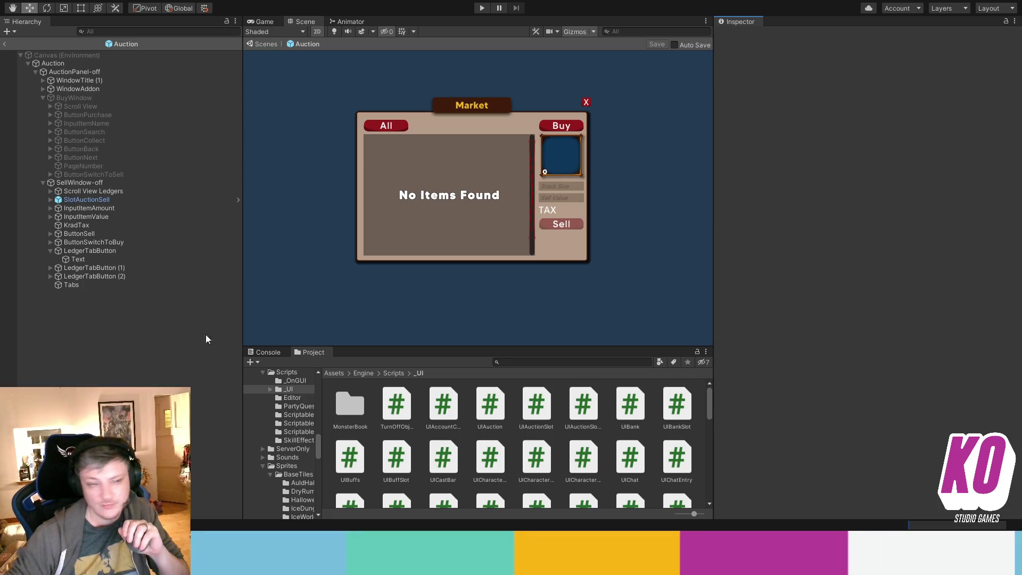
pyautogui.click(108, 286)
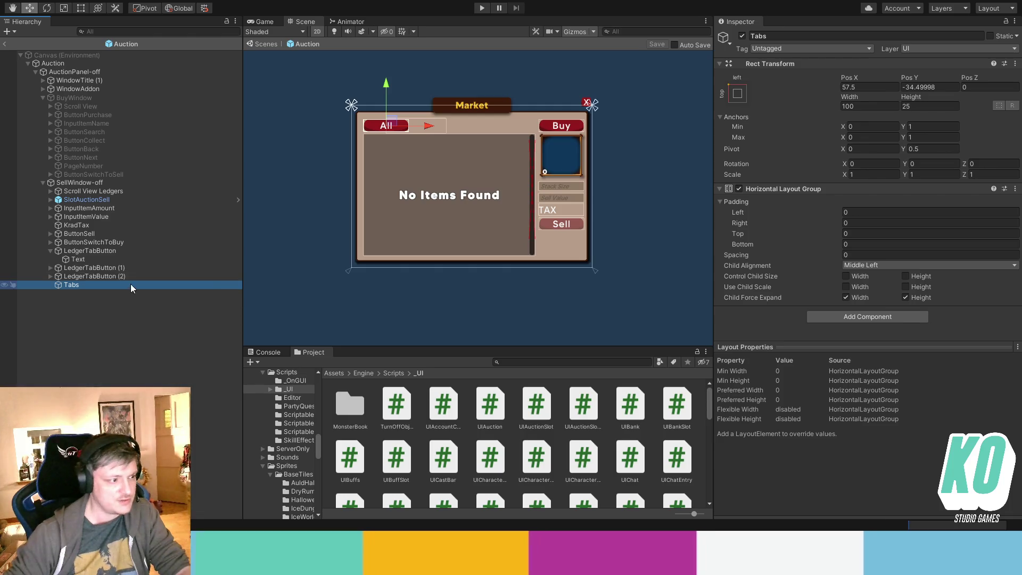
pyautogui.click(50, 250)
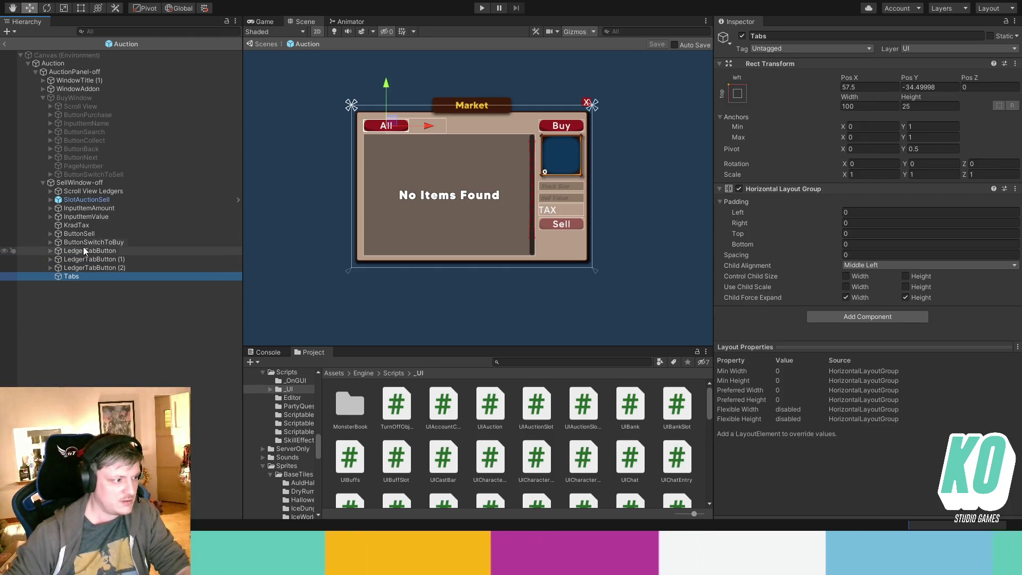
# Step: Parent LedgerTabButton, LedgerTabButton (1) and (2) under Tabs so they sit side by side
pyautogui.click(80, 250)
pyautogui.keyDown('shift'); pyautogui.click(90, 267); pyautogui.keyUp('shift')
pyautogui.moveTo(89, 267); pyautogui.dragTo(77, 276)
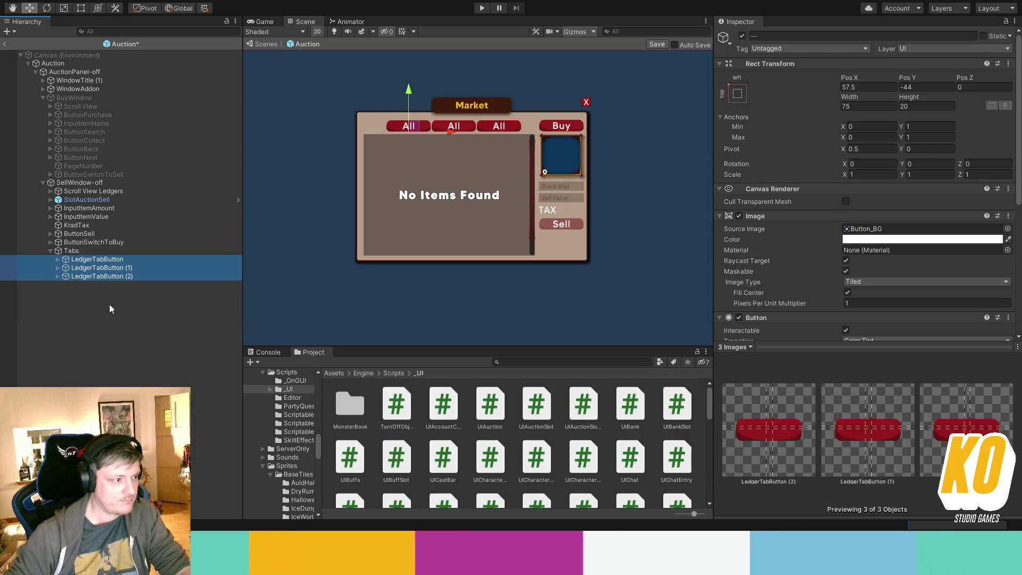
pyautogui.click(71, 250)
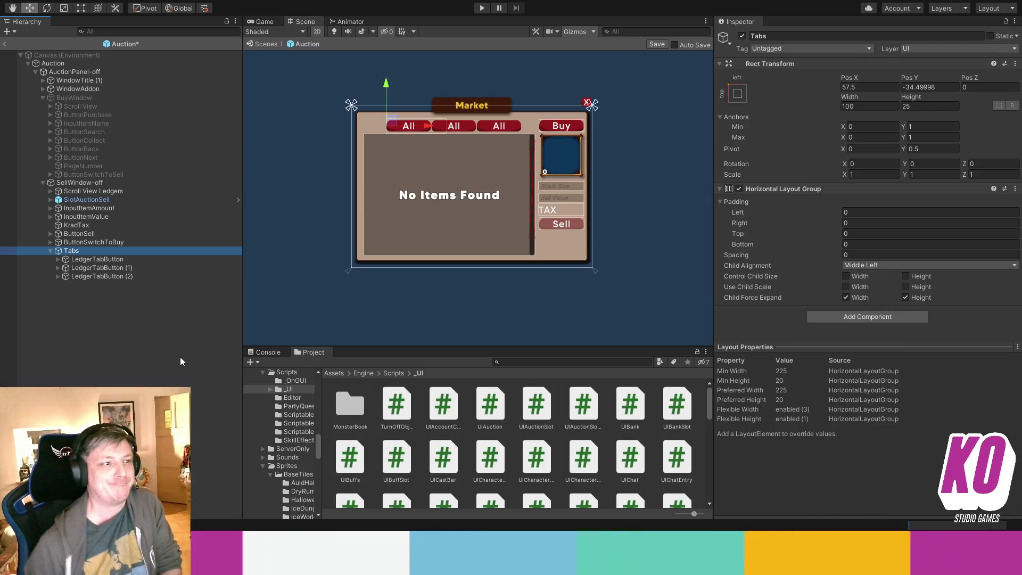
pyautogui.click(851, 105)
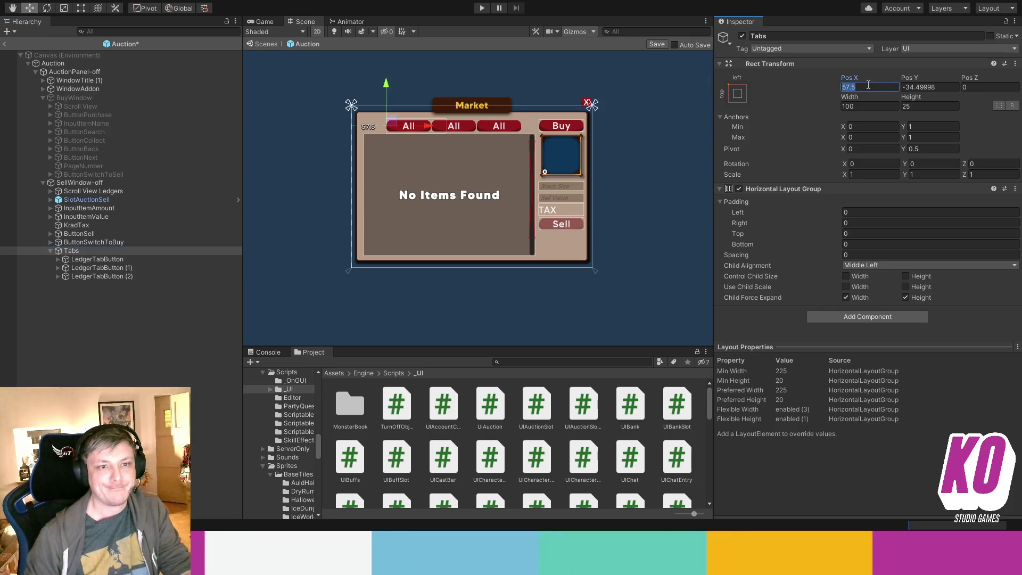
# Step: Turn off Child Force Expand Width and Height on the Tabs layout group
pyautogui.moveTo(852, 78)
pyautogui.mouseDown()
pyautogui.moveTo(791, 88)
pyautogui.moveTo(770, 106)
pyautogui.mouseUp()
pyautogui.hotkey('ctrl', 'z')
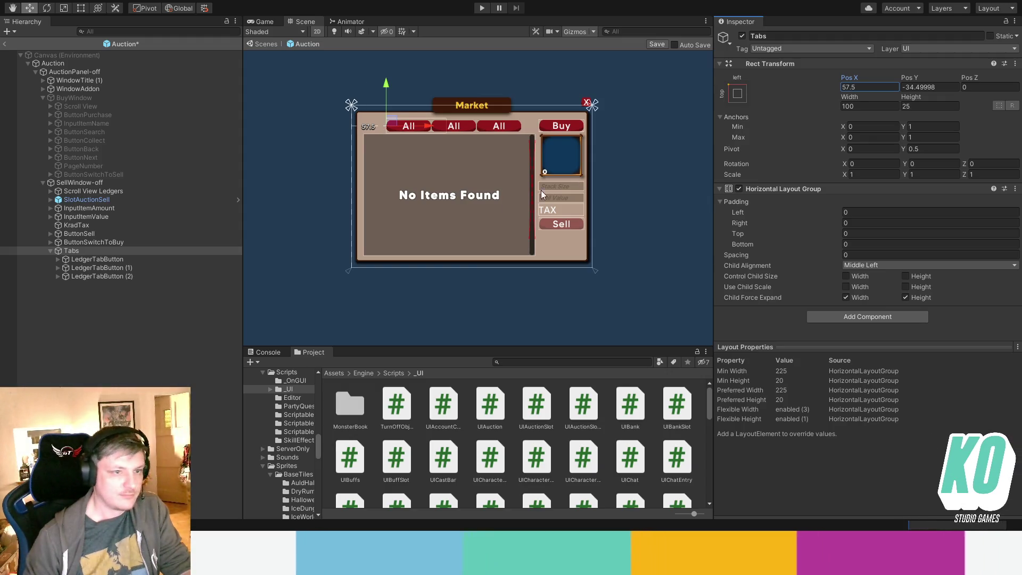
pyautogui.click(109, 249)
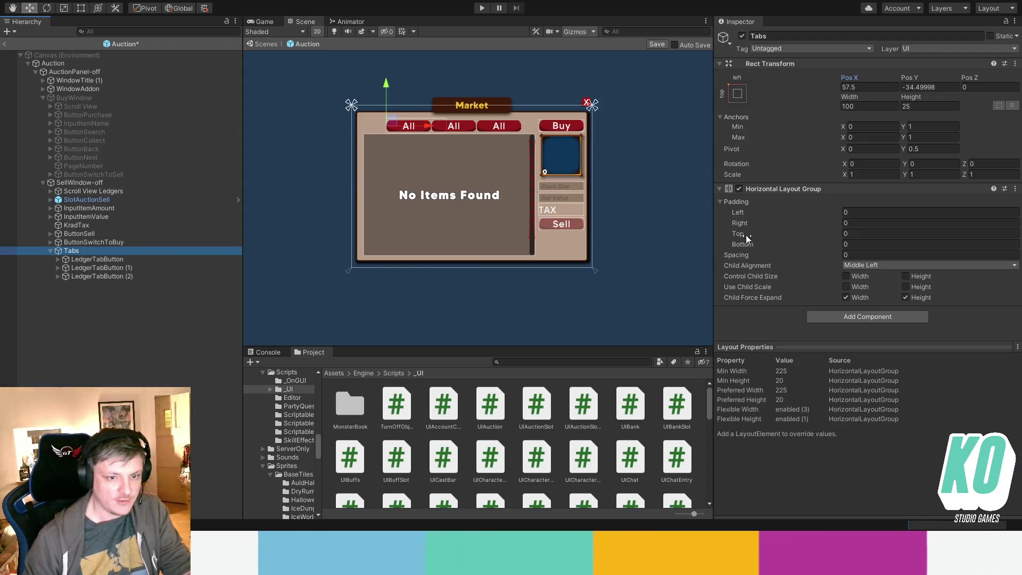
pyautogui.click(856, 296)
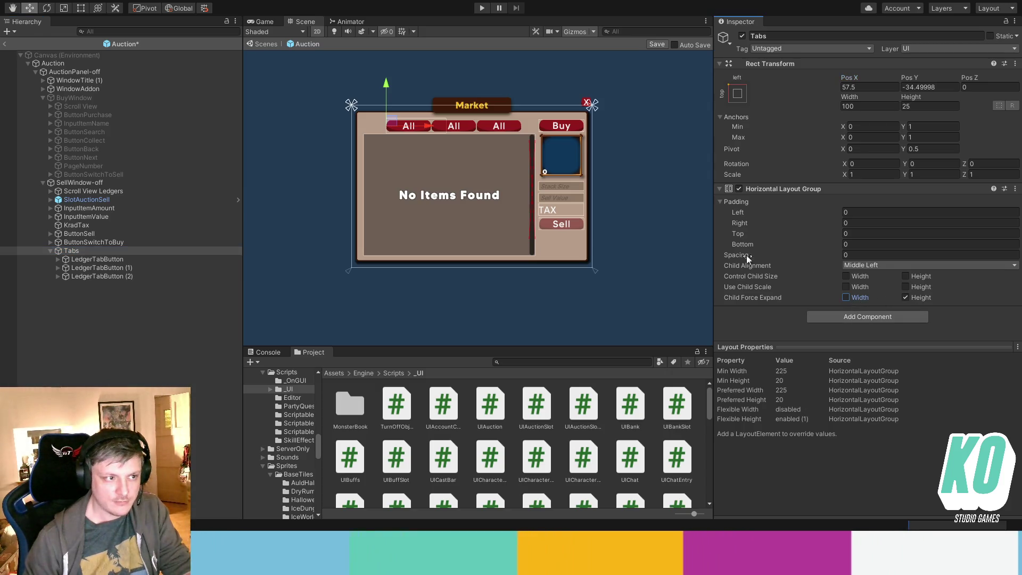
pyautogui.click(907, 298)
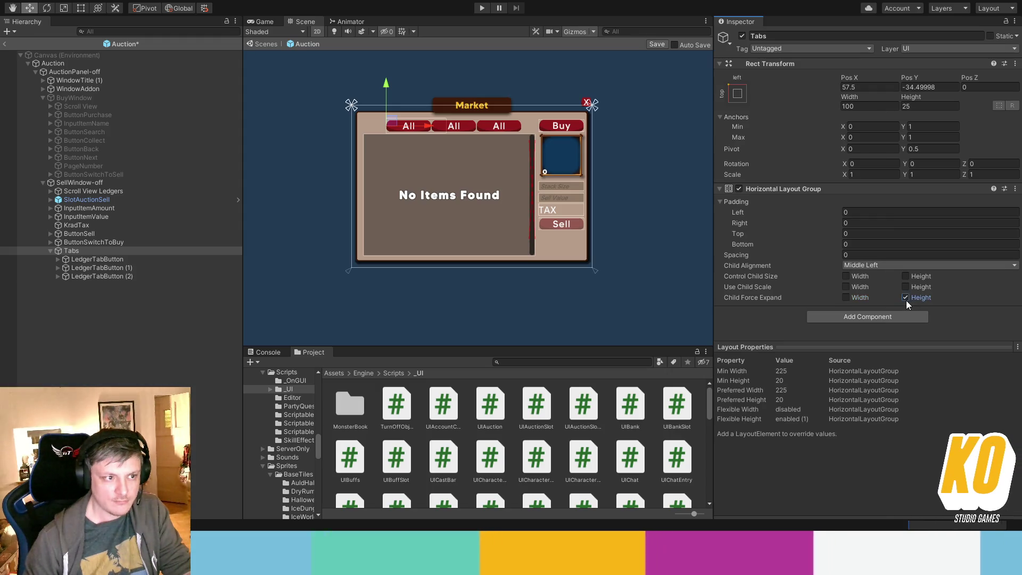
pyautogui.click(110, 251)
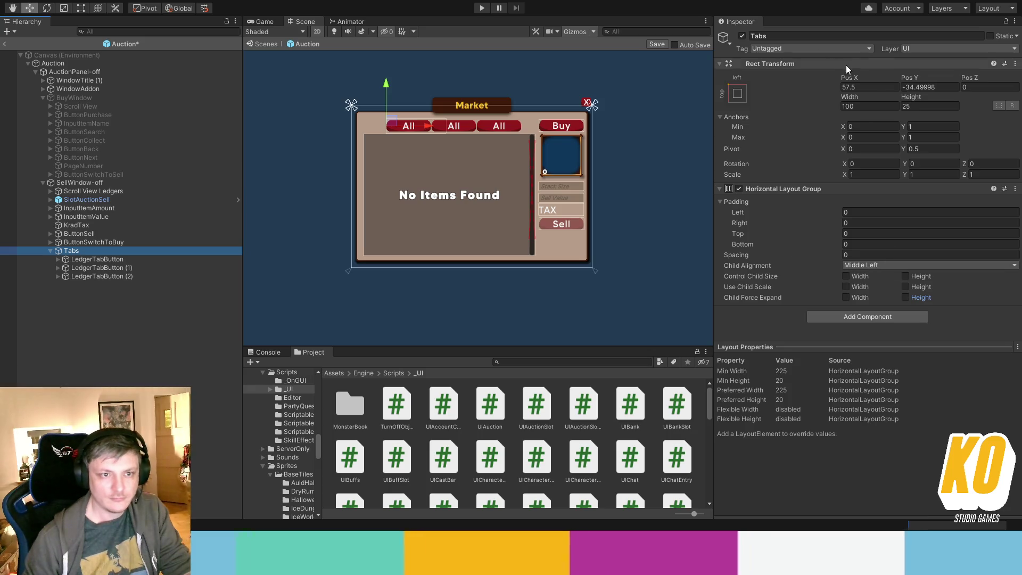
# Step: Set the Tabs row to Pos X 20 with 10 spacing between buttons
pyautogui.click(876, 86)
pyautogui.moveTo(852, 77); pyautogui.dragTo(765, 81)
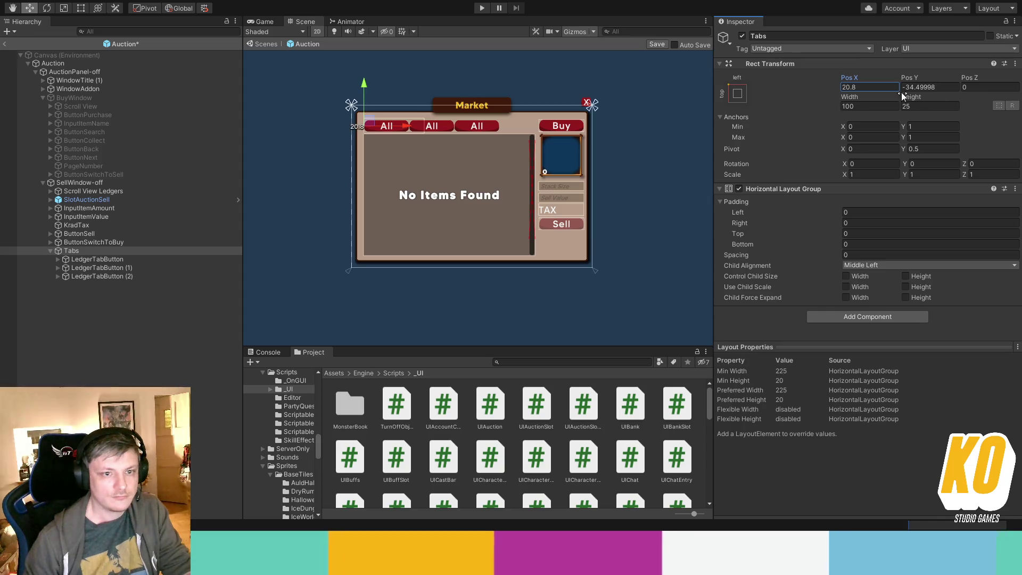
pyautogui.click(870, 89)
pyautogui.write('02')
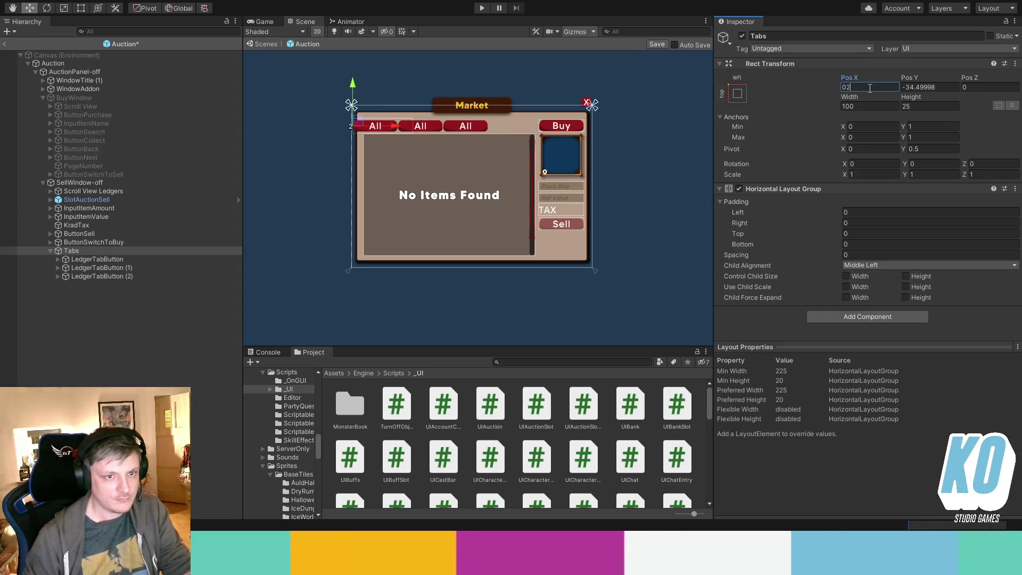
pyautogui.write('20')
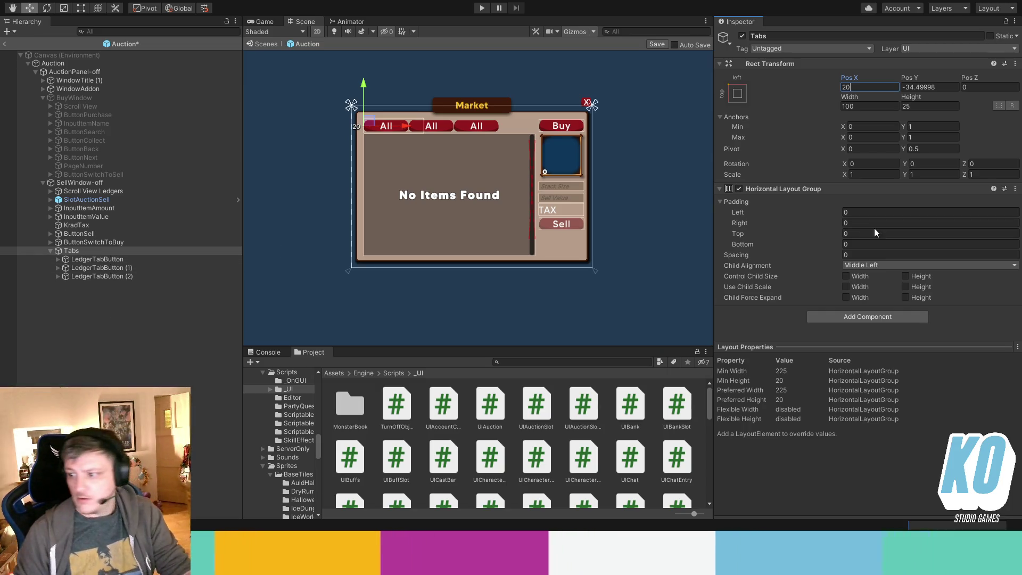
pyautogui.moveTo(770, 254); pyautogui.dragTo(797, 255)
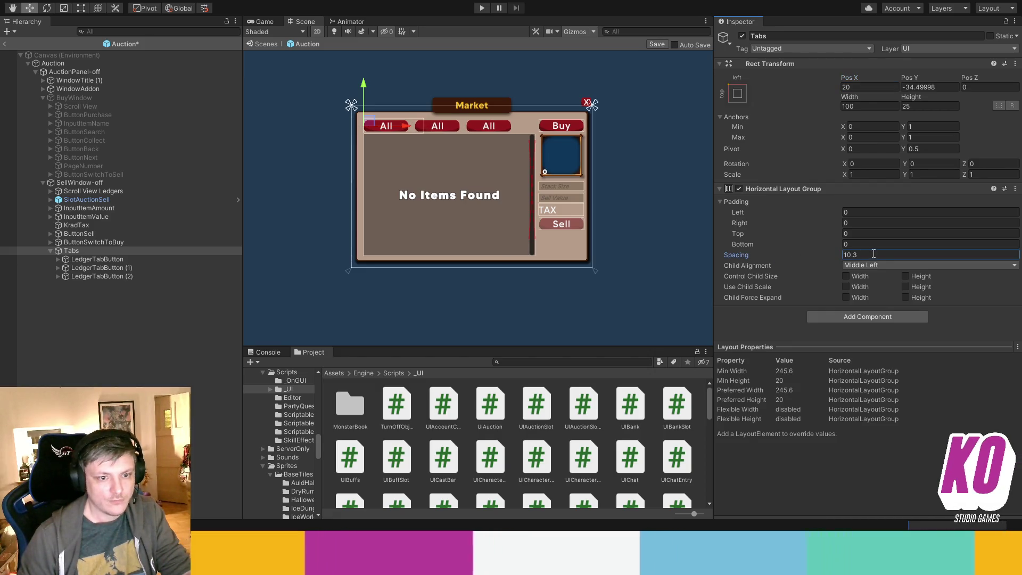
pyautogui.write('10')
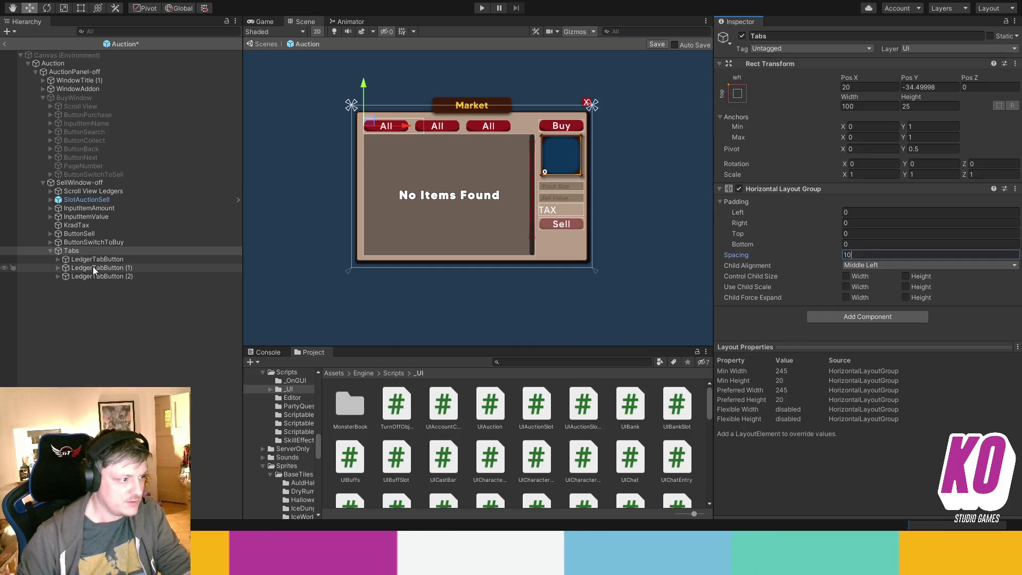
pyautogui.click(94, 267)
pyautogui.click(57, 267)
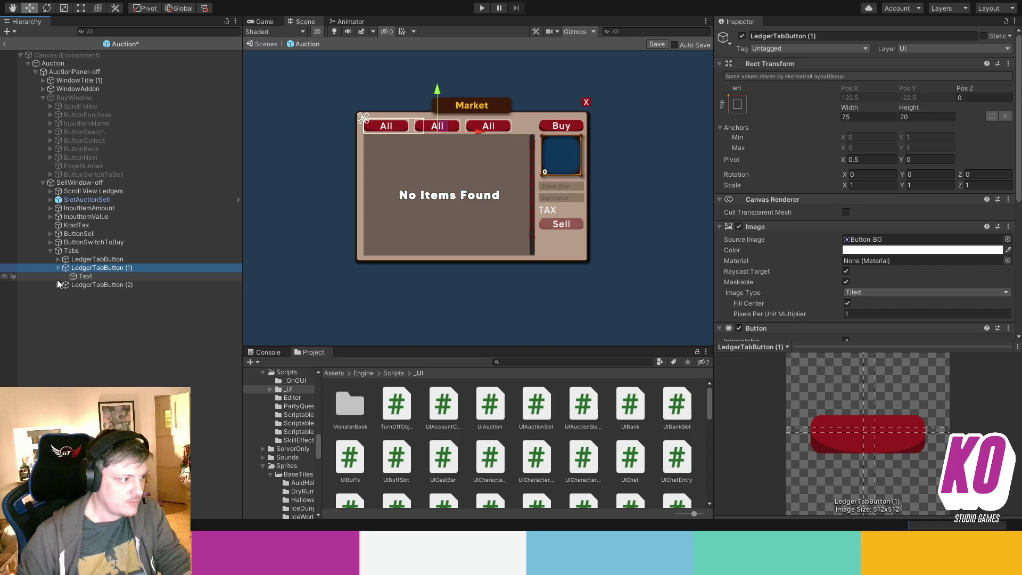
# Step: Label the second tab 'Purchases' and the third tab 'Sales'
pyautogui.click(58, 285)
pyautogui.click(80, 276)
pyautogui.click(898, 272)
pyautogui.write('Purchas')
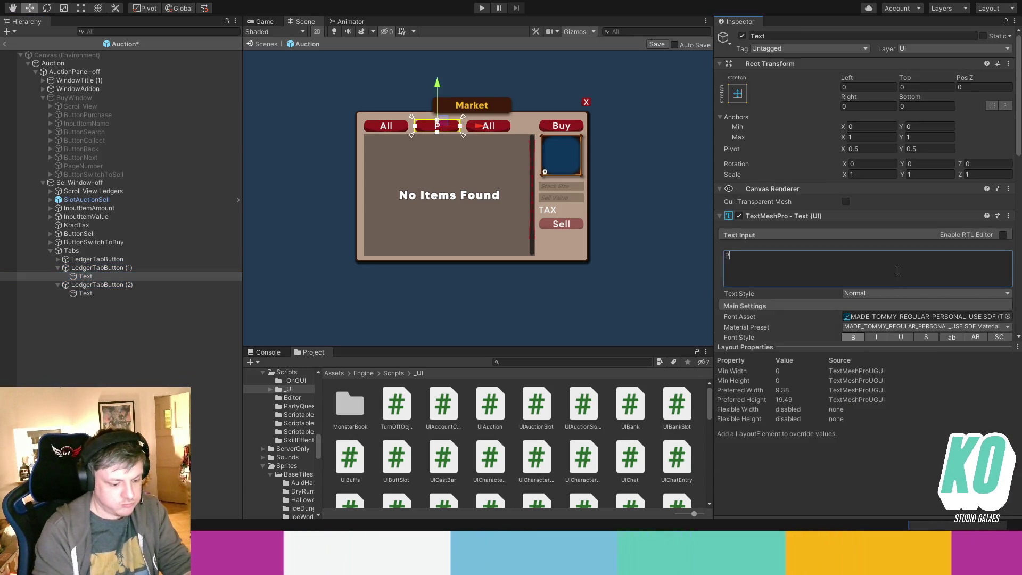
pyautogui.write('es')
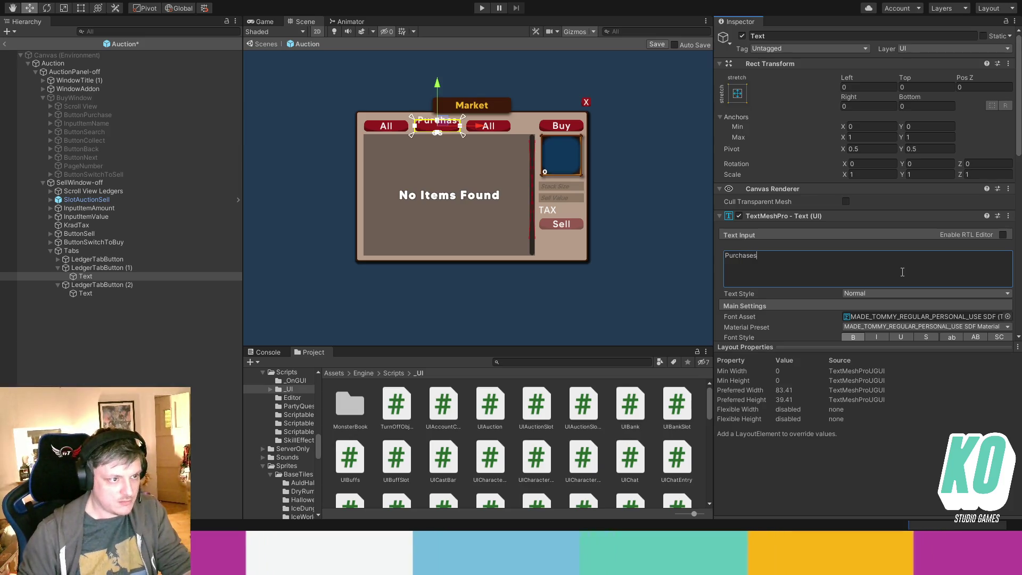
pyautogui.click(74, 293)
pyautogui.click(812, 272)
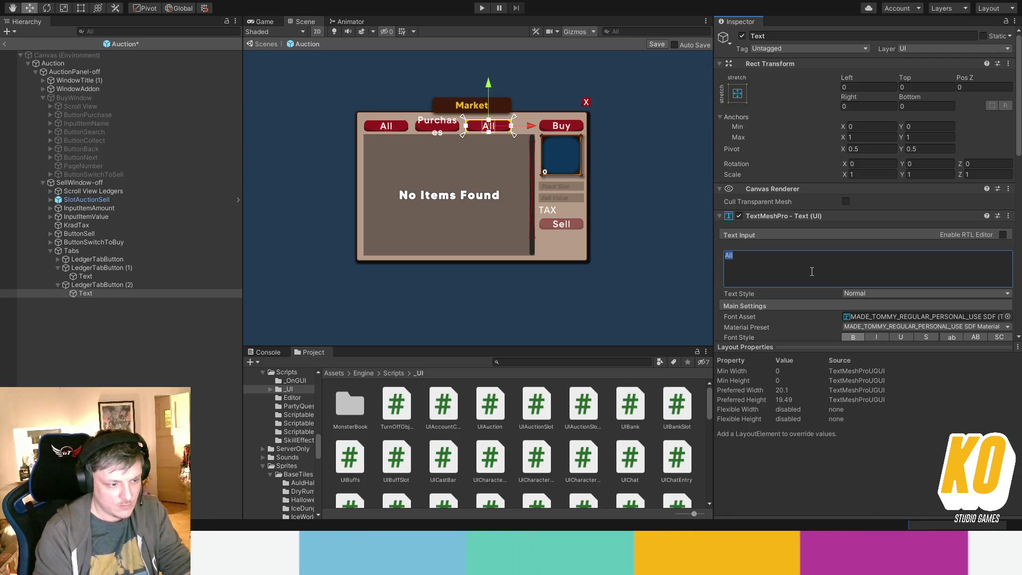
pyautogui.write('Sales')
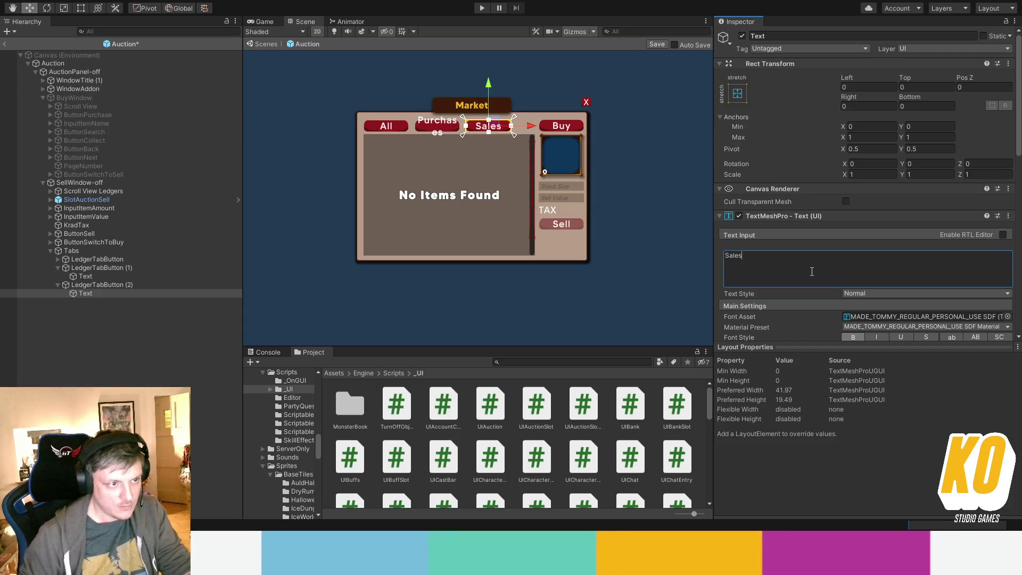
# Step: Change the second tab's label from 'Purchases' to 'Bought'
pyautogui.click(107, 274)
pyautogui.click(820, 263)
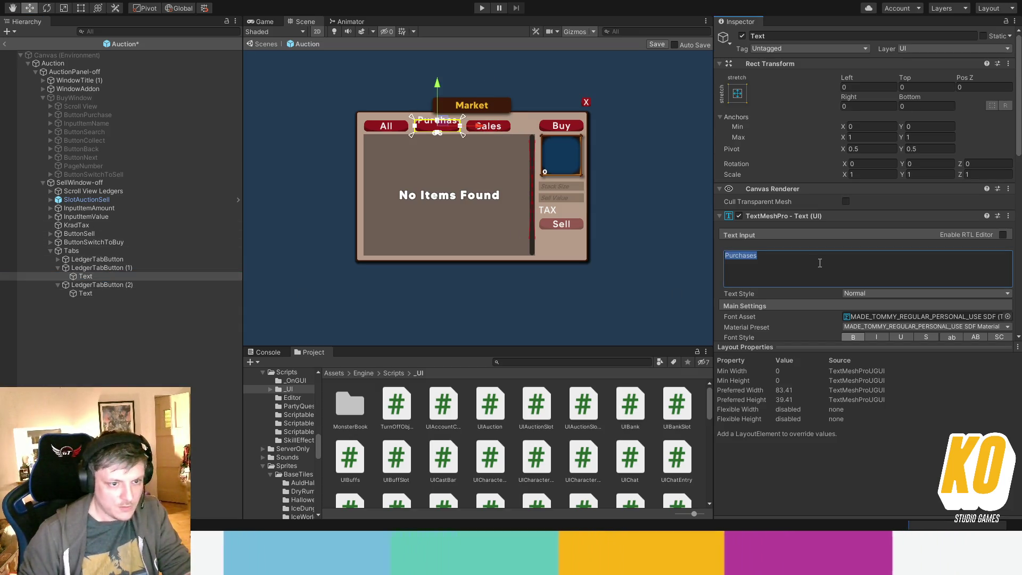
pyautogui.write('Bought')
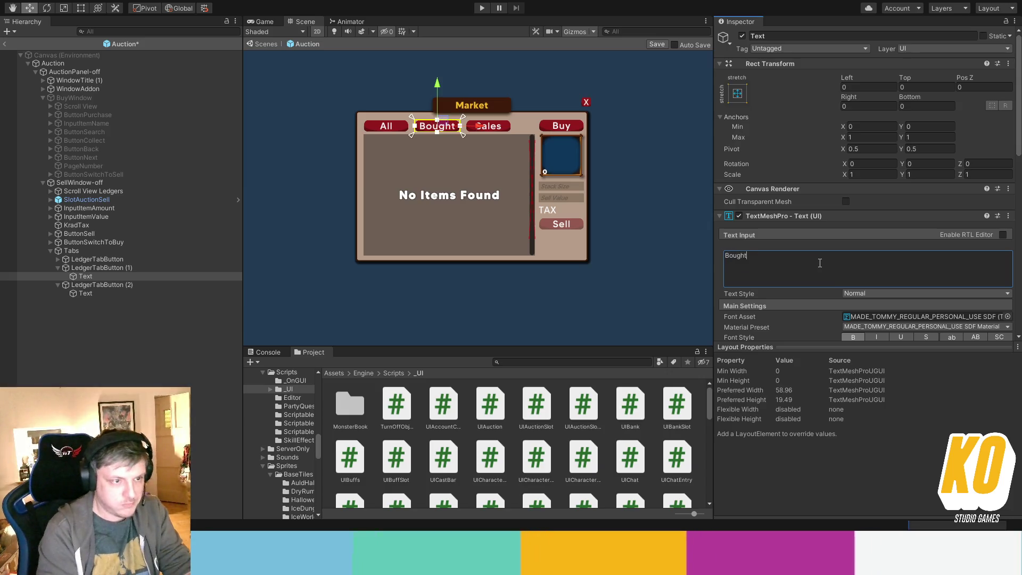
pyautogui.click(182, 356)
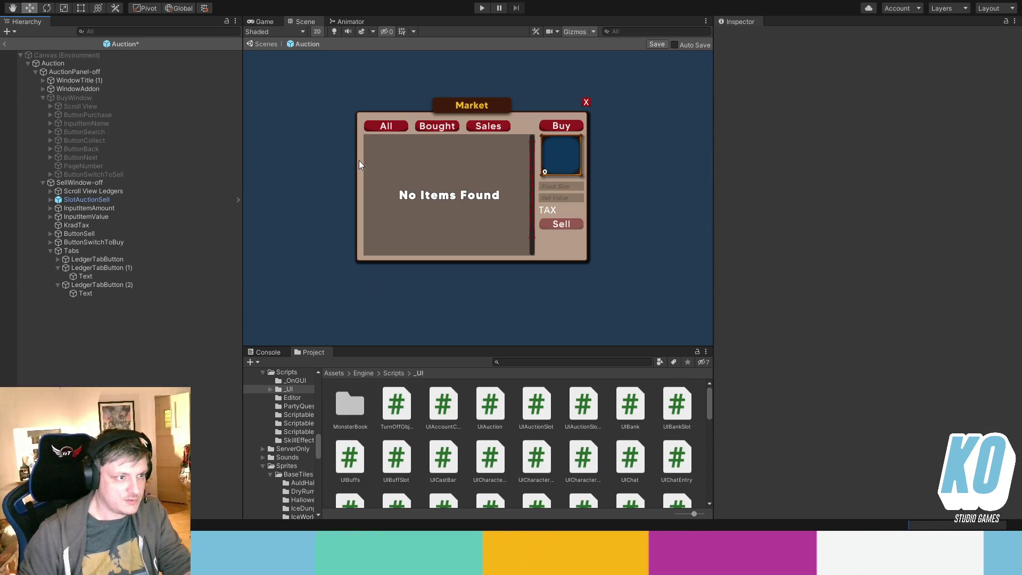
pyautogui.click(62, 269)
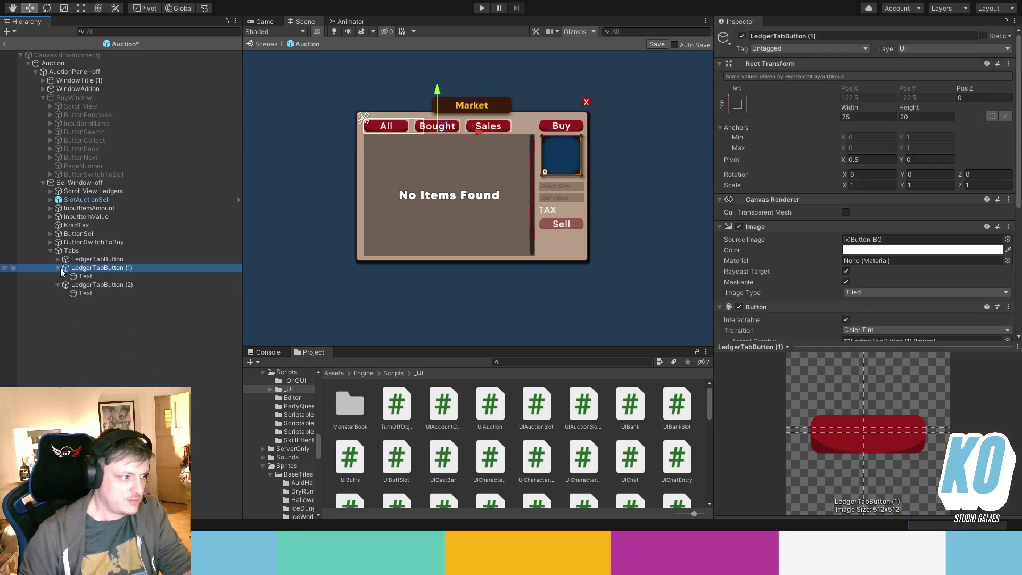
# Step: Collapse the tab buttons, save the Auction scene with Ctrl+S, and fold the Tabs group
pyautogui.click(57, 268)
pyautogui.click(59, 276)
pyautogui.click(120, 337)
pyautogui.hotkey('ctrl', 's')
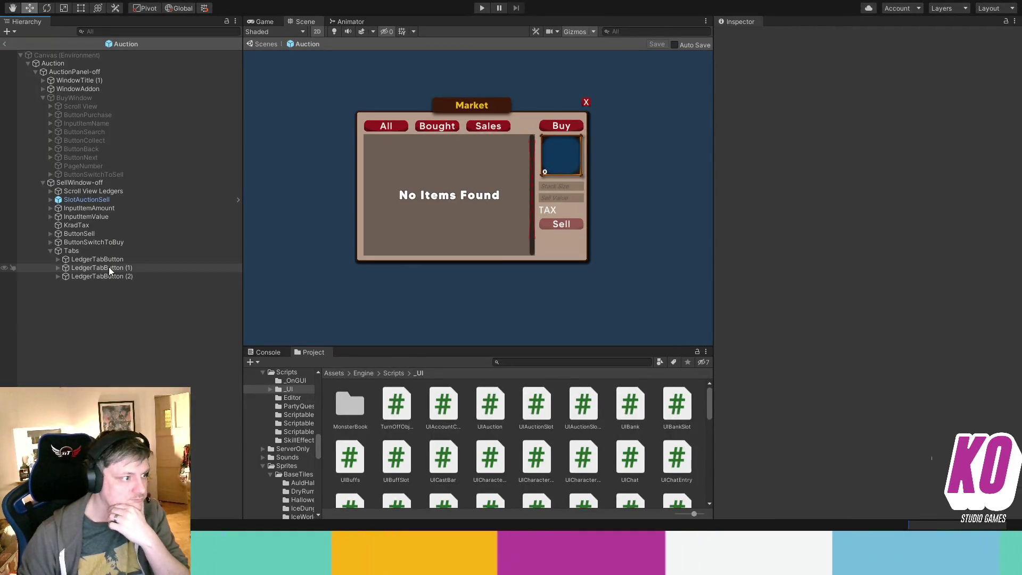
pyautogui.click(53, 253)
pyautogui.click(52, 251)
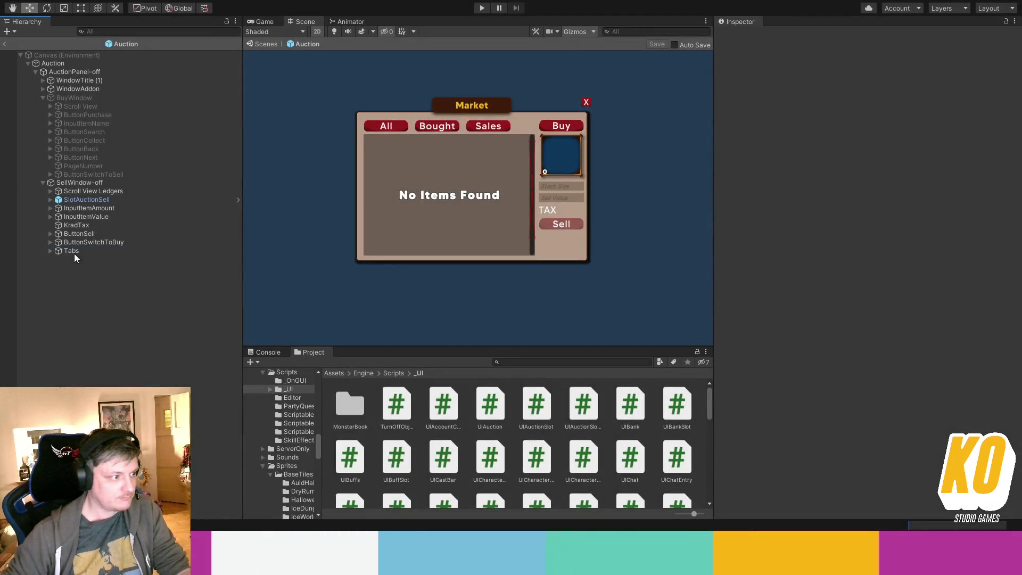
# Step: Remove the UpdateAuctionValue On Click action from the sell button
pyautogui.click(79, 234)
pyautogui.scroll(-5, 852, 330)
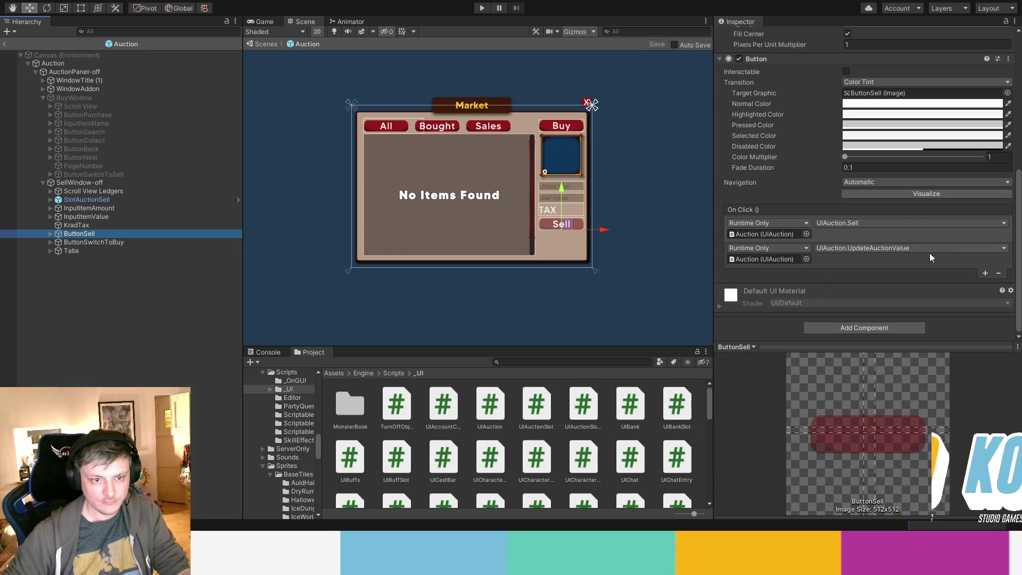
pyautogui.click(980, 260)
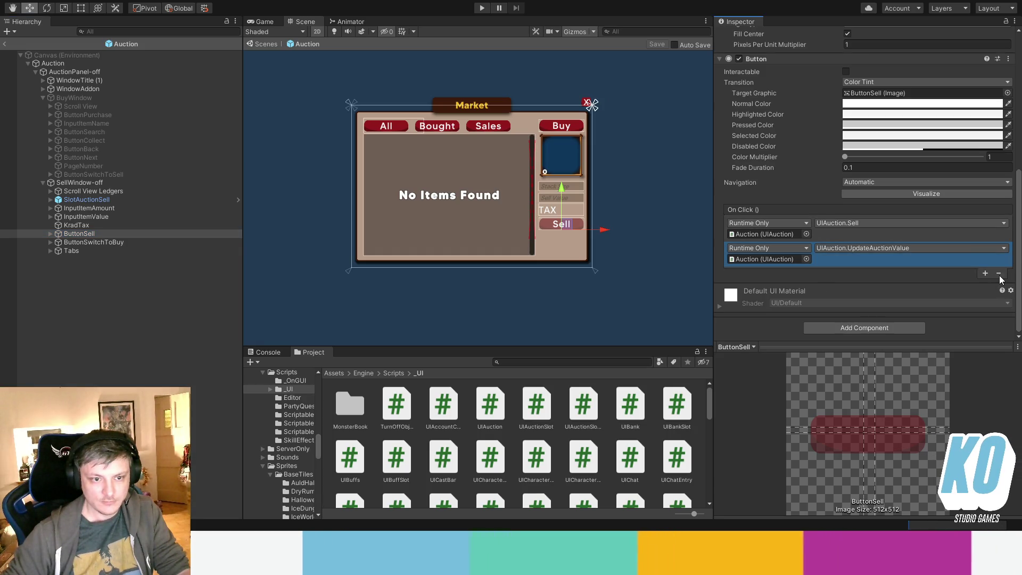
pyautogui.click(1000, 274)
# Step: Inspect the switch-to-buy button, then reselect the sell button and save the Auction prefab
pyautogui.click(125, 241)
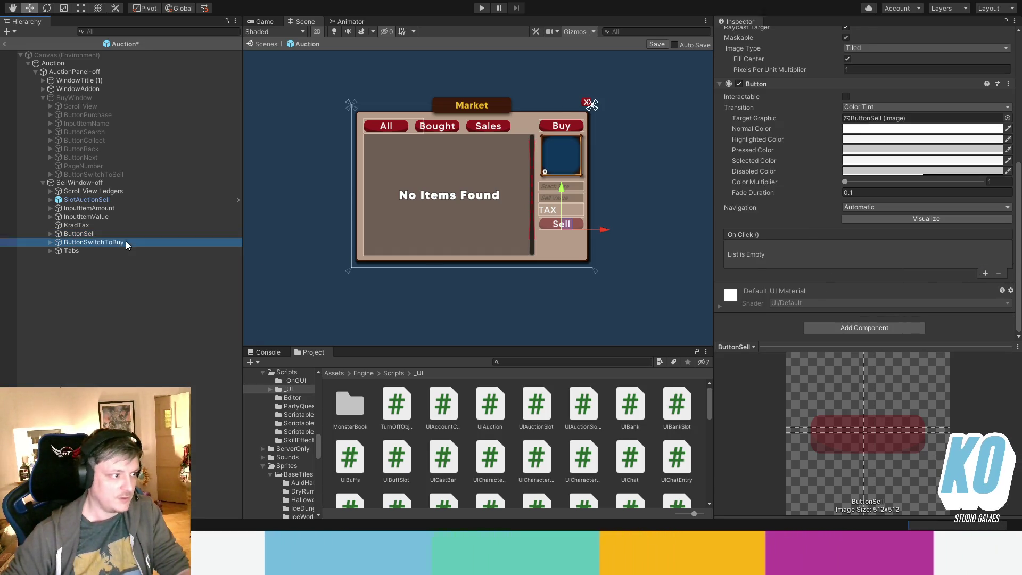
pyautogui.keyDown('shift'); pyautogui.click(122, 251); pyautogui.keyUp('shift')
pyautogui.click(100, 243)
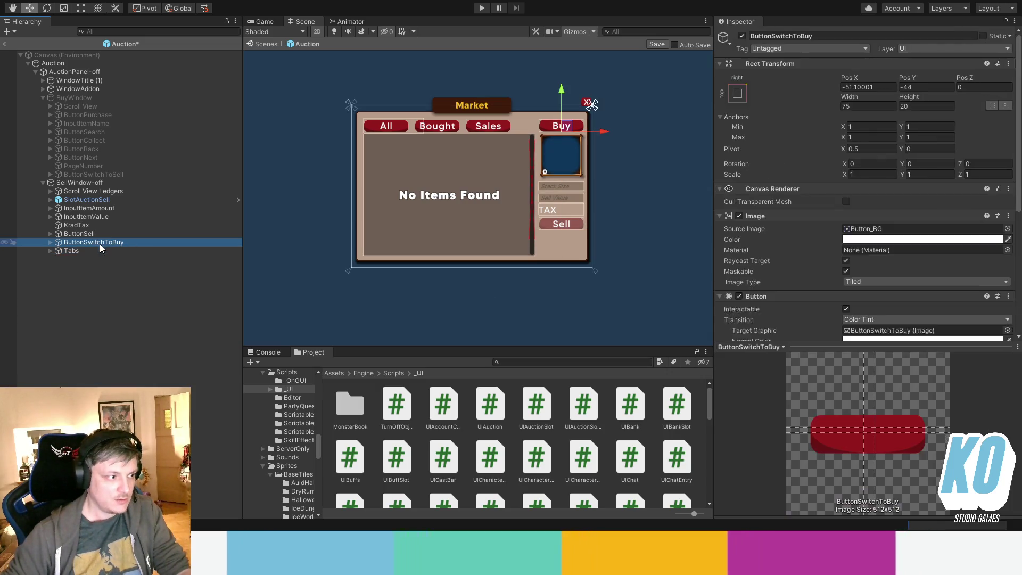
pyautogui.scroll(-8, 924, 251)
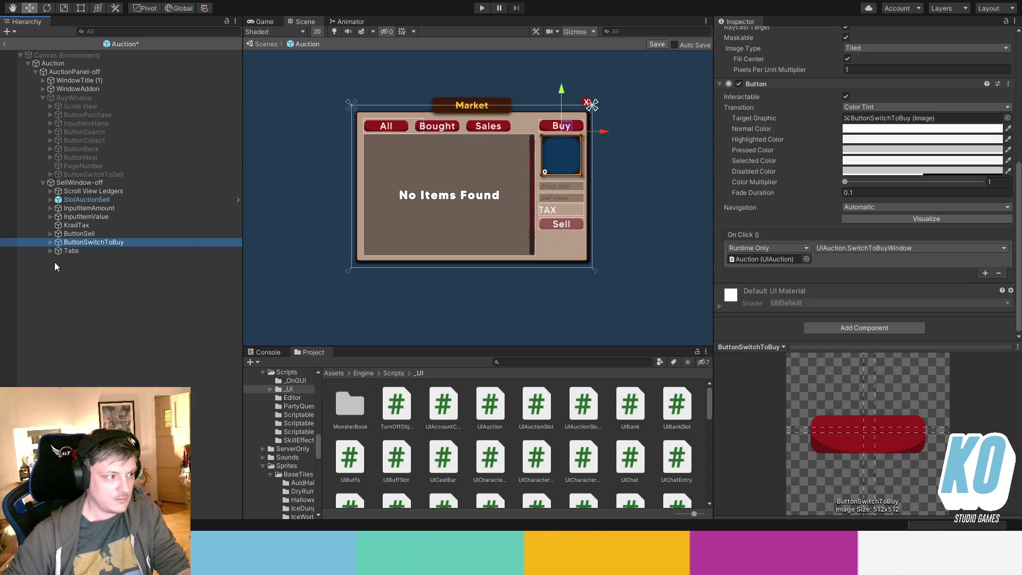
pyautogui.click(51, 234)
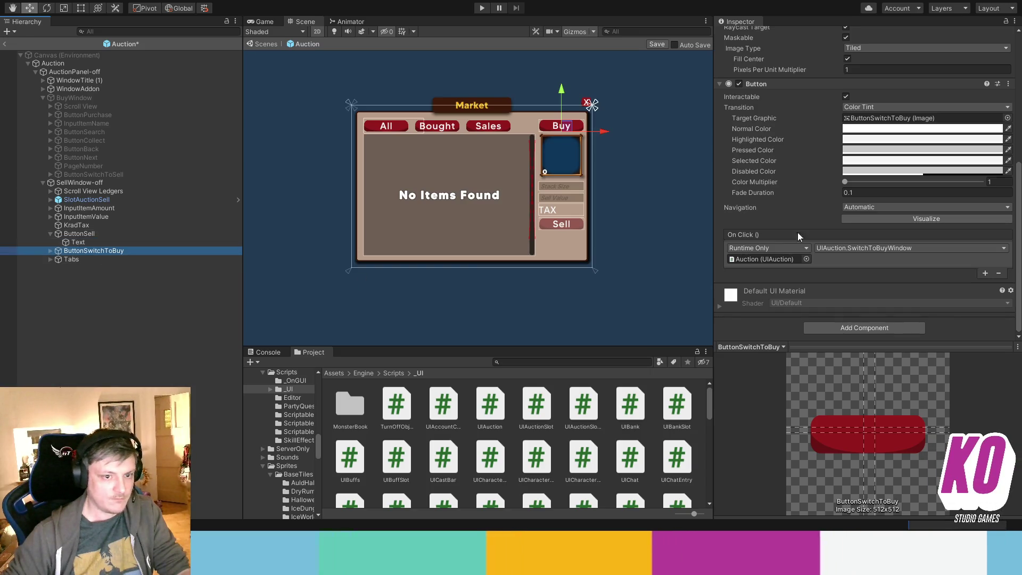
pyautogui.click(53, 233)
pyautogui.press('Down')
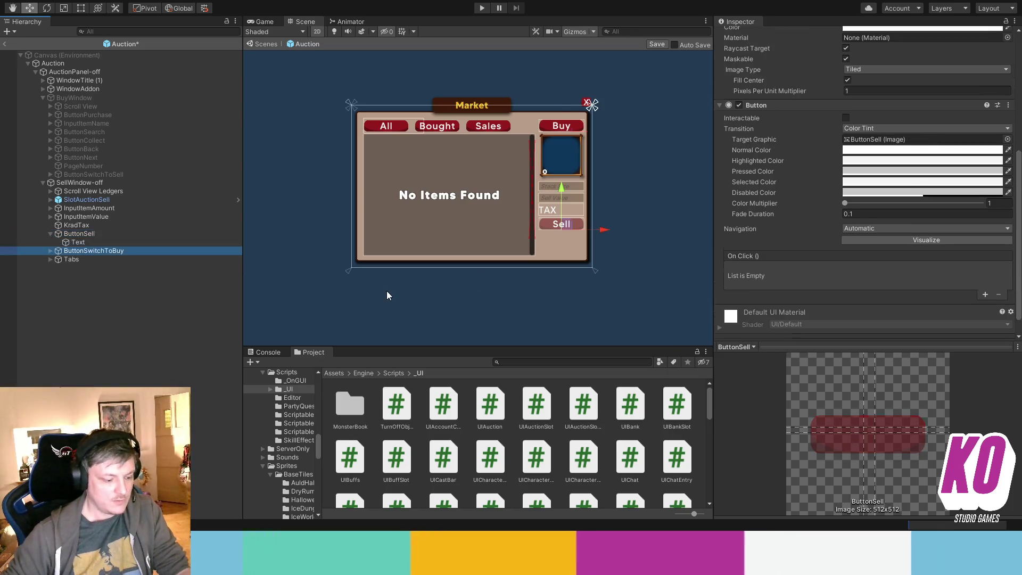
pyautogui.press('Up')
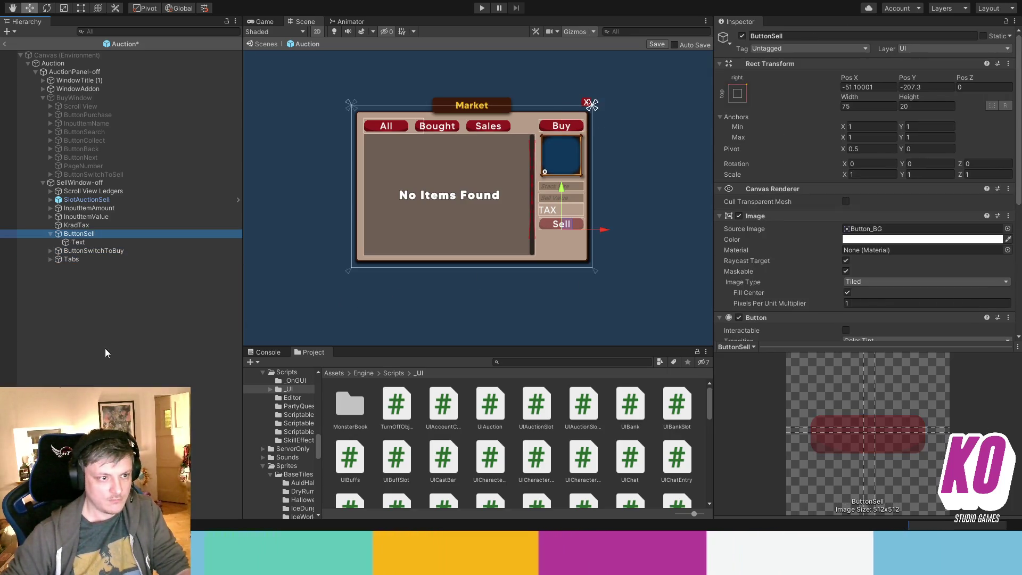
pyautogui.hotkey('ctrl', 's')
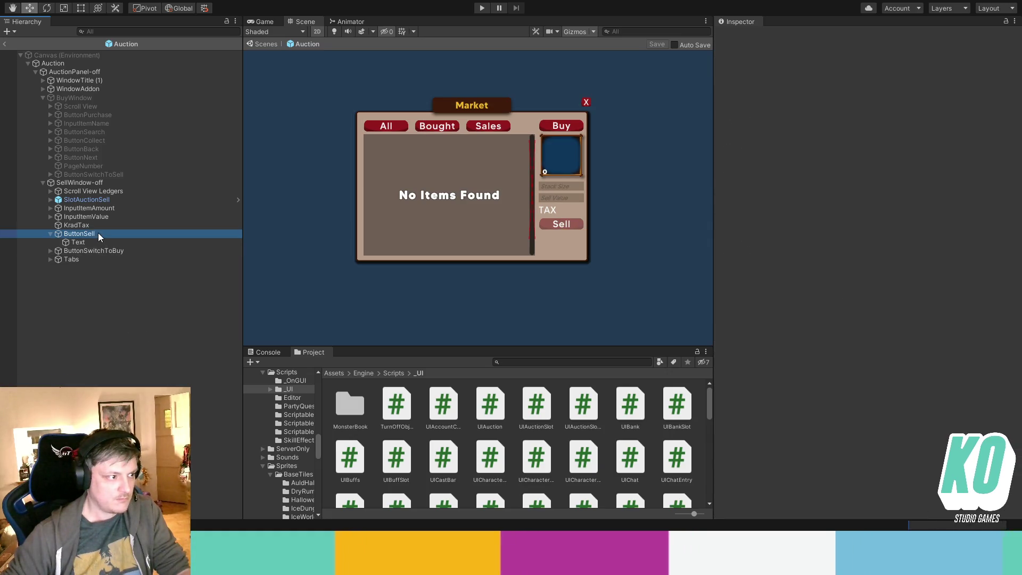
pyautogui.scroll(-5, 829, 231)
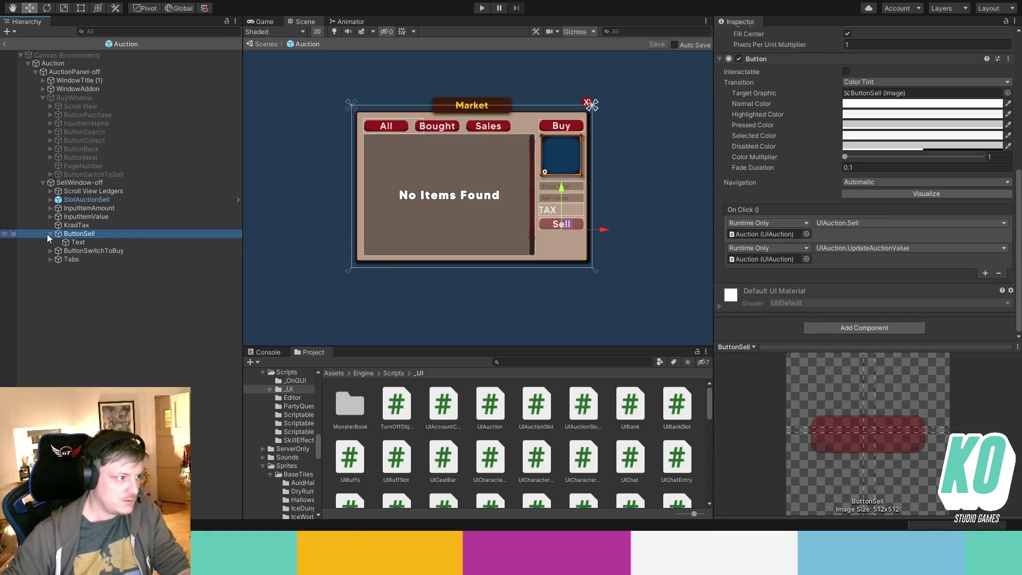
# Step: Delete the shared On Click callback from all three LedgerTabButtons, then inspect AuctionPanel-off
pyautogui.click(48, 234)
pyautogui.click(51, 251)
pyautogui.click(83, 260)
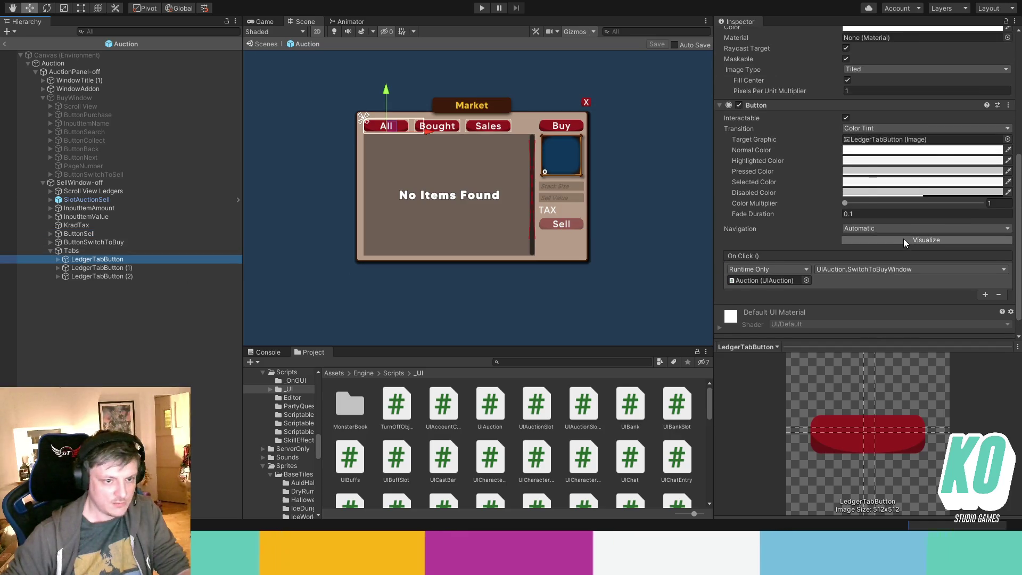
pyautogui.scroll(-2, 875, 265)
pyautogui.keyDown('shift'); pyautogui.click(128, 276); pyautogui.keyUp('shift')
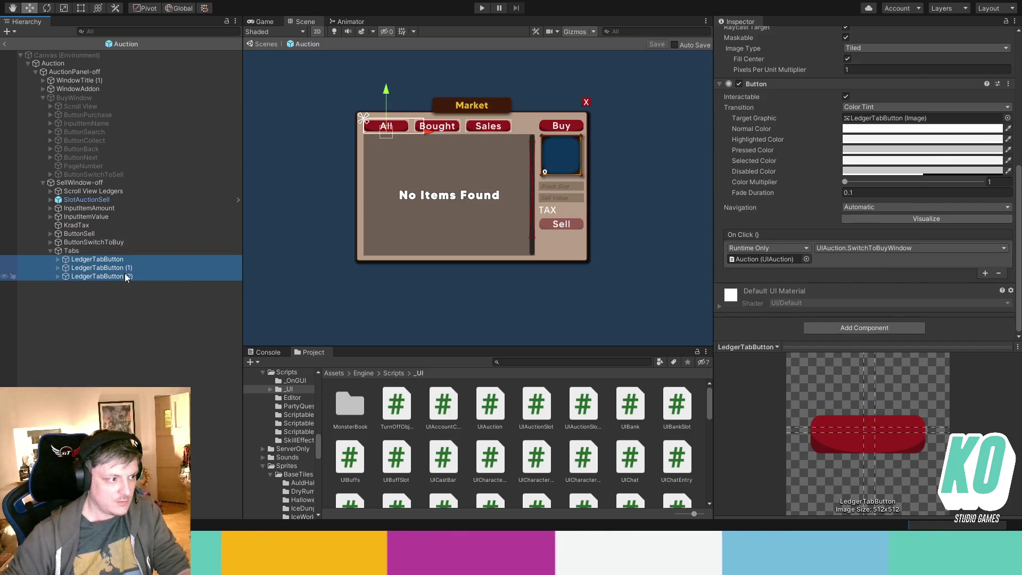
pyautogui.click(946, 280)
pyautogui.click(1000, 296)
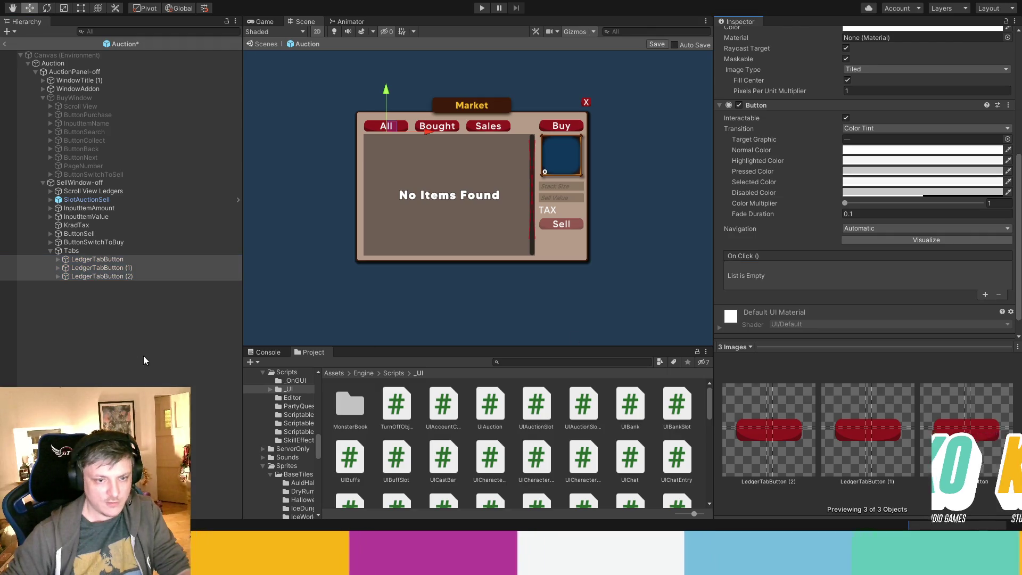
pyautogui.click(134, 344)
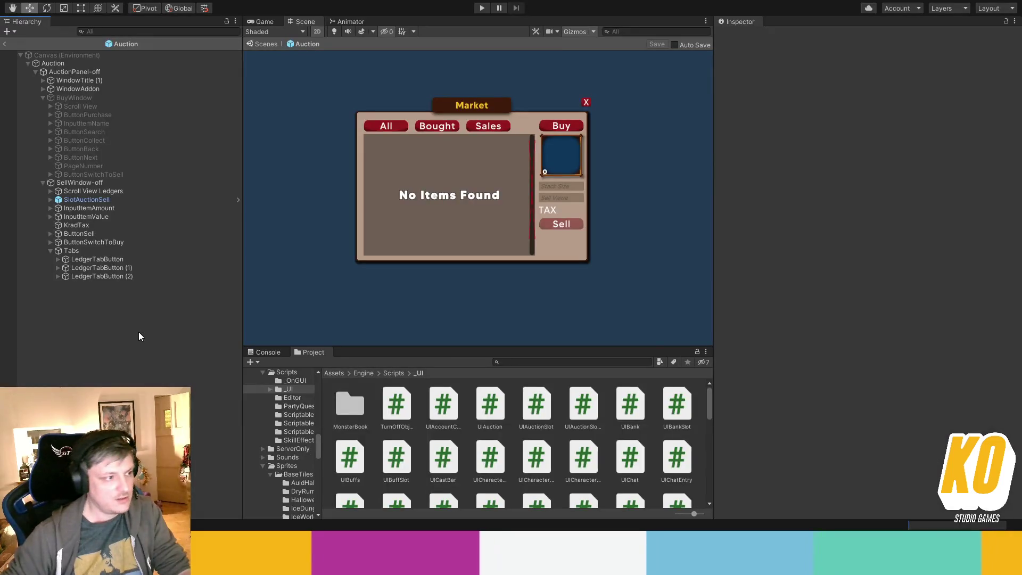
pyautogui.click(94, 71)
pyautogui.scroll(-2, 788, 256)
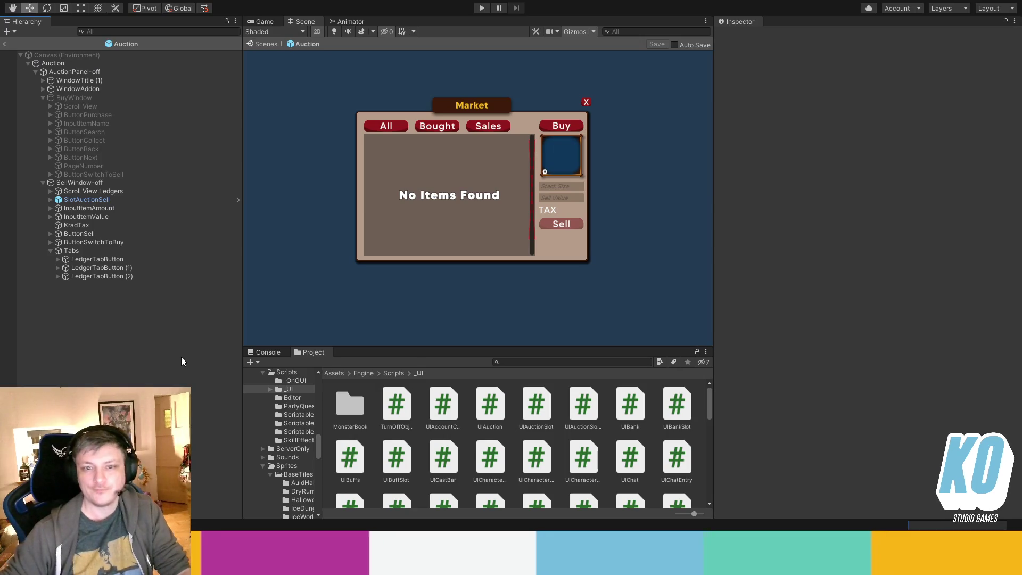
pyautogui.click(81, 74)
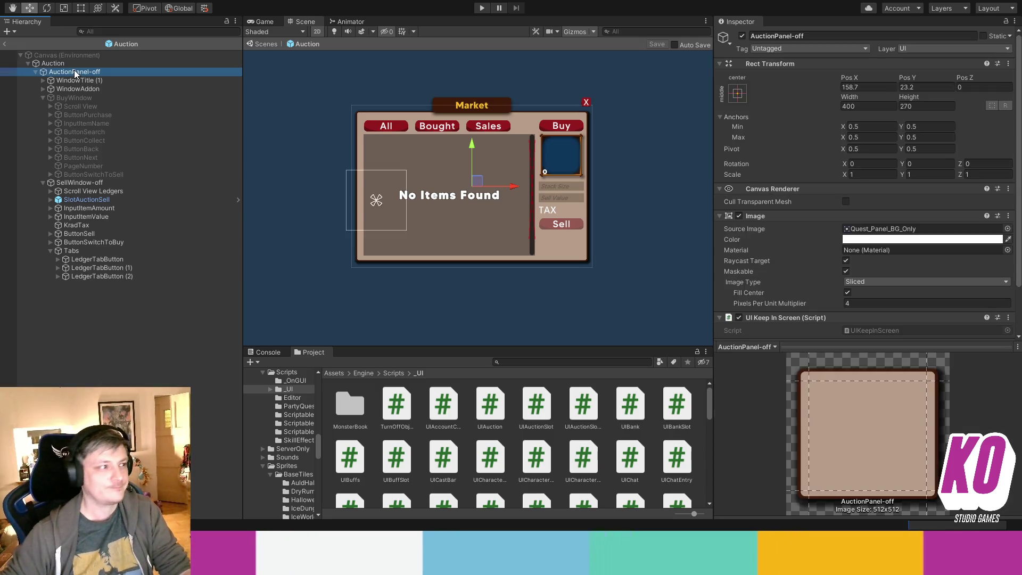
pyautogui.click(70, 64)
pyautogui.scroll(-3, 932, 319)
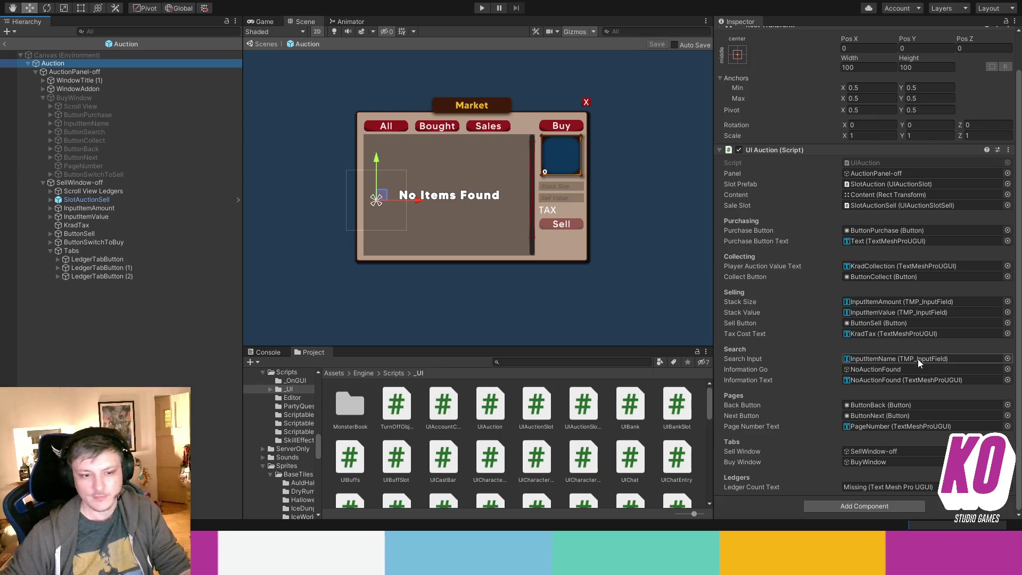
pyautogui.scroll(3, 817, 254)
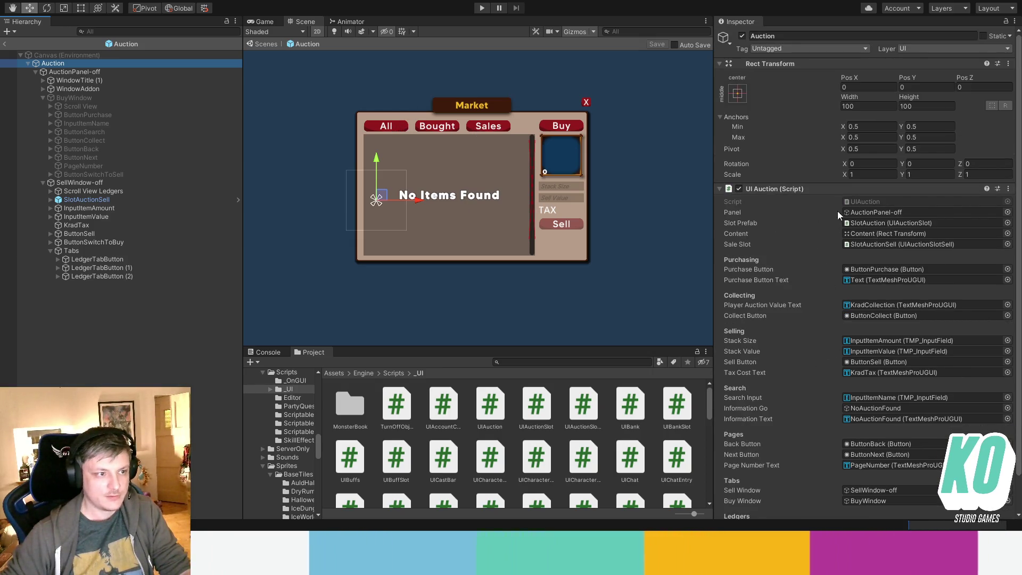
pyautogui.doubleClick(880, 206)
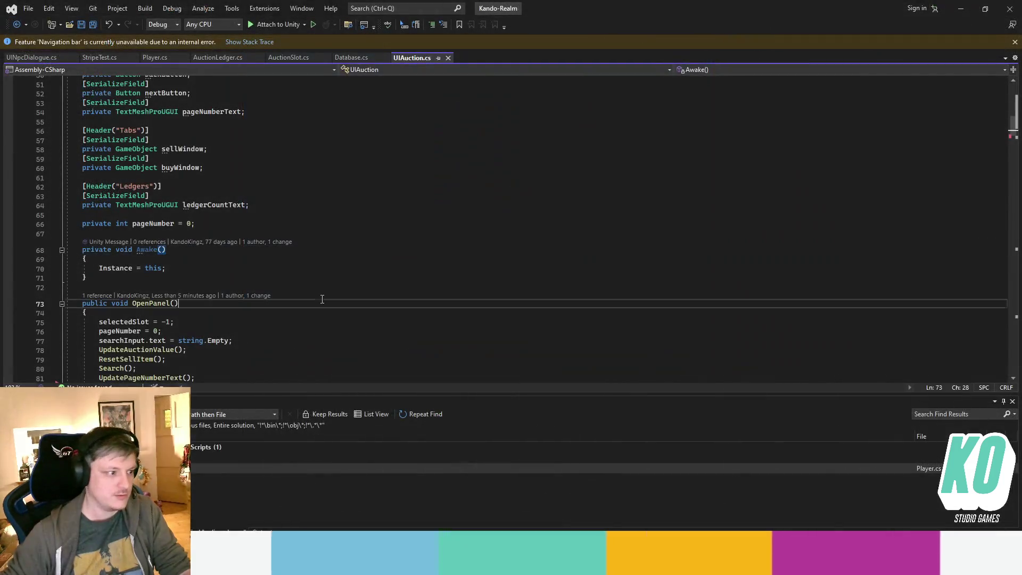
pyautogui.click(962, 9)
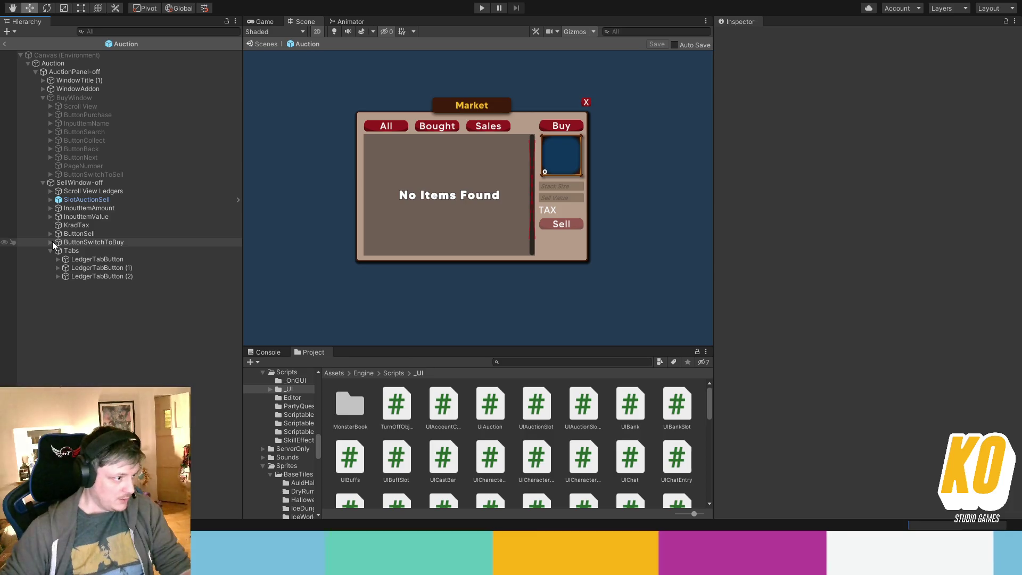
pyautogui.click(51, 251)
# Step: Create an empty child named 'LedgerSlot' under Scroll View Ledgers > Viewport > Content
pyautogui.click(51, 191)
pyautogui.click(58, 200)
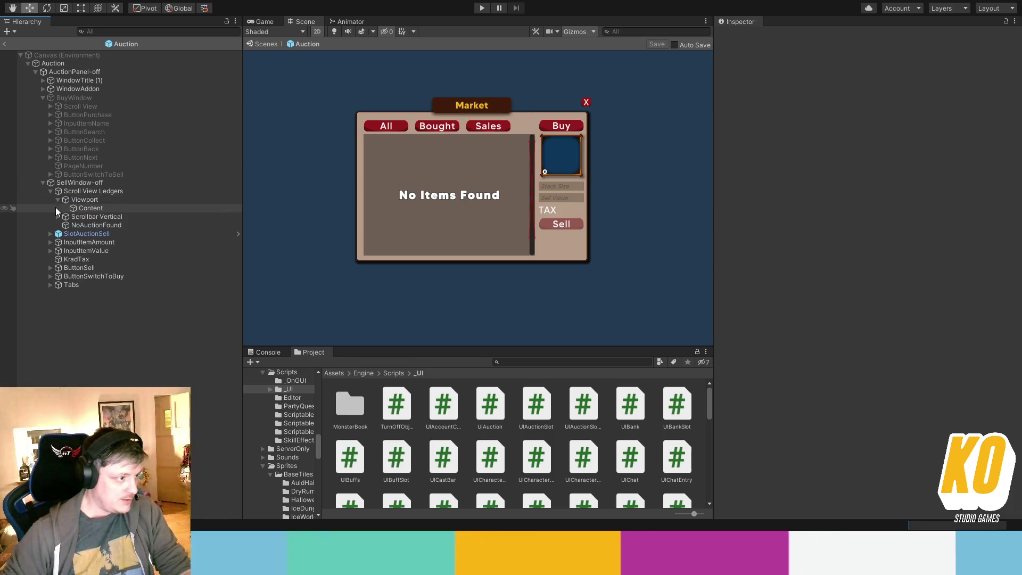
pyautogui.click(88, 209)
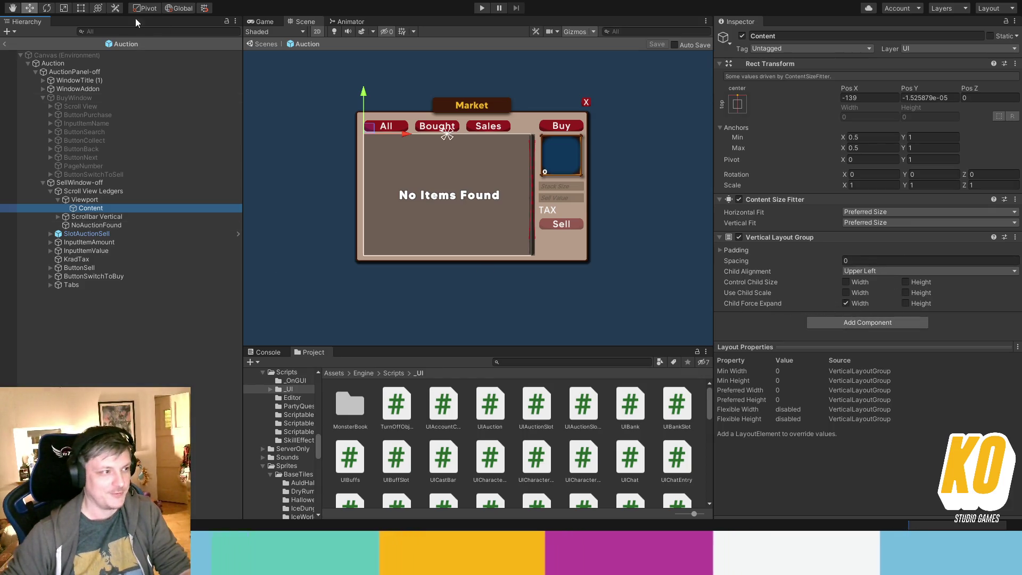
pyautogui.hotkey('alt', 'shift', 'n')
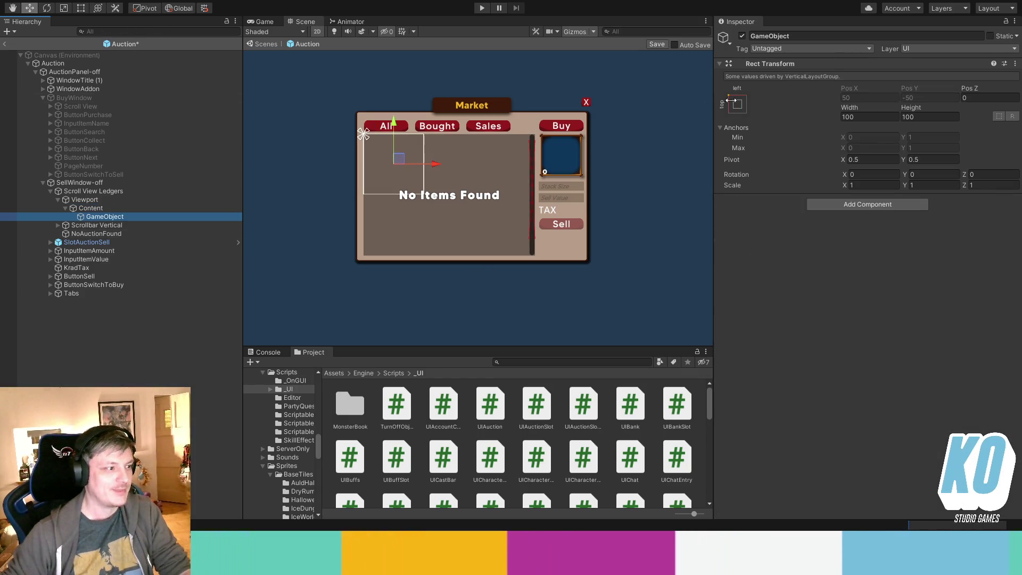
pyautogui.click(815, 37)
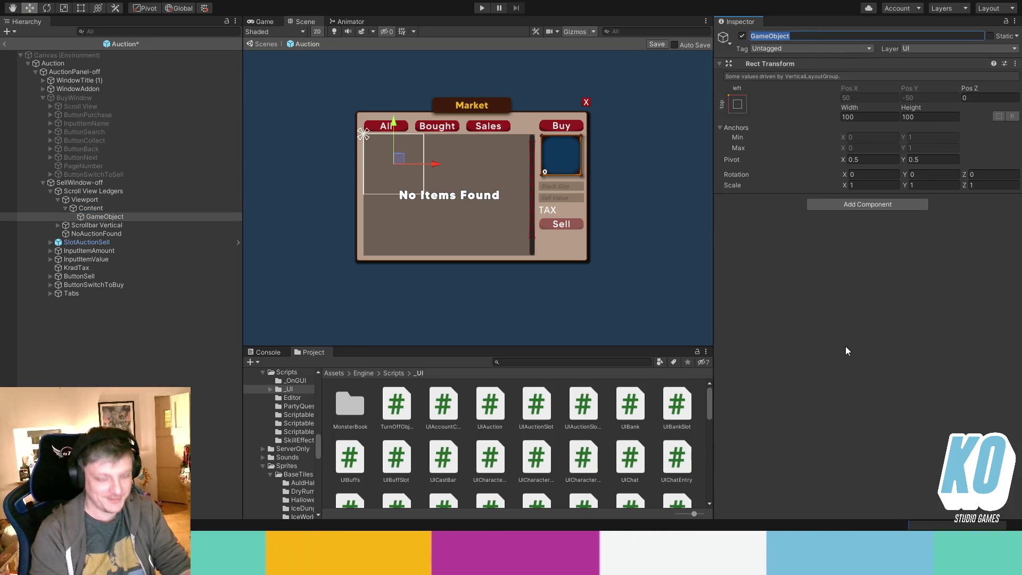
pyautogui.write('LedgerSl')
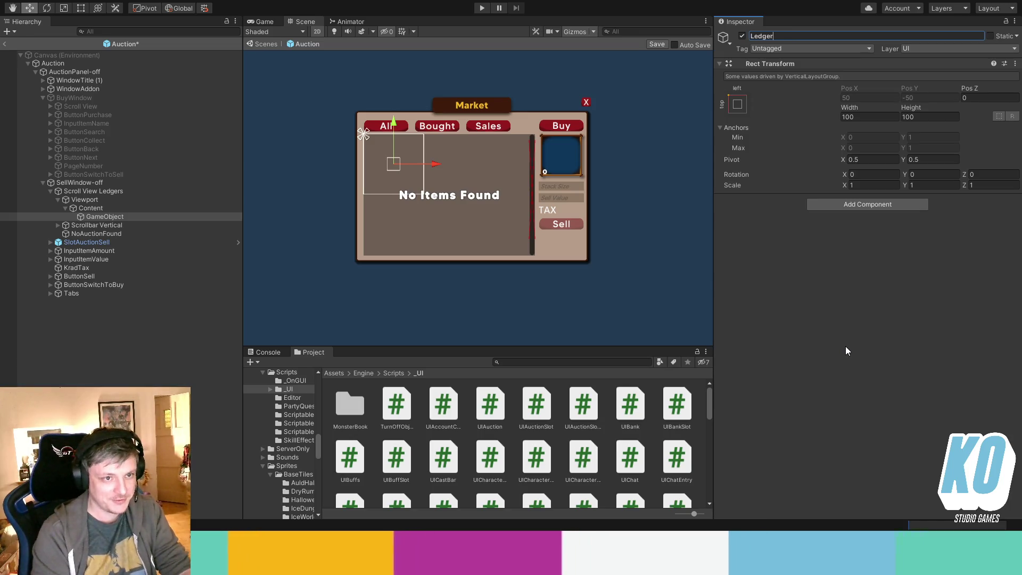
pyautogui.write('ot')
pyautogui.press('Return')
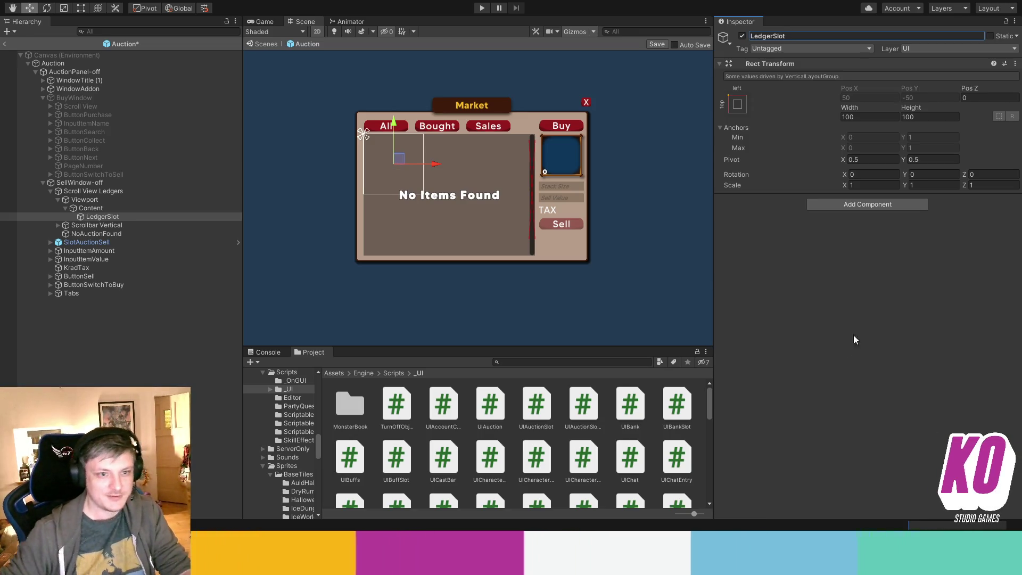
# Step: Size LedgerSlot to 250 wide by 25 high and move a new Panel inside it
pyautogui.click(154, 217)
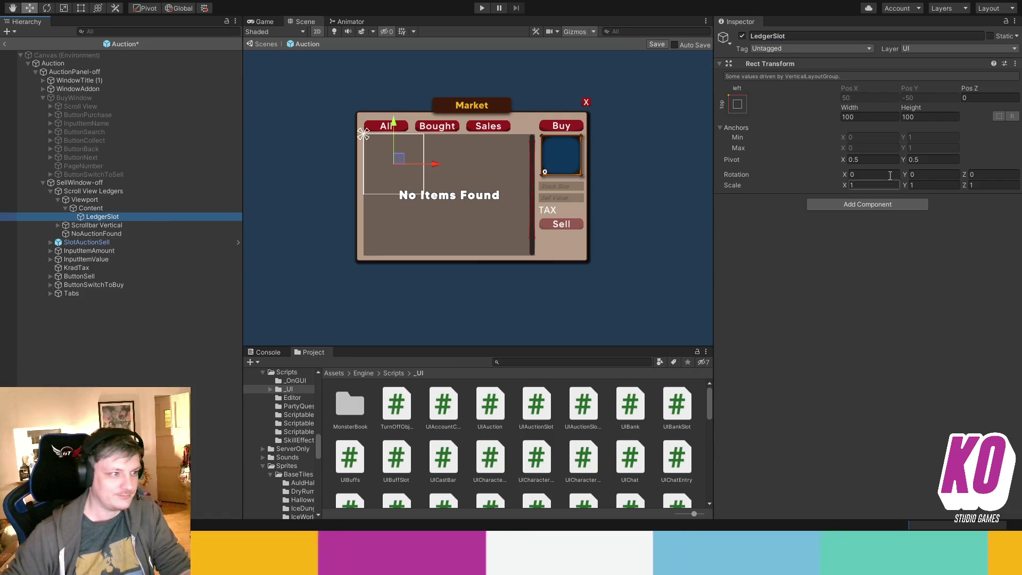
pyautogui.click(936, 118)
pyautogui.hotkey('shift', 'Tab')
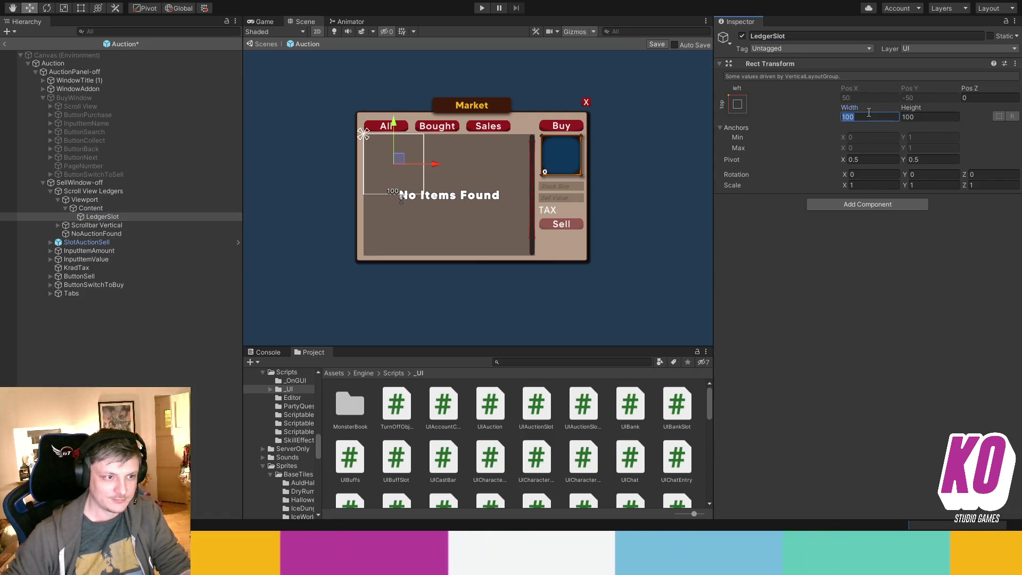
pyautogui.write('200')
pyautogui.press('BackSpace')
pyautogui.press('BackSpace')
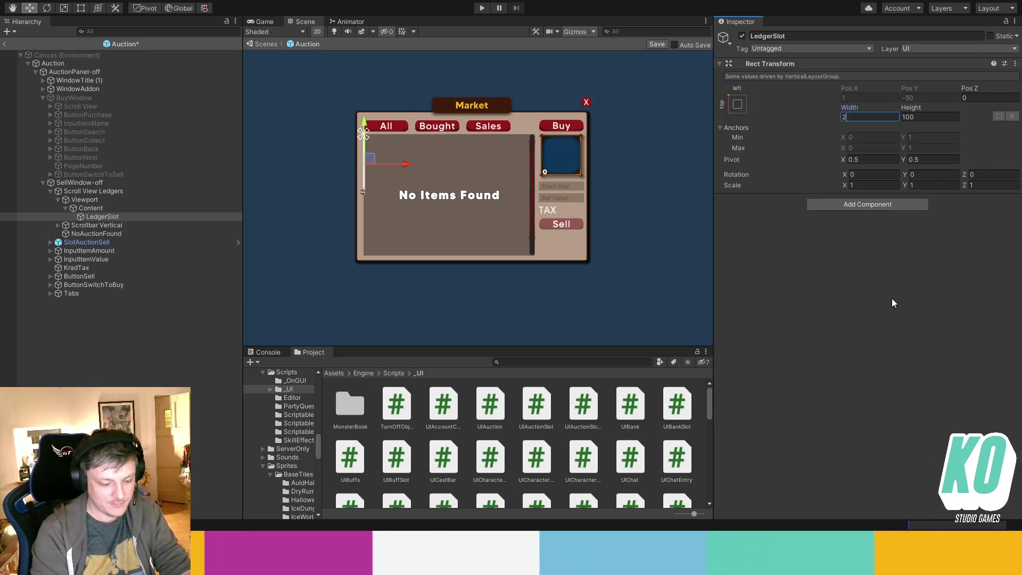
pyautogui.write('50')
pyautogui.press('Tab')
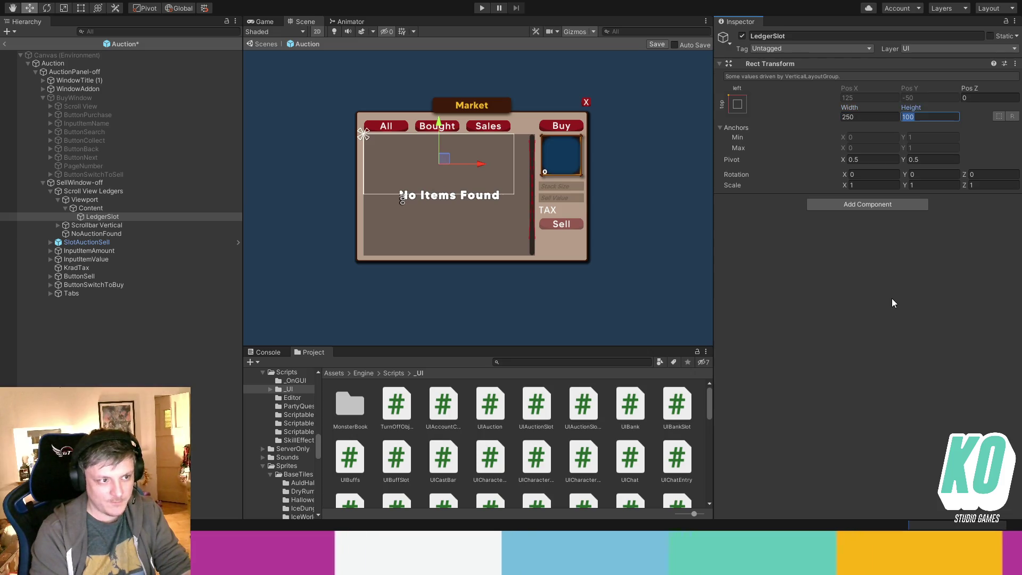
pyautogui.write('25')
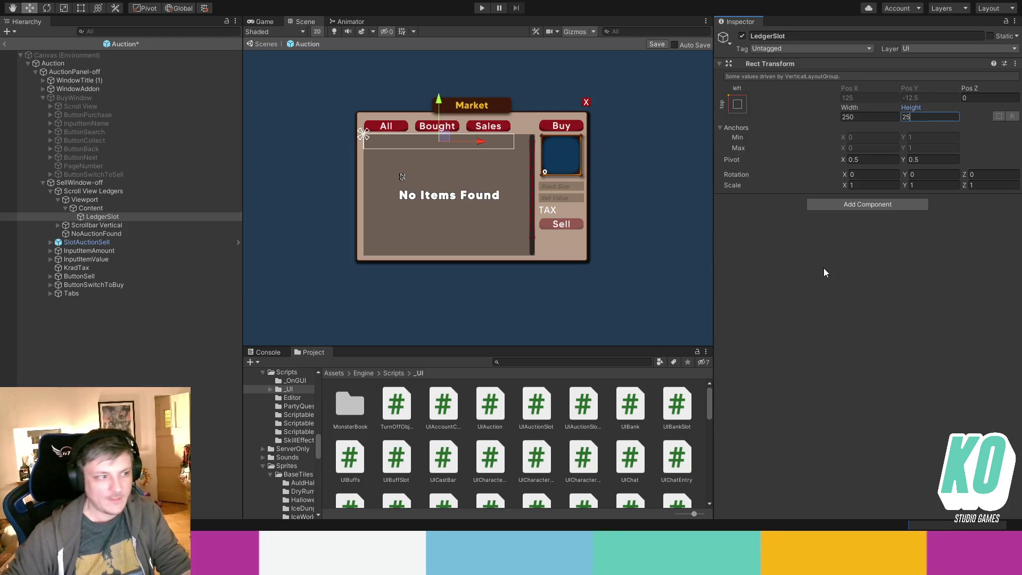
pyautogui.click(123, 216)
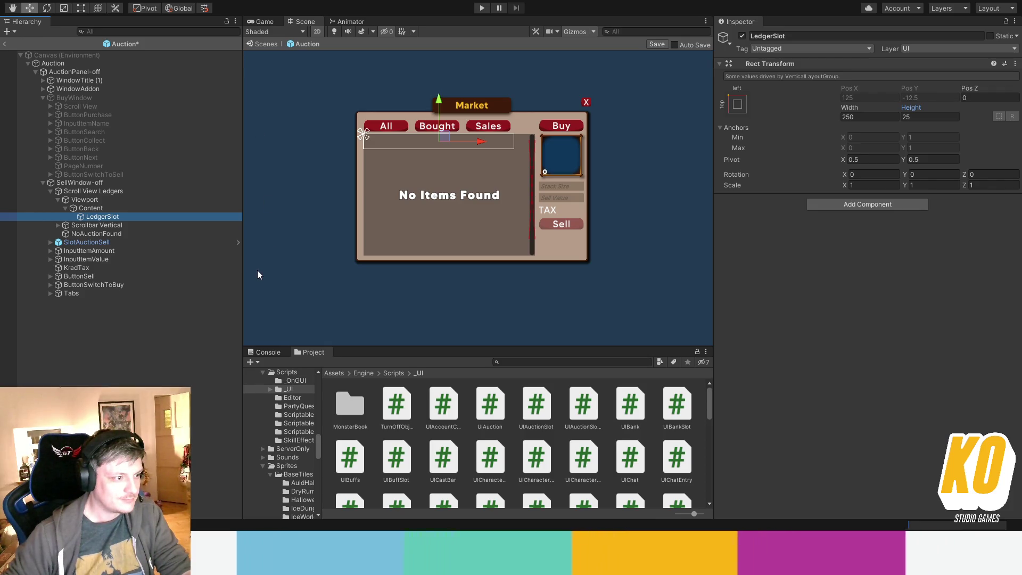
pyautogui.moveTo(66, 302); pyautogui.dragTo(98, 215)
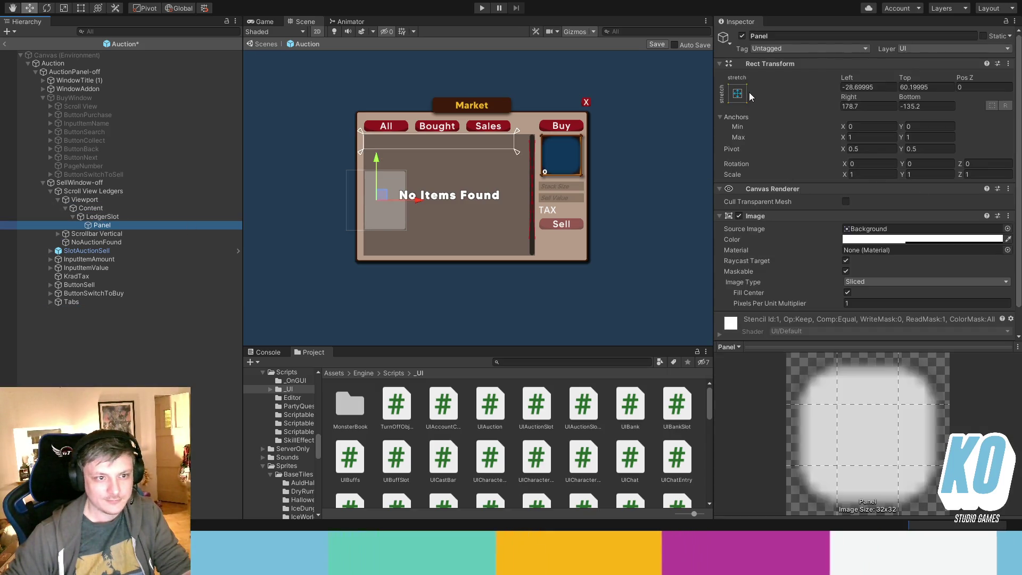
# Step: Set the Panel's Left, Top, Right and Bottom to 0, clear its source image, and reselect LedgerSlot
pyautogui.click(883, 85)
pyautogui.write('0')
pyautogui.press('Tab')
pyautogui.write('0')
pyautogui.press('Tab')
pyautogui.press('Tab')
pyautogui.write('0')
pyautogui.press('Tab')
pyautogui.write('0')
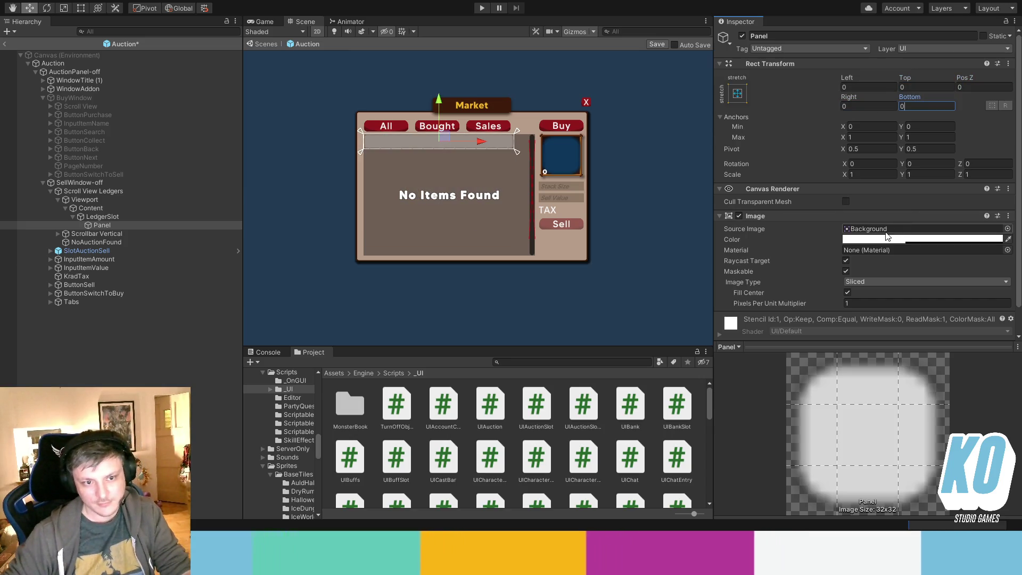
pyautogui.click(1008, 230)
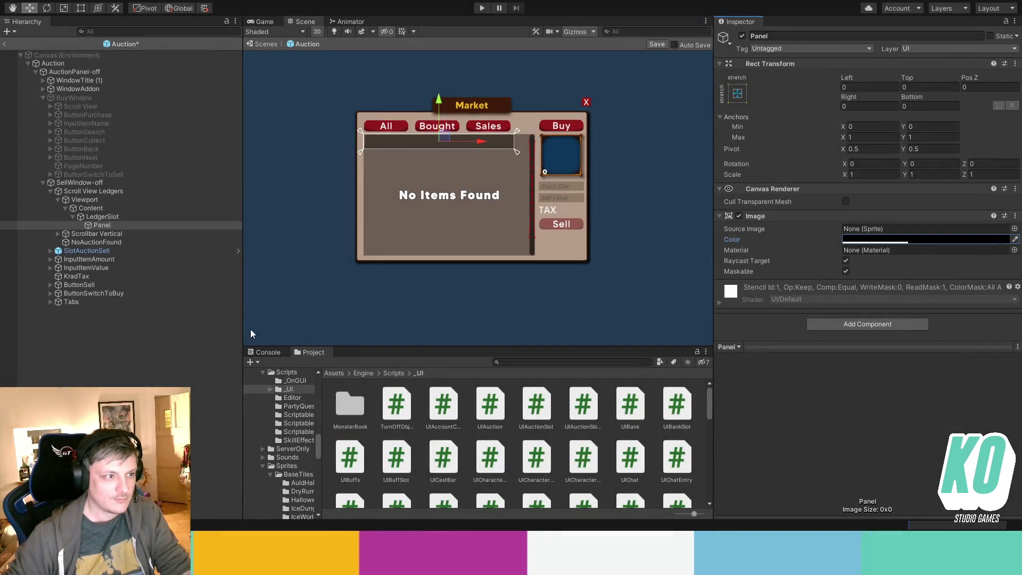
pyautogui.click(109, 225)
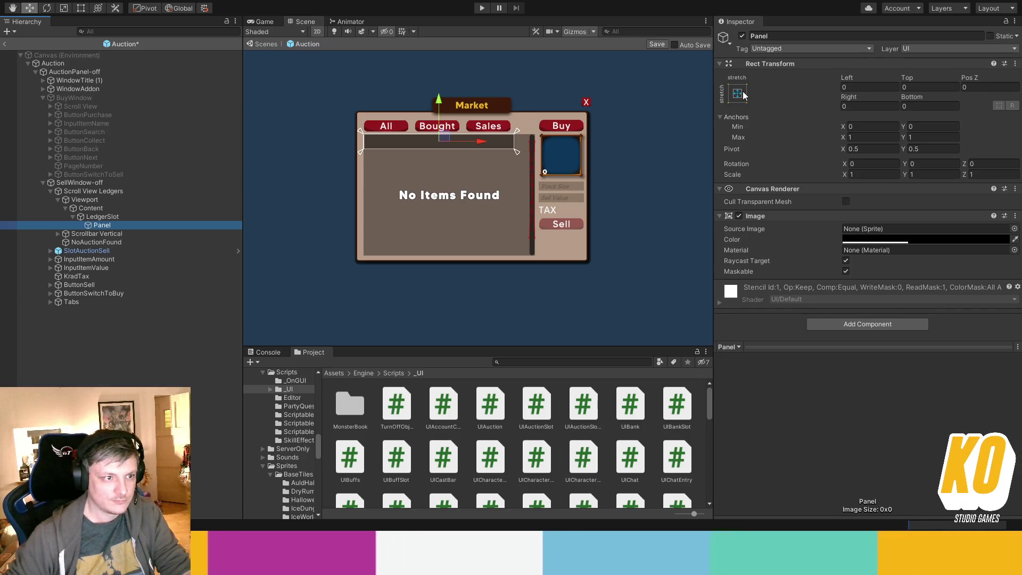
pyautogui.press('Up')
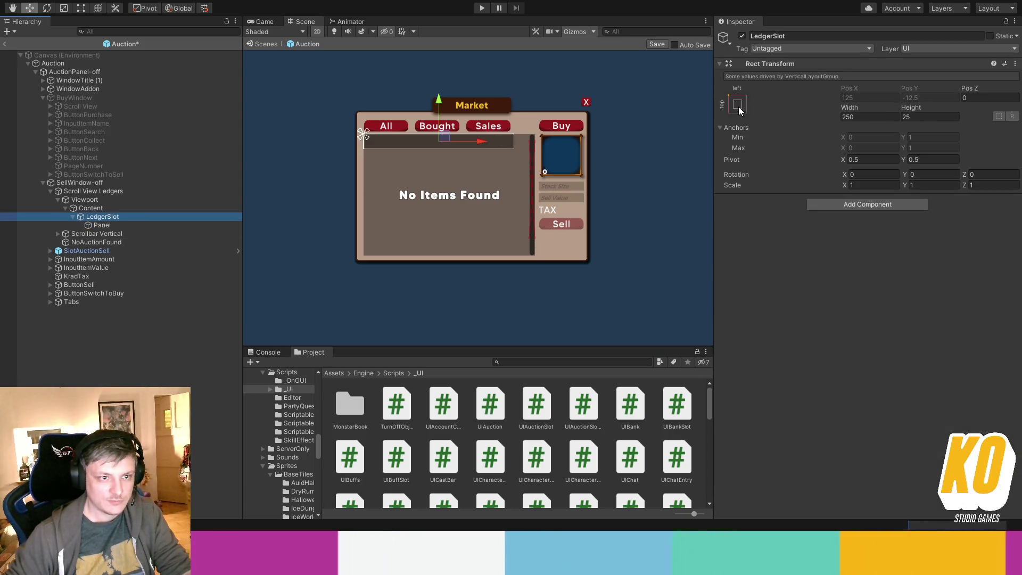
# Step: Uncheck Control Child Size Width in Content's Vertical Layout Group
pyautogui.click(94, 209)
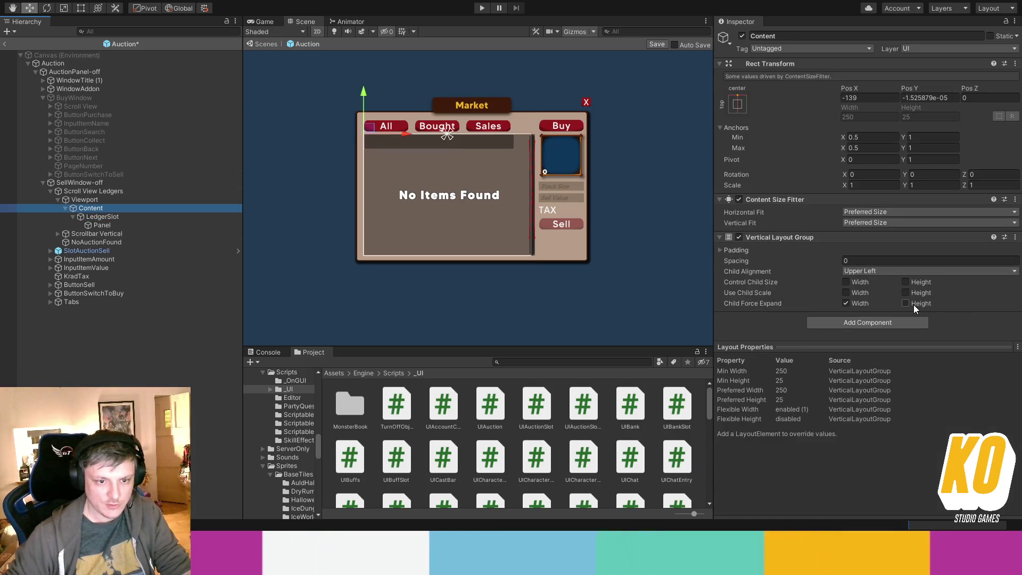
pyautogui.click(846, 283)
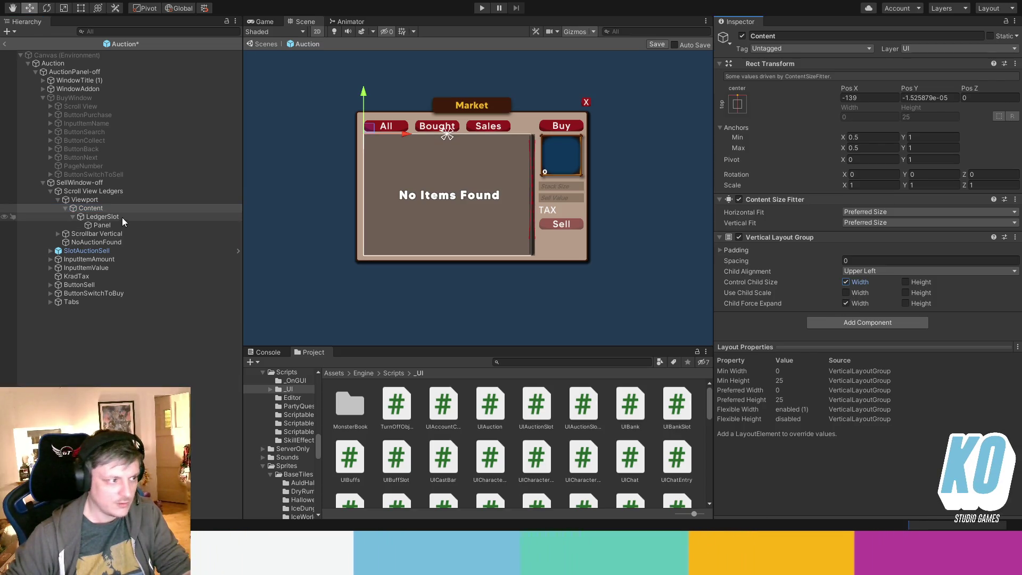
pyautogui.click(114, 225)
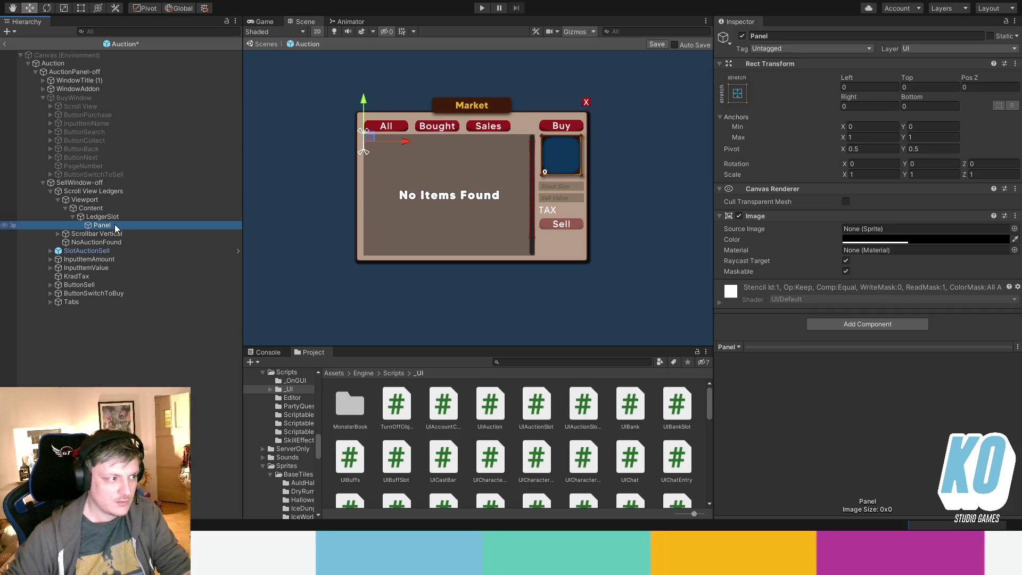
pyautogui.click(99, 208)
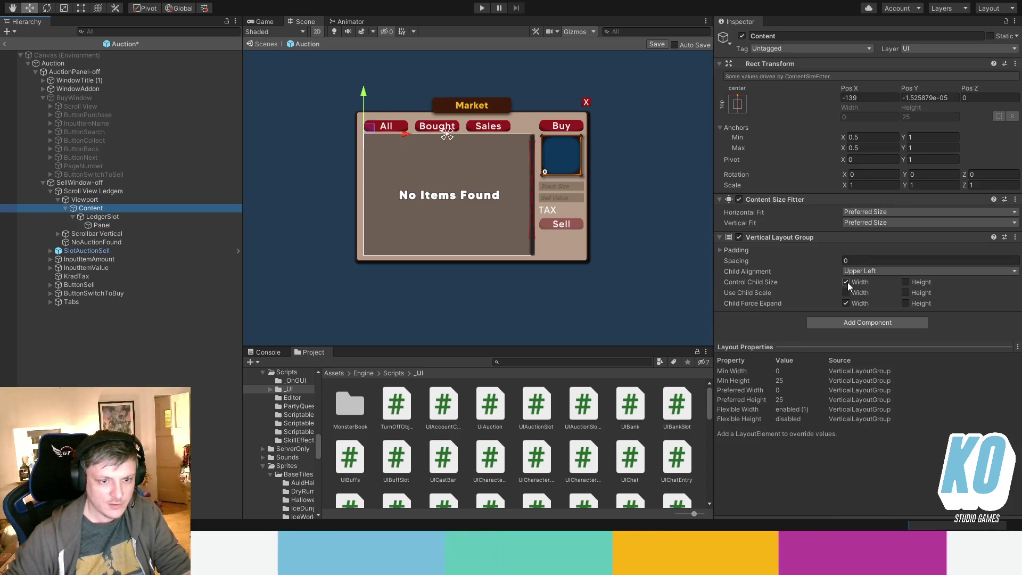
pyautogui.click(847, 282)
pyautogui.doubleClick(848, 303)
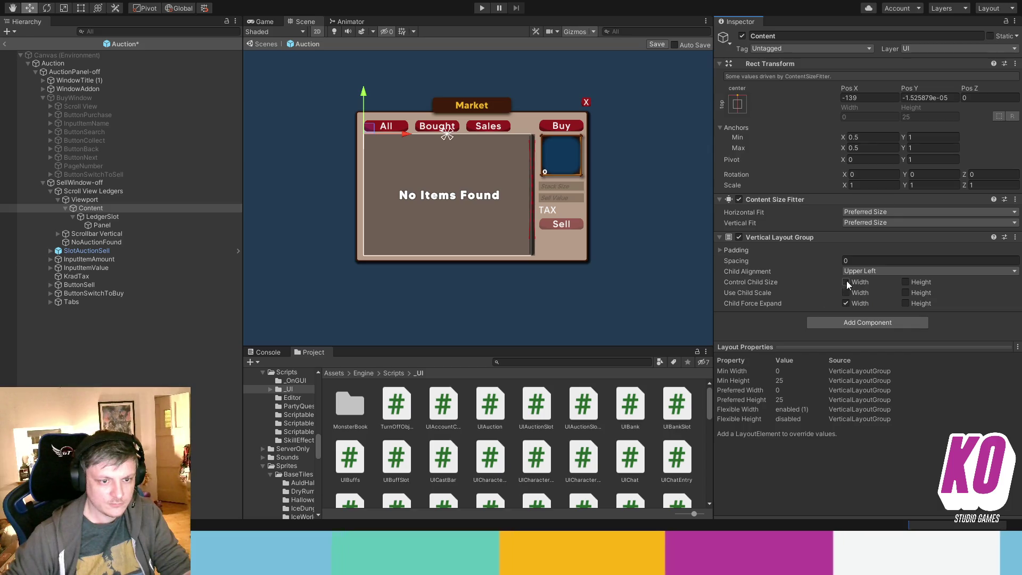
pyautogui.click(116, 224)
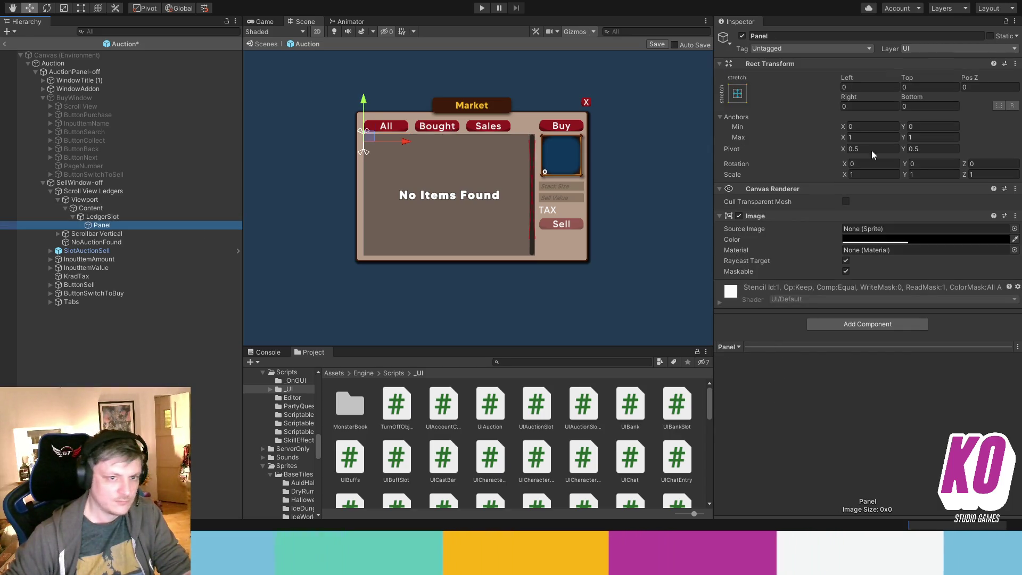
# Step: Widen LedgerSlot to 275 and recentre the Market window in the scene view
pyautogui.click(140, 217)
pyautogui.click(896, 117)
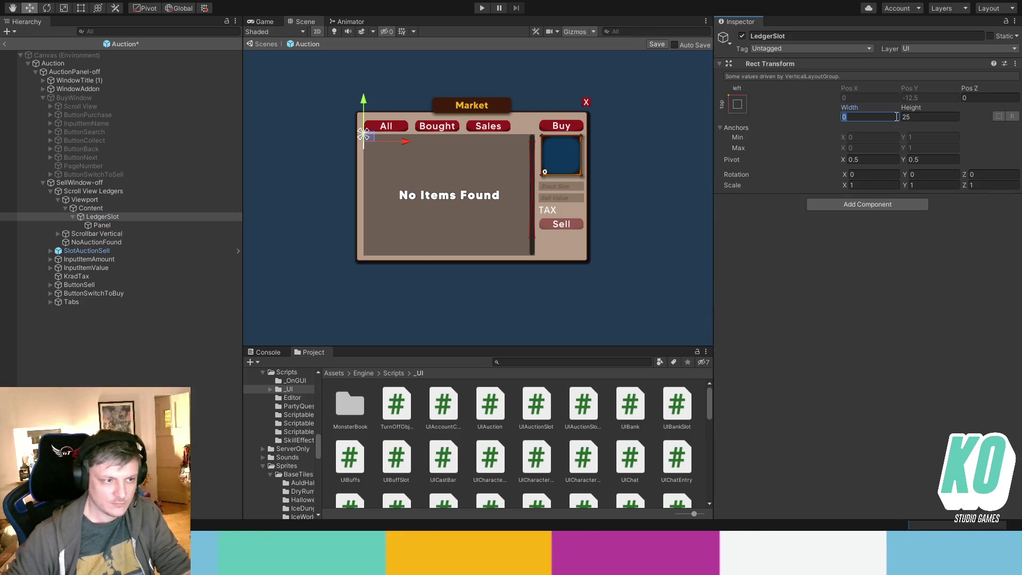
pyautogui.write('250')
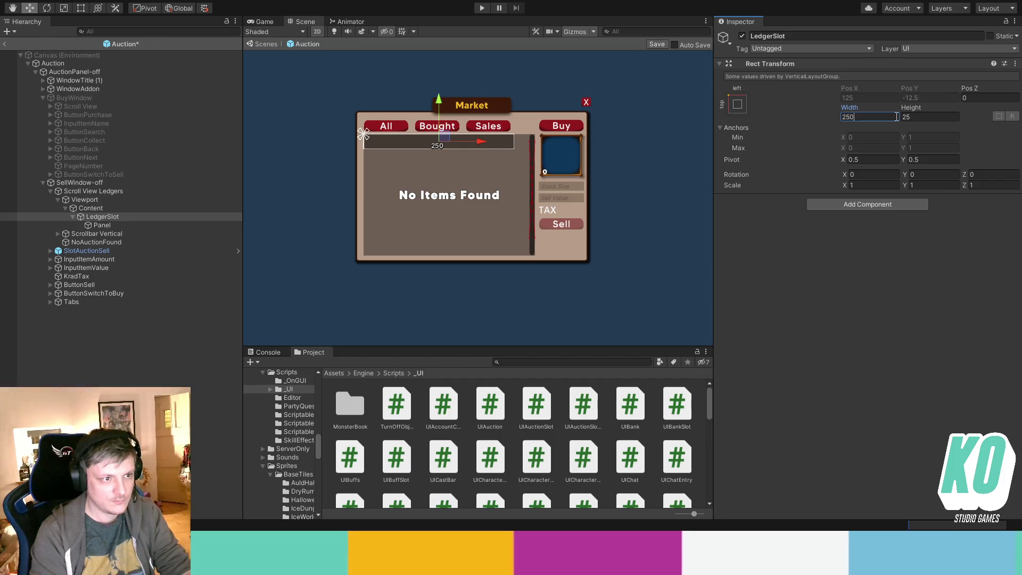
pyautogui.press('BackSpace')
pyautogui.press('BackSpace')
pyautogui.write('75')
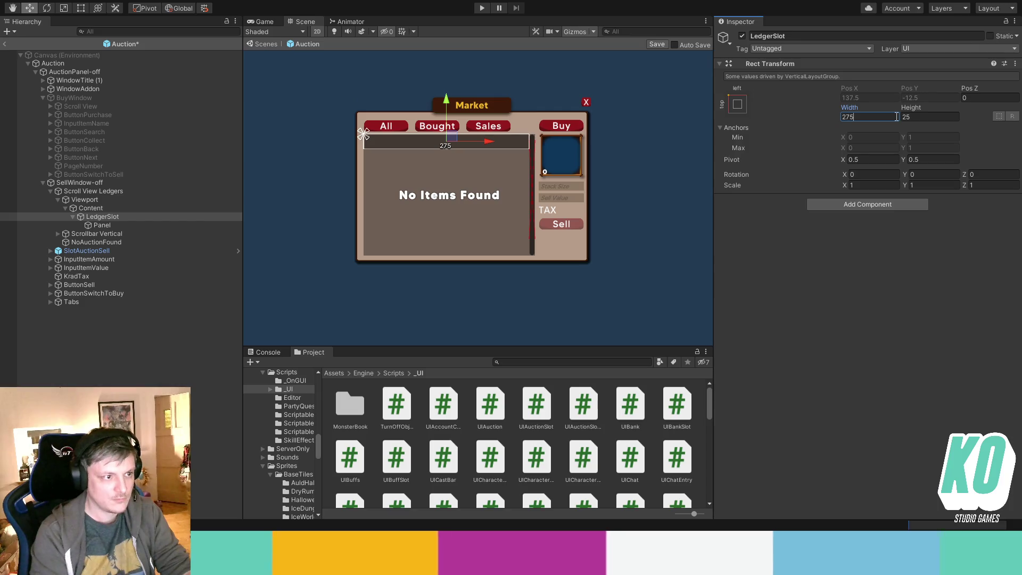
pyautogui.scroll(1, 491, 148)
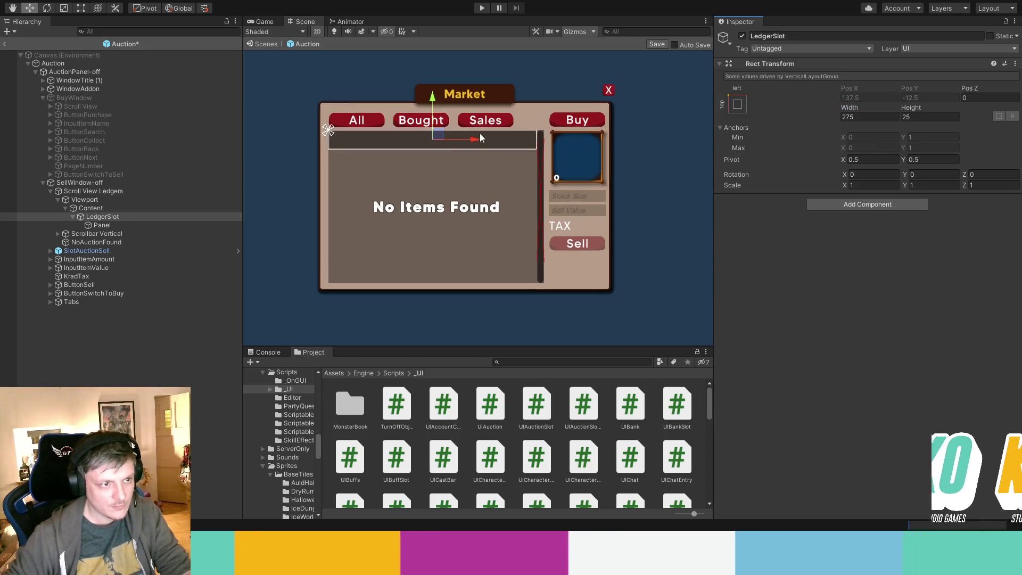
pyautogui.scroll(3, 450, 160)
pyautogui.scroll(-1, 373, 213)
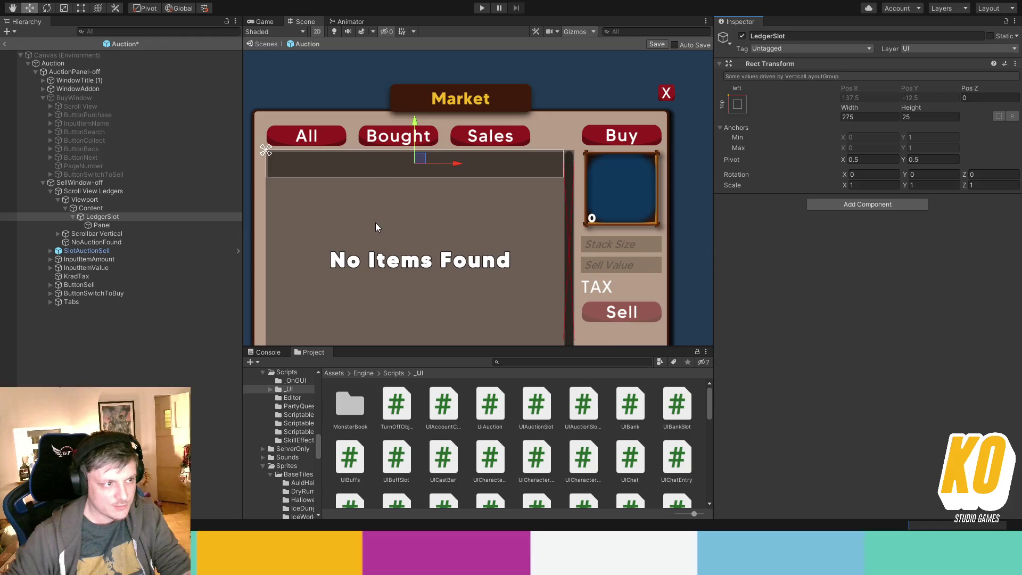
pyautogui.scroll(-5, 381, 215)
pyautogui.moveTo(455, 240); pyautogui.dragTo(450, 225)
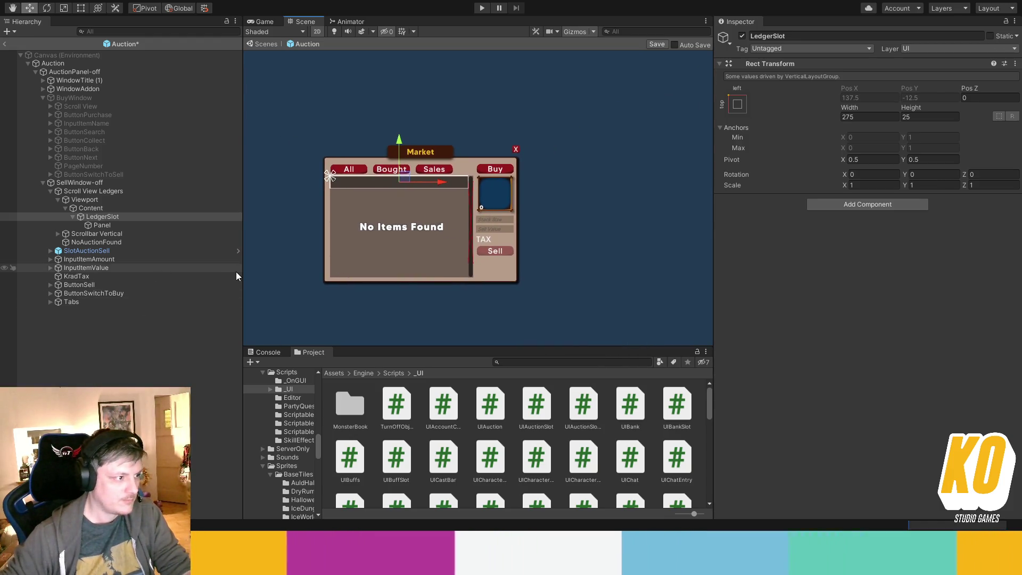
pyautogui.click(160, 242)
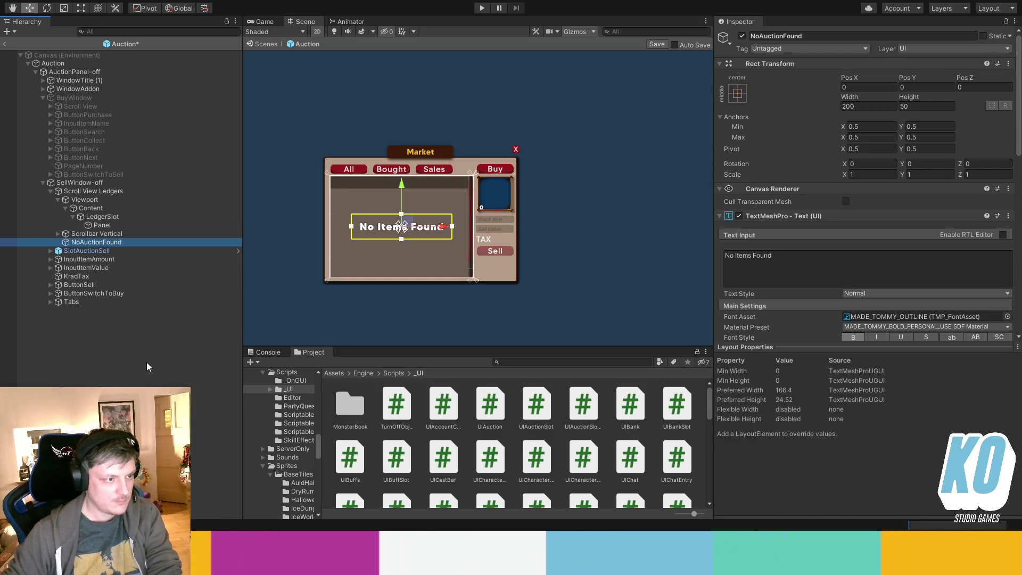
# Step: Delete the NoAuctionFound label and save the Auction scene with Ctrl+S
pyautogui.press('Delete')
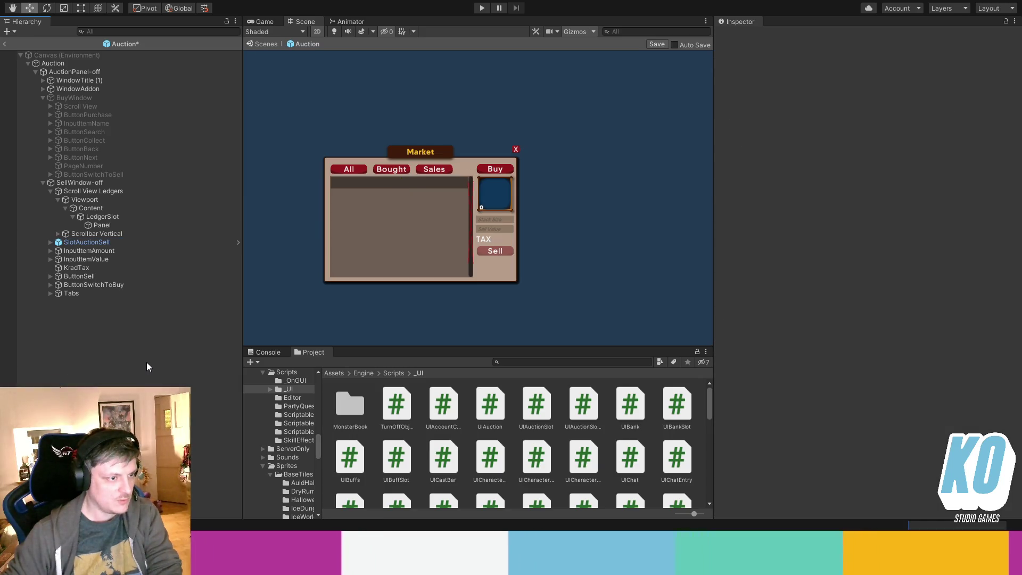
pyautogui.hotkey('ctrl', 's')
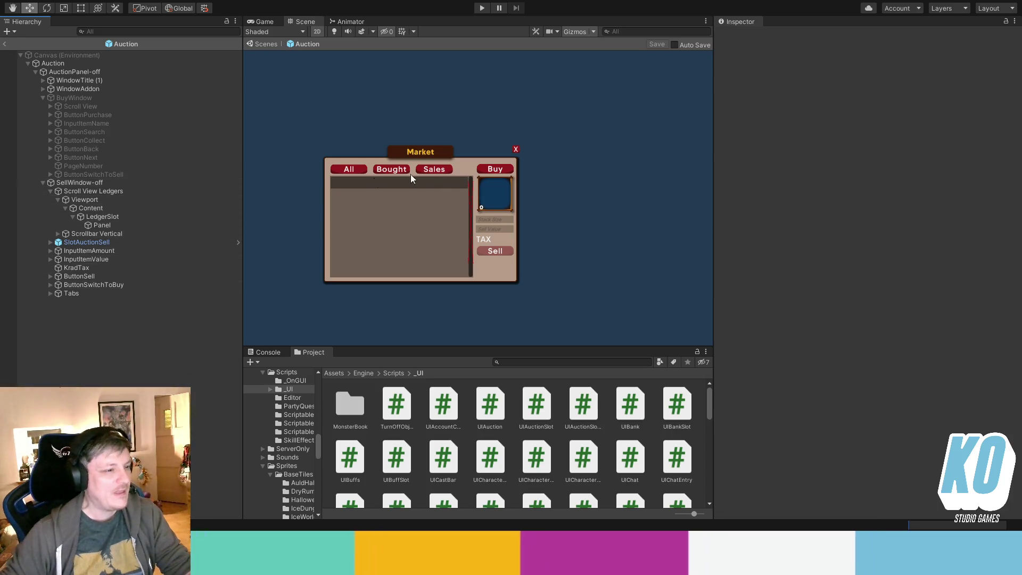
# Step: Create a UI Image with Ctrl+Y and drag it onto the LedgerSlot Panel
pyautogui.scroll(5, 368, 173)
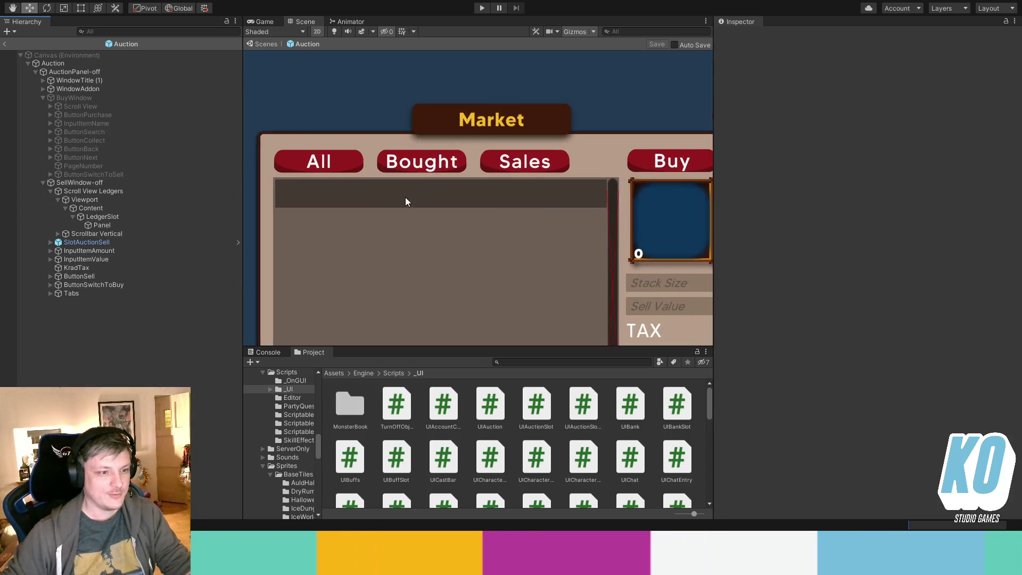
pyautogui.scroll(-2, 410, 201)
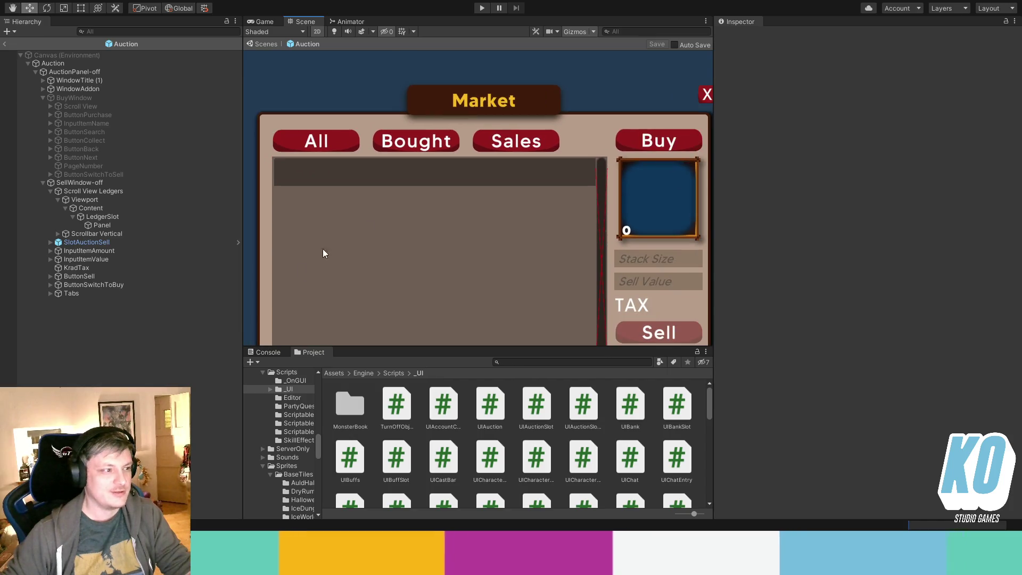
pyautogui.click(101, 226)
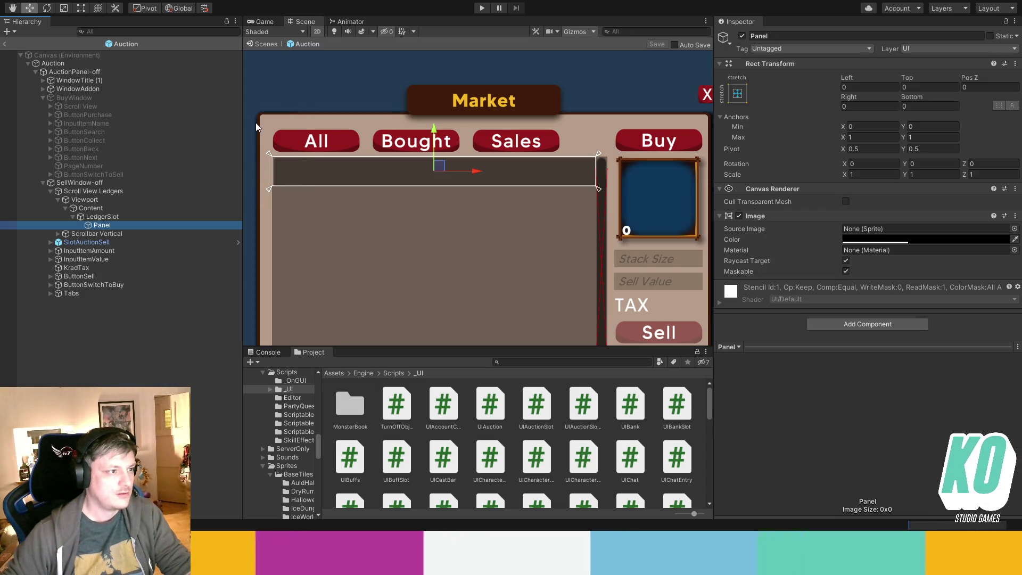
pyautogui.hotkey('ctrl', 'y')
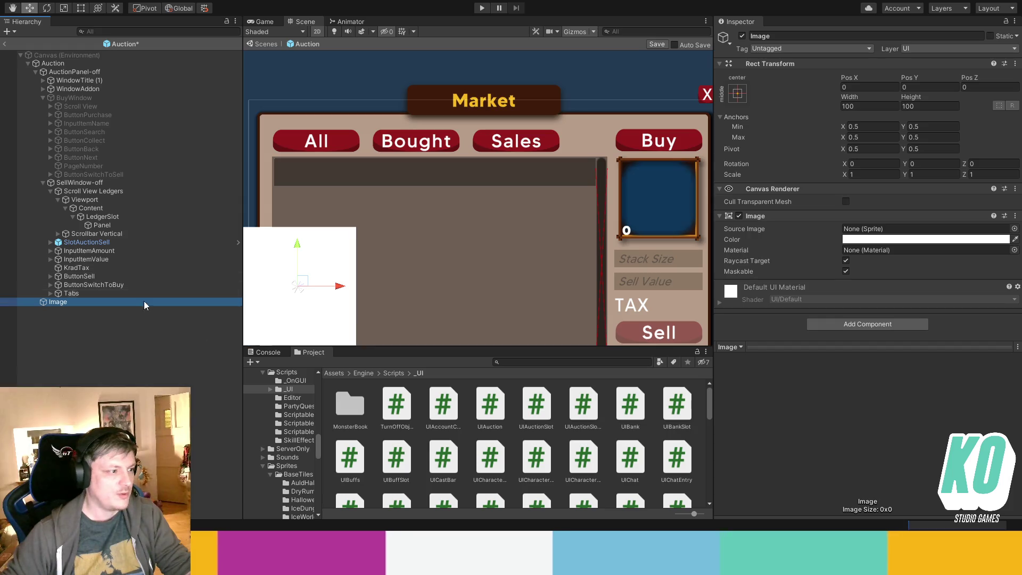
pyautogui.moveTo(69, 302); pyautogui.dragTo(102, 227)
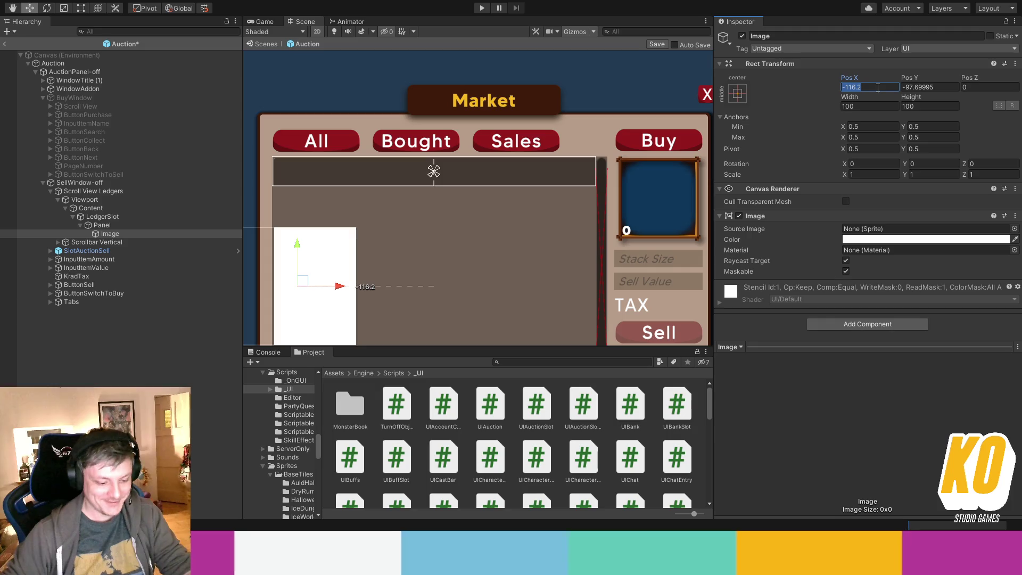
# Step: Align the Panel's children middle-left and size the new image 22 by 22
pyautogui.click(126, 226)
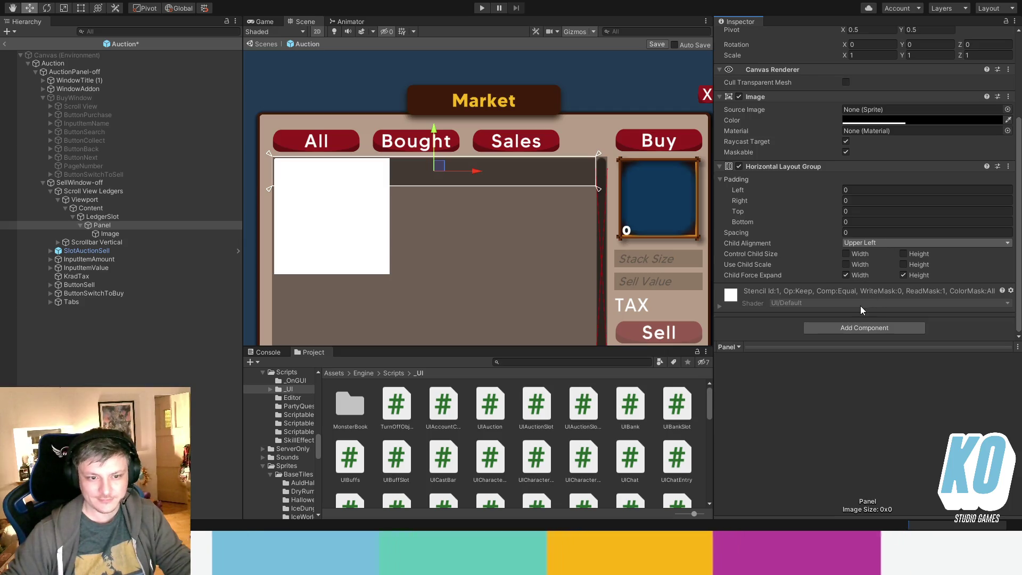
pyautogui.click(867, 291)
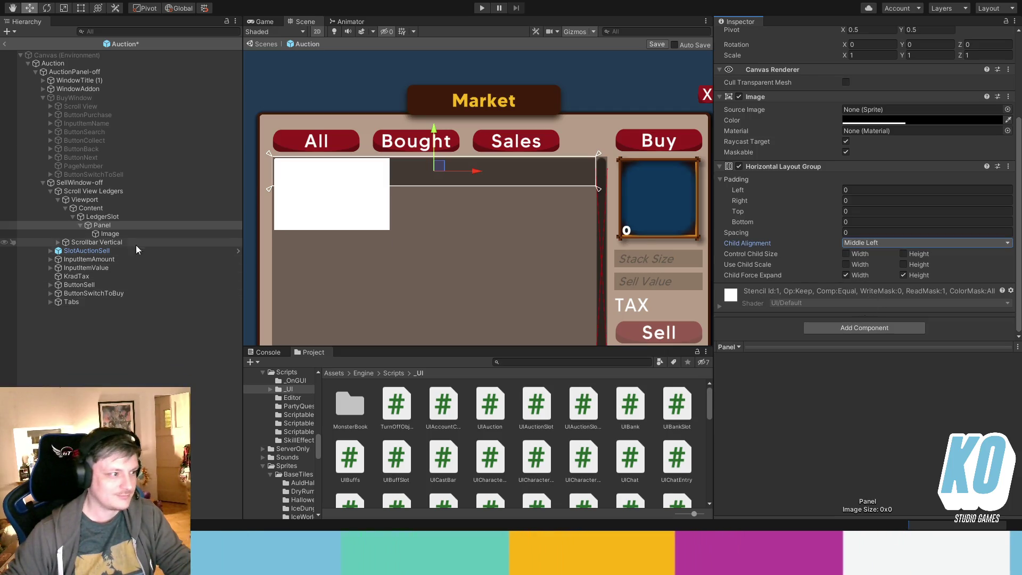
pyautogui.click(122, 234)
pyautogui.click(885, 111)
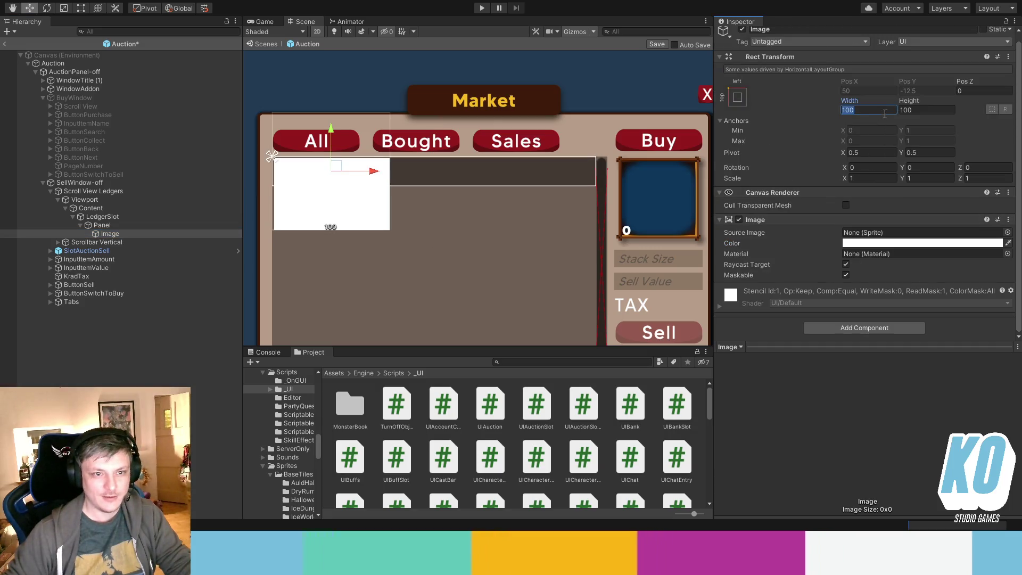
pyautogui.click(927, 113)
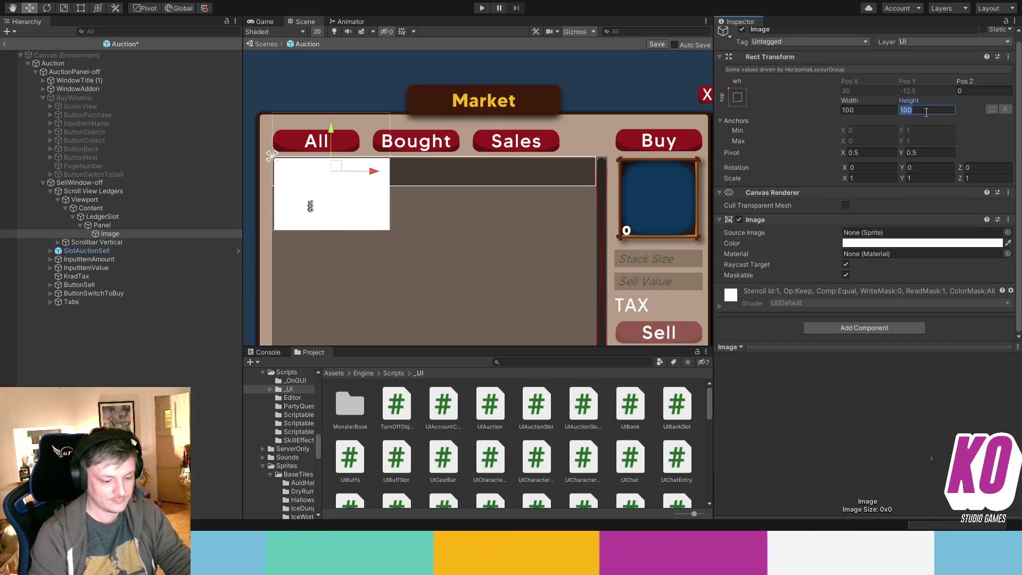
pyautogui.write('22')
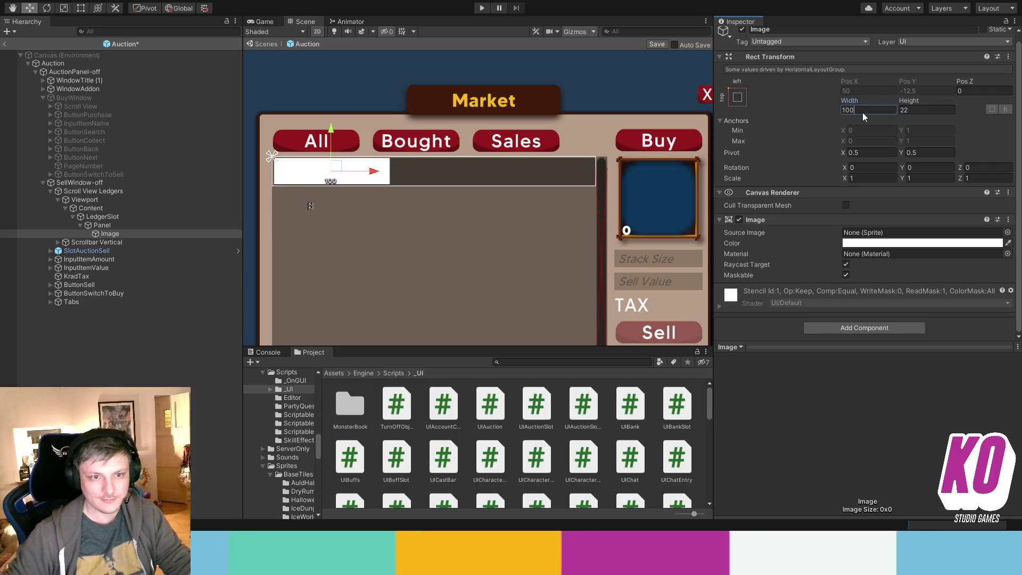
pyautogui.click(863, 111)
pyautogui.write('22')
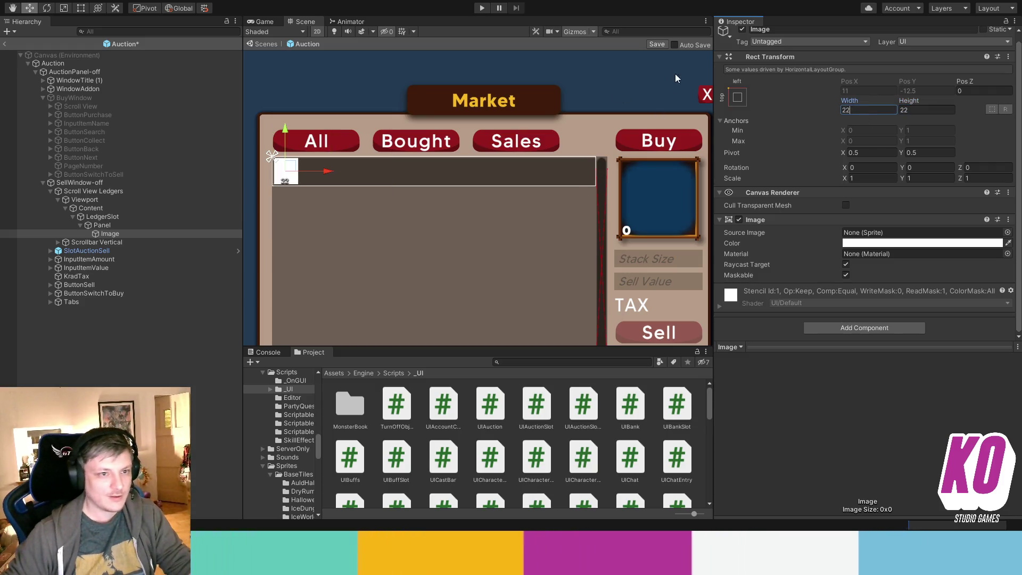
# Step: Rename the image to 'ItemImage'
pyautogui.scroll(1, 765, 74)
pyautogui.click(123, 235)
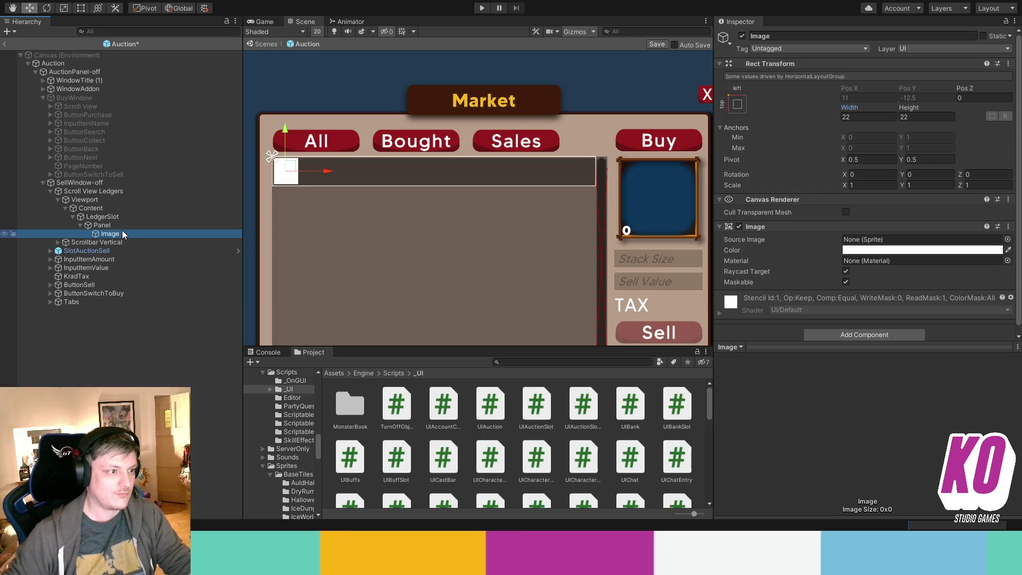
pyautogui.click(124, 235)
pyautogui.write('ItemIma')
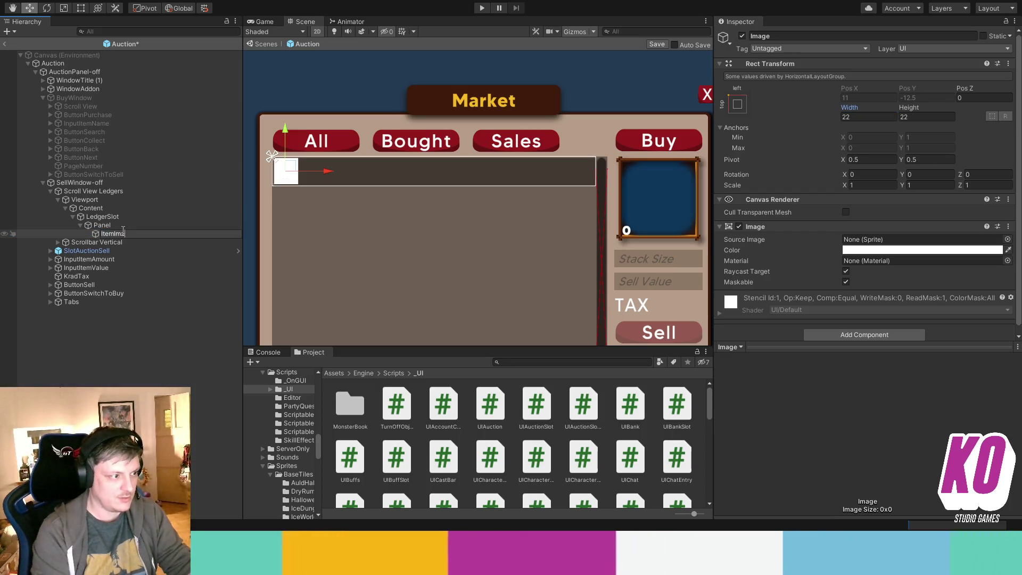
pyautogui.write('ge')
pyautogui.press('Return')
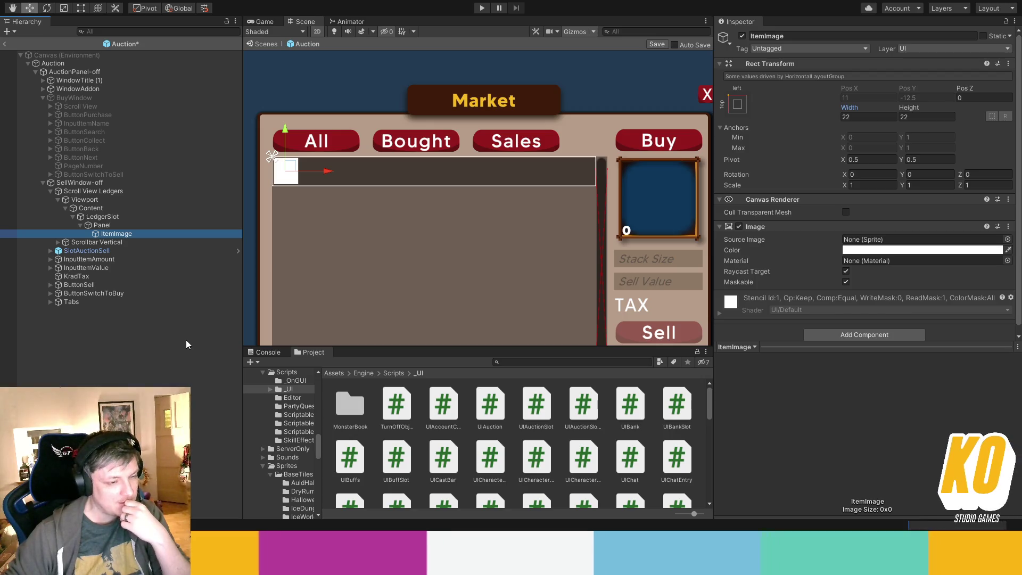
pyautogui.click(173, 323)
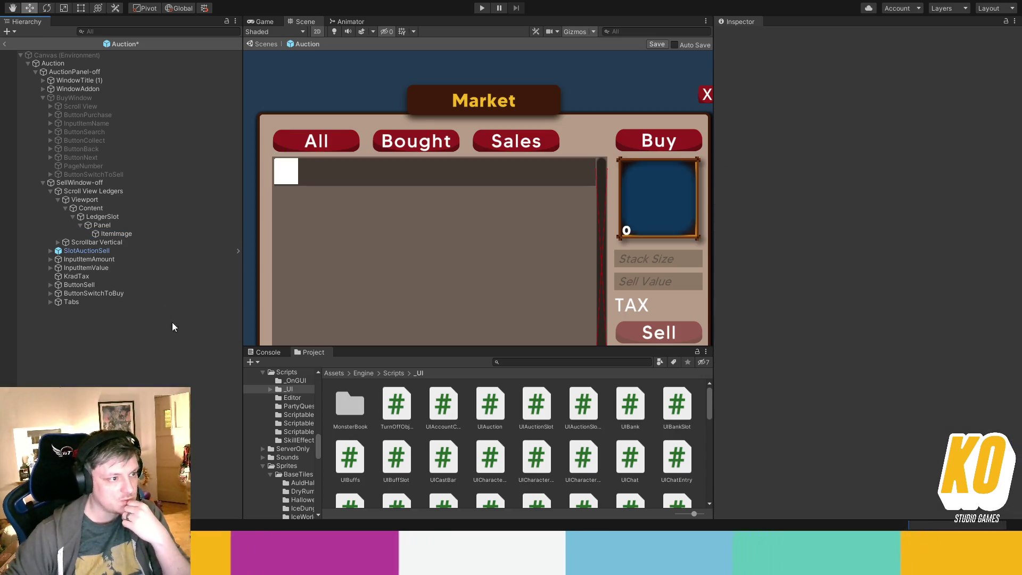
pyautogui.click(118, 234)
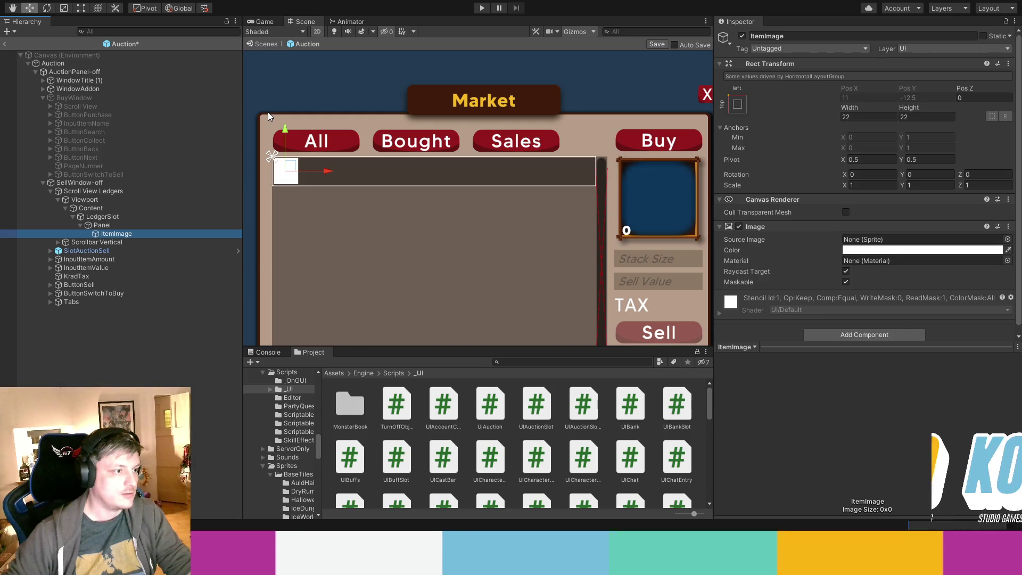
pyautogui.hotkey('ctrl', 'v')
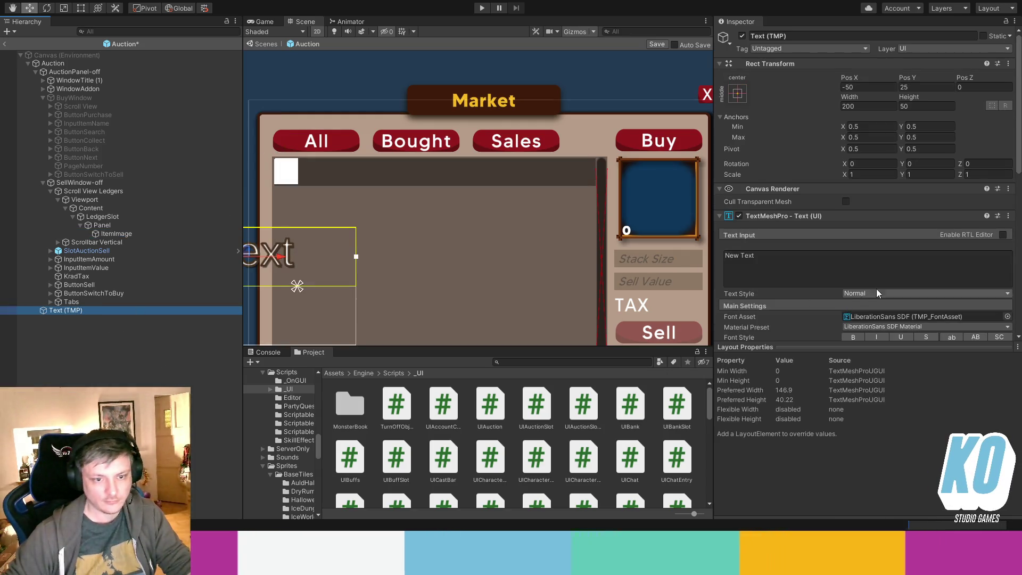
pyautogui.scroll(-3, 884, 261)
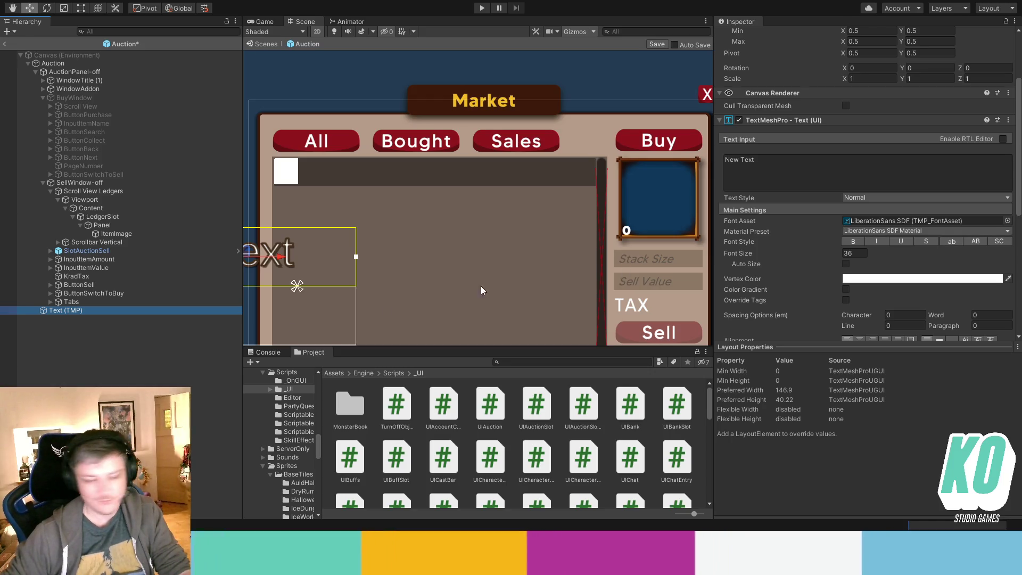
pyautogui.click(70, 311)
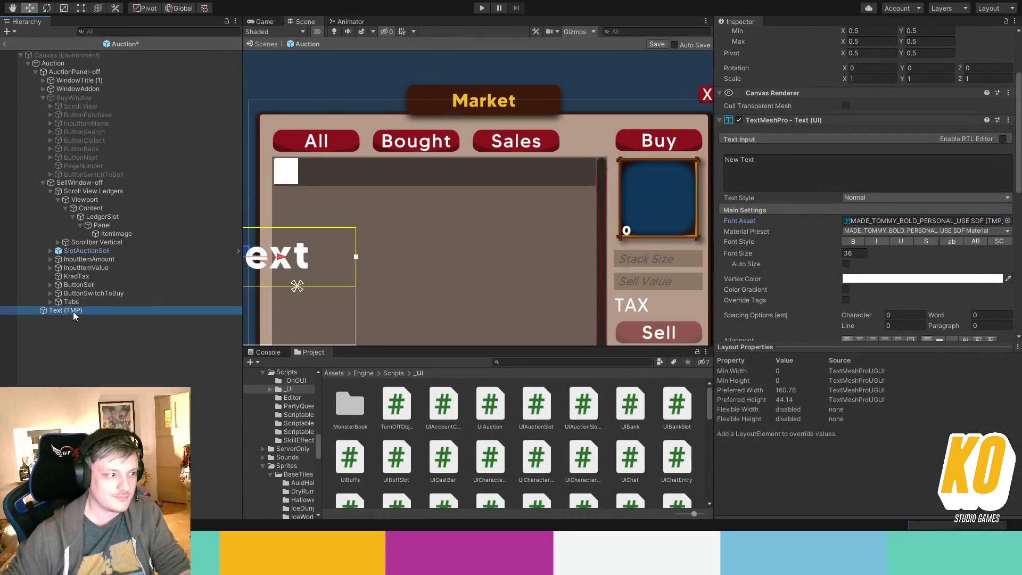
pyautogui.moveTo(73, 311); pyautogui.dragTo(113, 237)
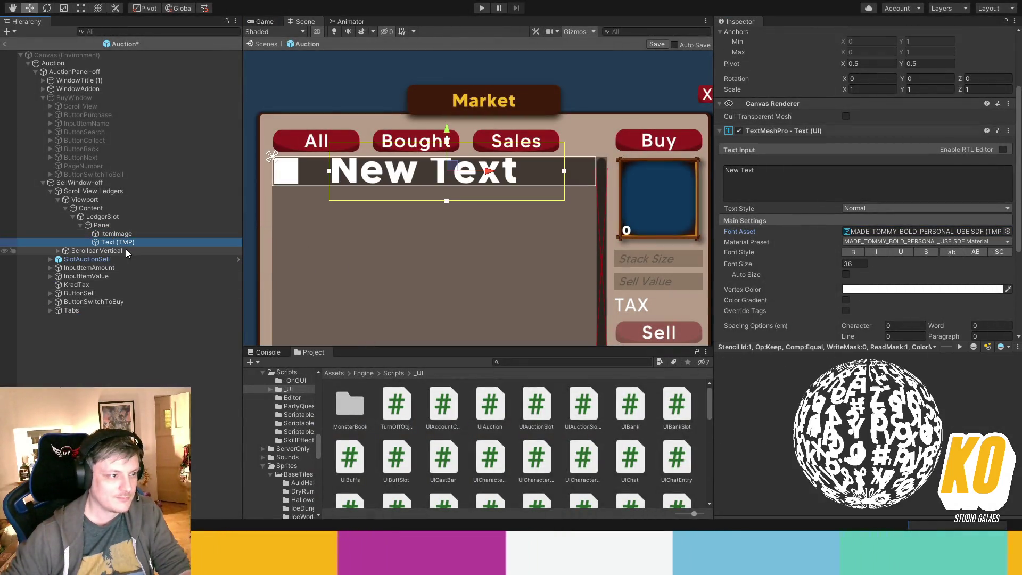
# Step: Set the Text (TMP) font size to 18 and centre it vertically
pyautogui.scroll(3, 846, 277)
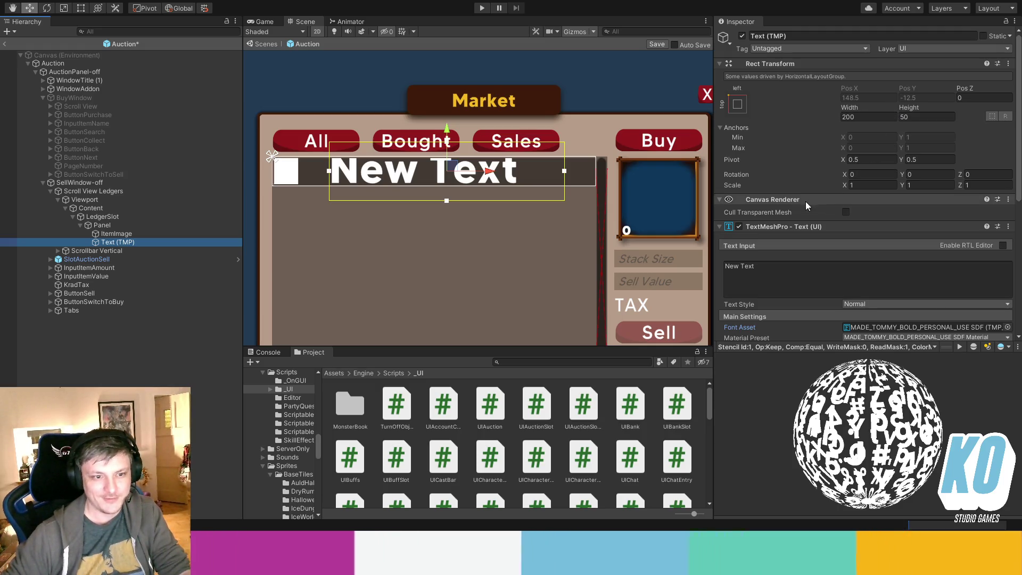
pyautogui.scroll(-6, 819, 184)
pyautogui.click(855, 168)
pyautogui.write('12')
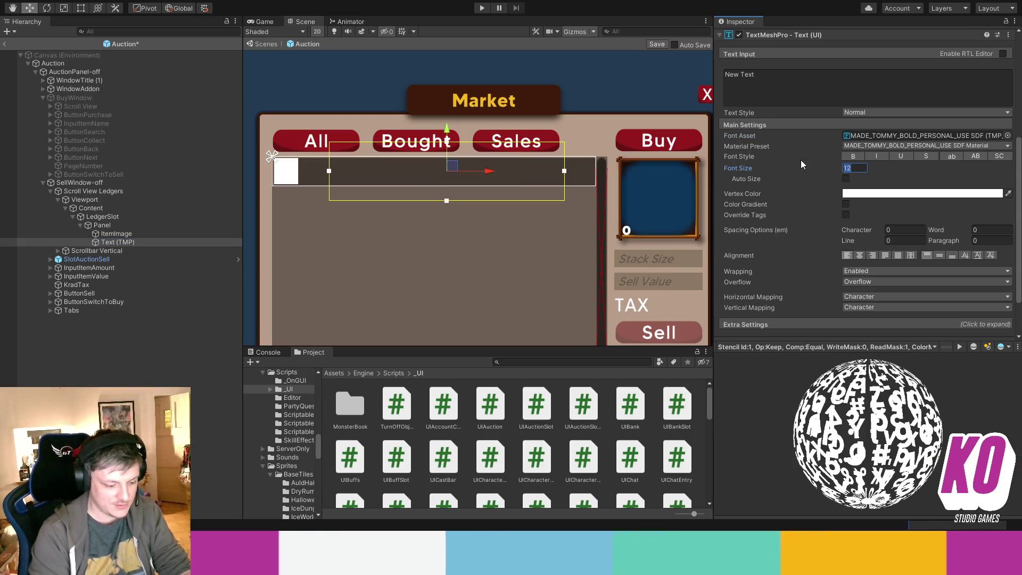
pyautogui.press('BackSpace')
pyautogui.write('20')
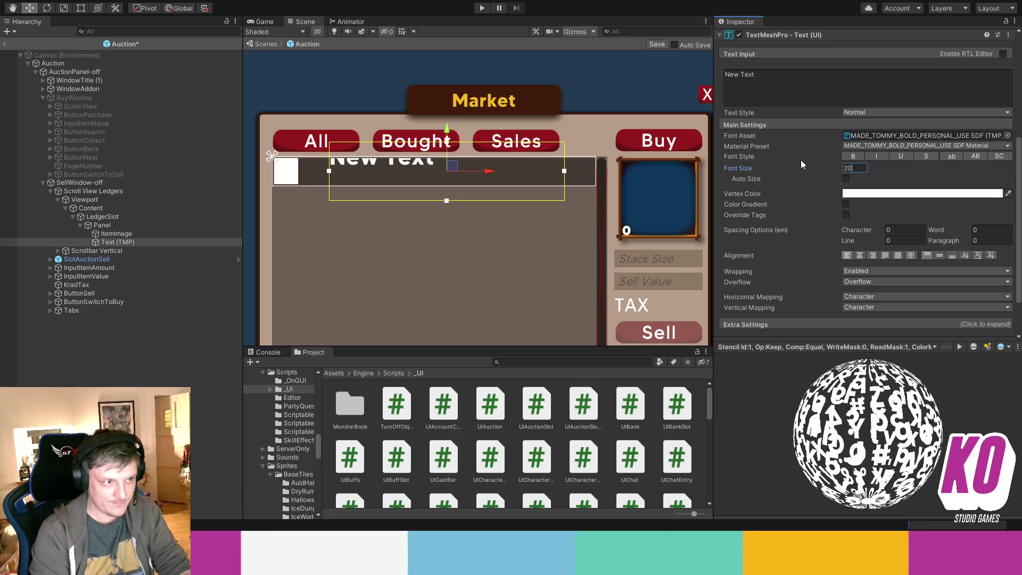
pyautogui.press('BackSpace')
pyautogui.press('BackSpace')
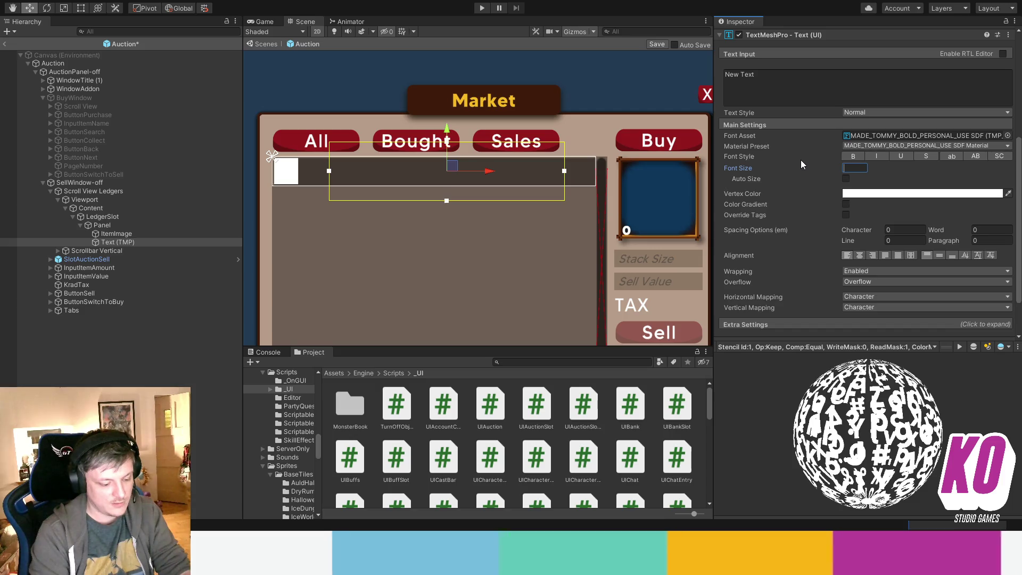
pyautogui.write('18')
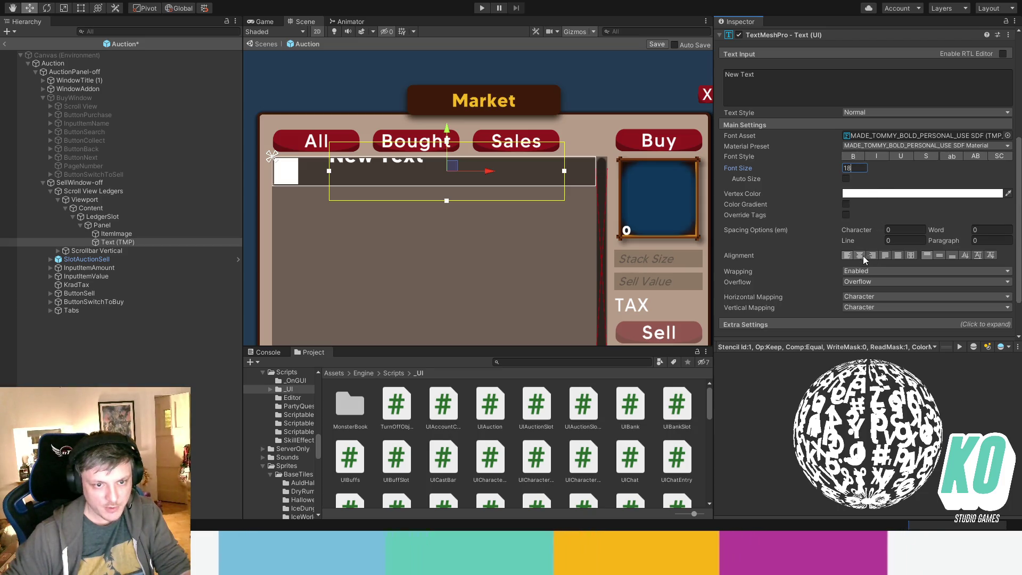
pyautogui.click(940, 254)
# Step: Set the text box's Rect Transform width to 100
pyautogui.scroll(5, 857, 187)
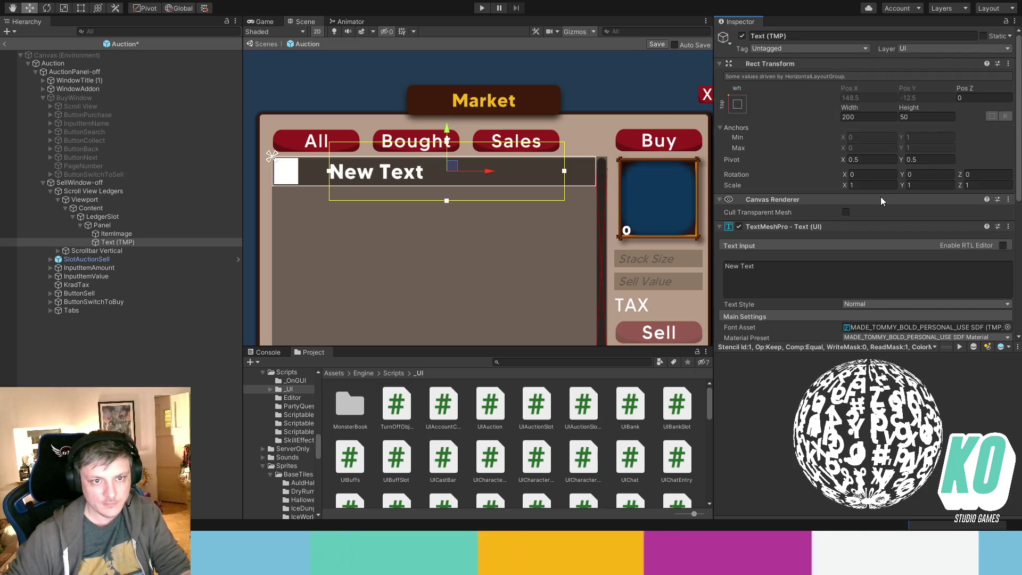
pyautogui.click(919, 116)
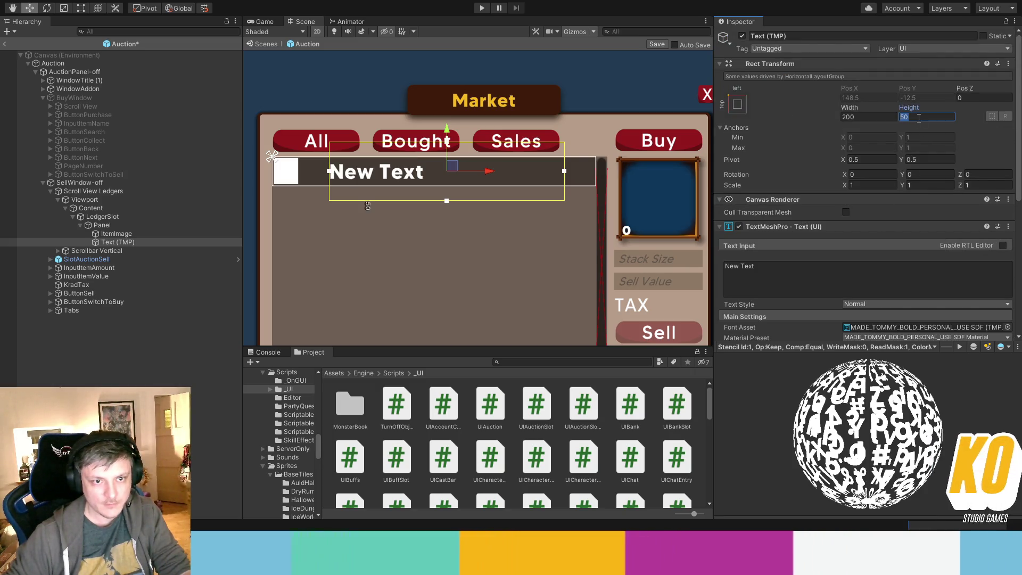
pyautogui.click(874, 117)
pyautogui.write('100')
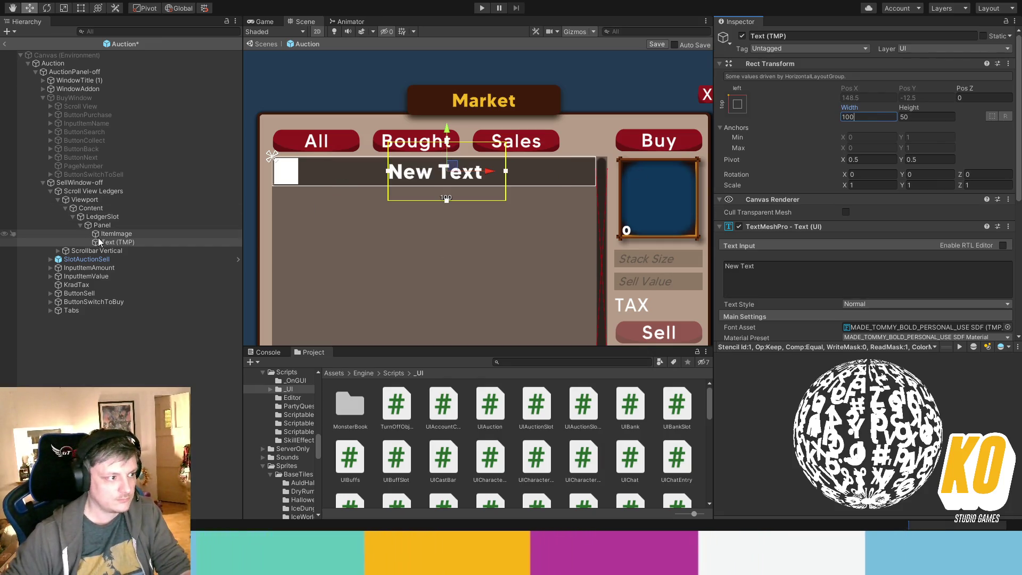
pyautogui.click(114, 242)
pyautogui.click(114, 241)
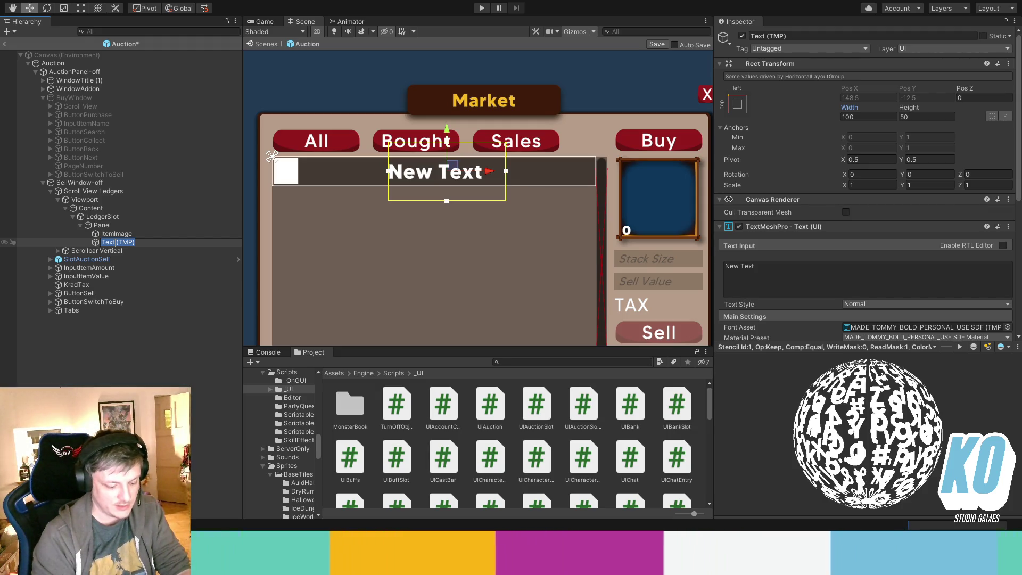
# Step: Rename the text object StatusText and make it read 'Status'
pyautogui.write('bought')
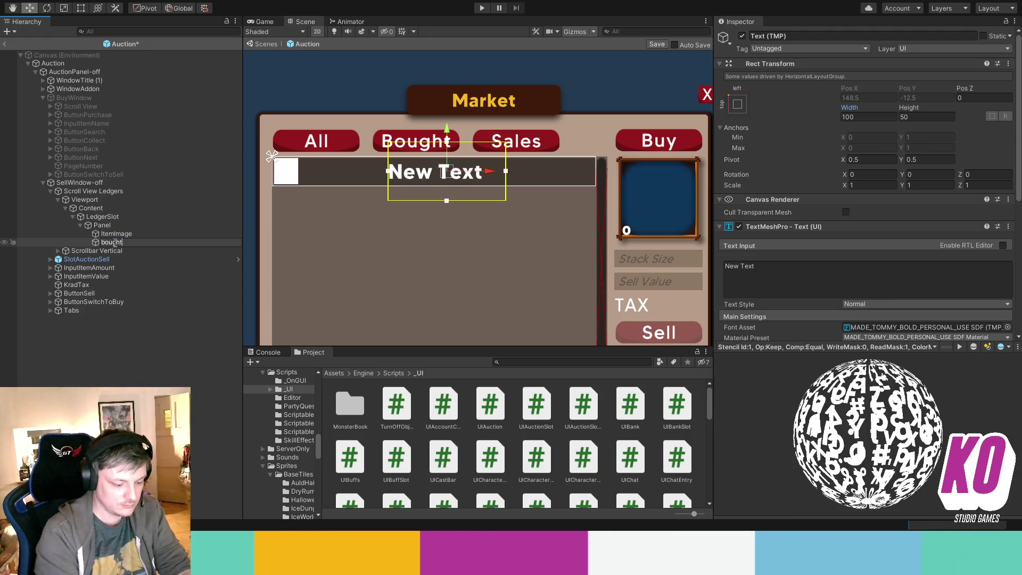
pyautogui.press('BackSpace')
pyautogui.press('BackSpace')
pyautogui.press('BackSpace')
pyautogui.write('Sal')
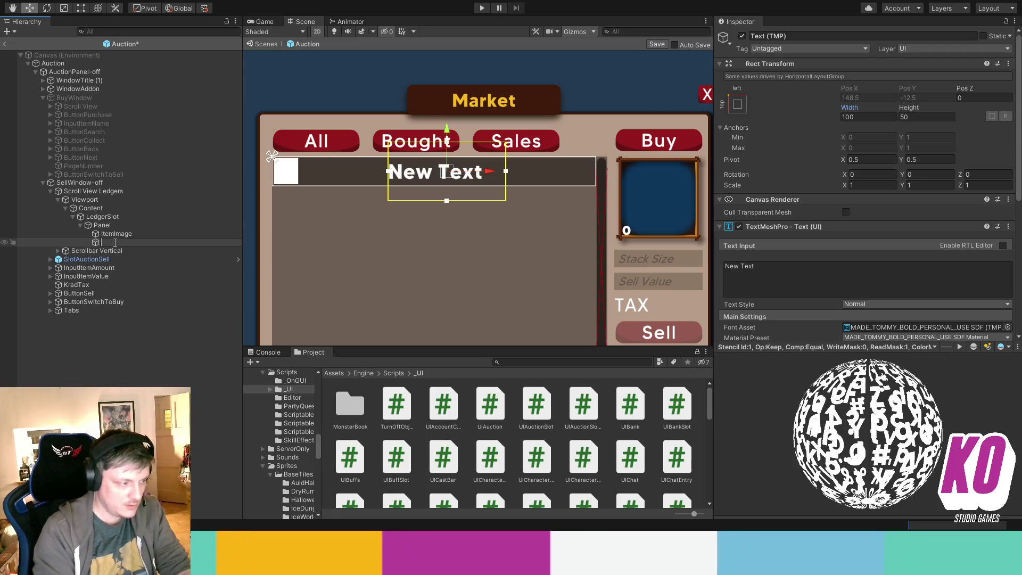
pyautogui.write('tatusText')
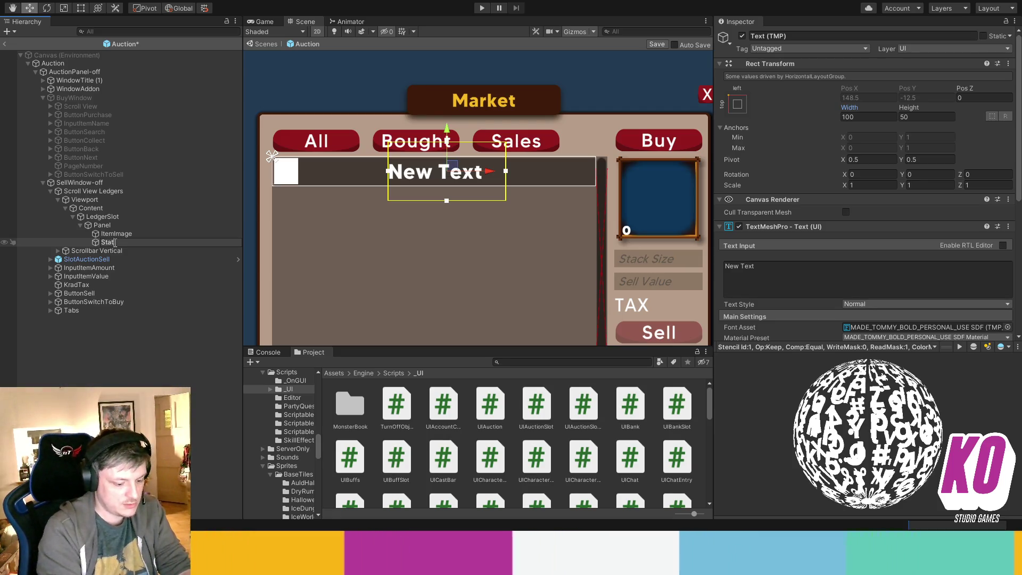
pyautogui.press('Return')
pyautogui.click(813, 277)
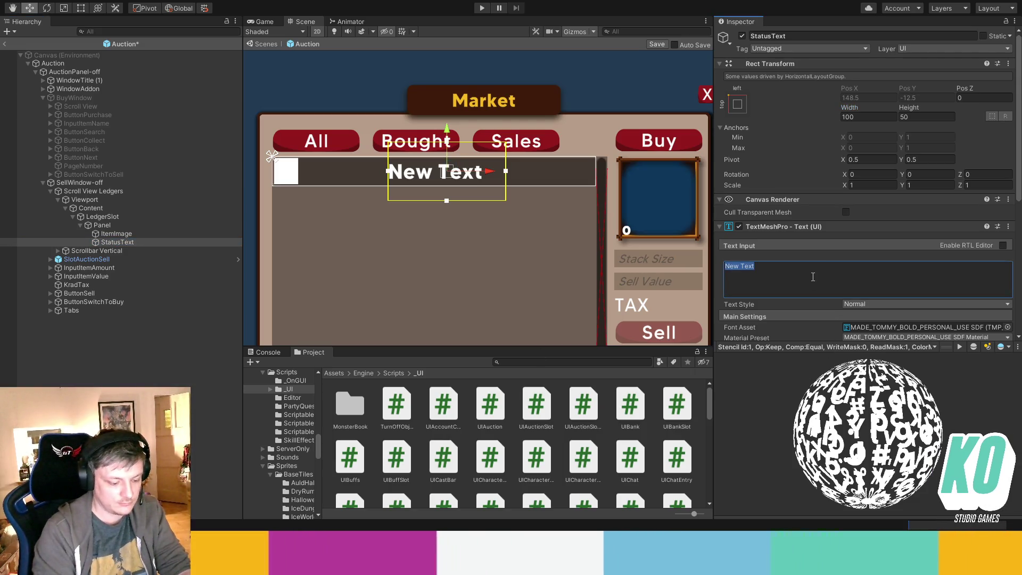
pyautogui.write('Status')
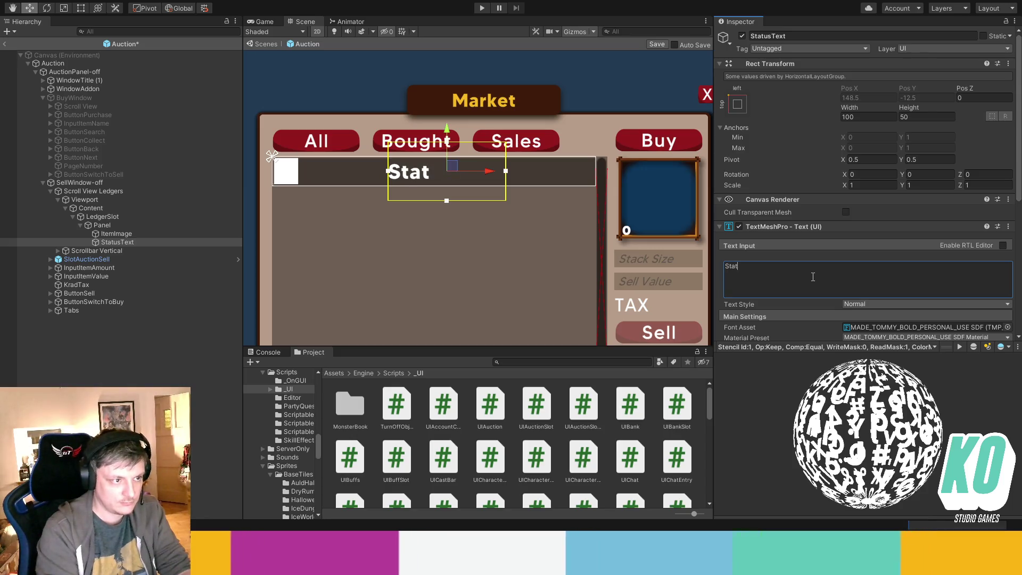
# Step: On the Panel's Horizontal Layout Group, turn off Child Force Expand Width and set left padding and spacing to 5
pyautogui.click(113, 226)
pyautogui.scroll(-5, 823, 232)
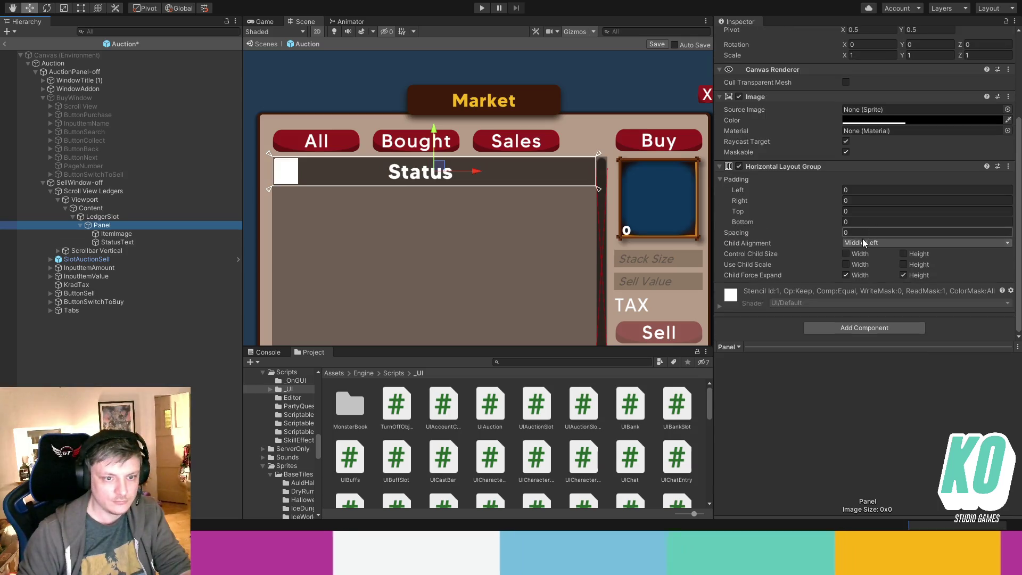
pyautogui.click(852, 273)
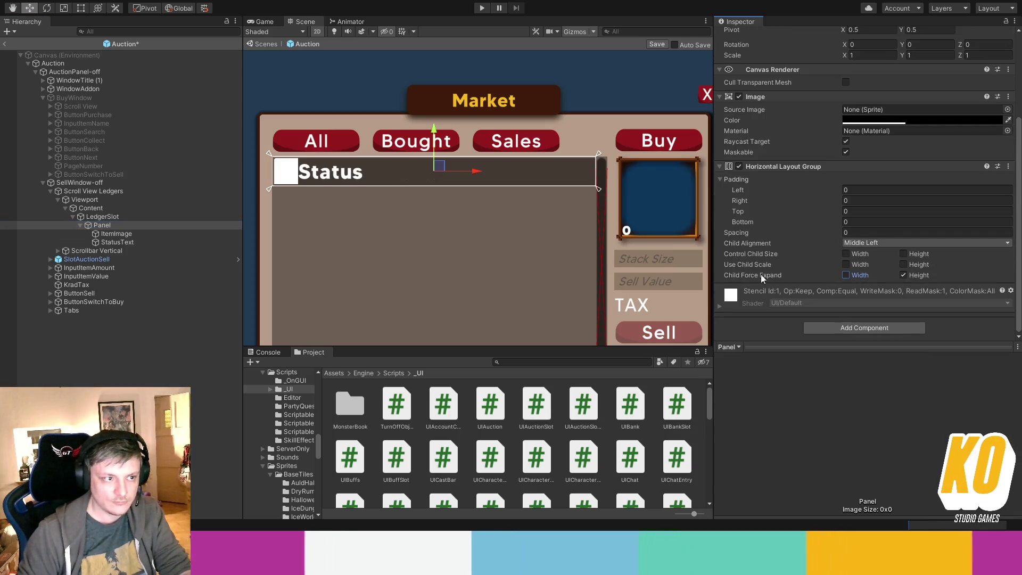
pyautogui.click(865, 190)
pyautogui.write('5')
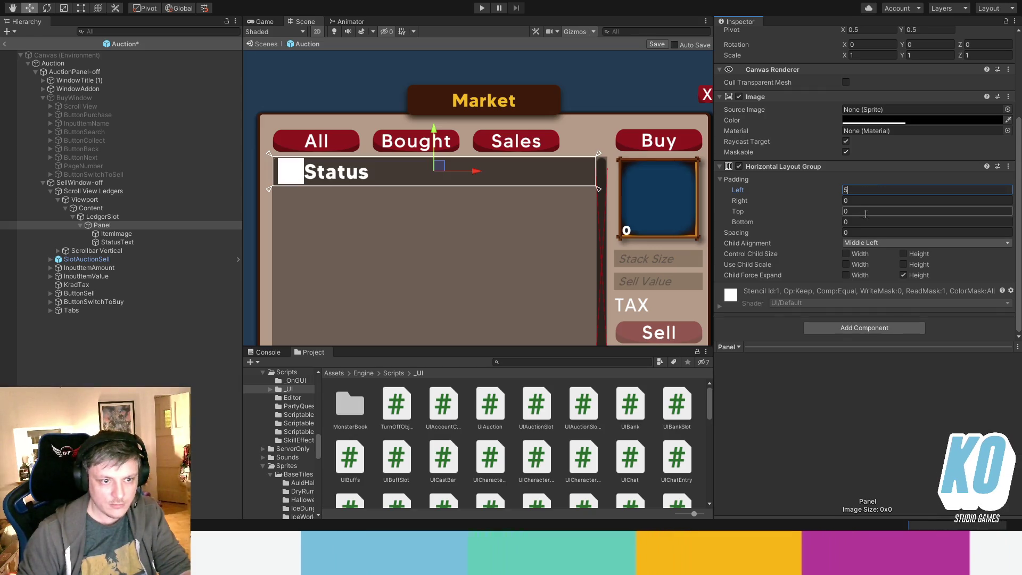
pyautogui.click(856, 233)
pyautogui.write('5')
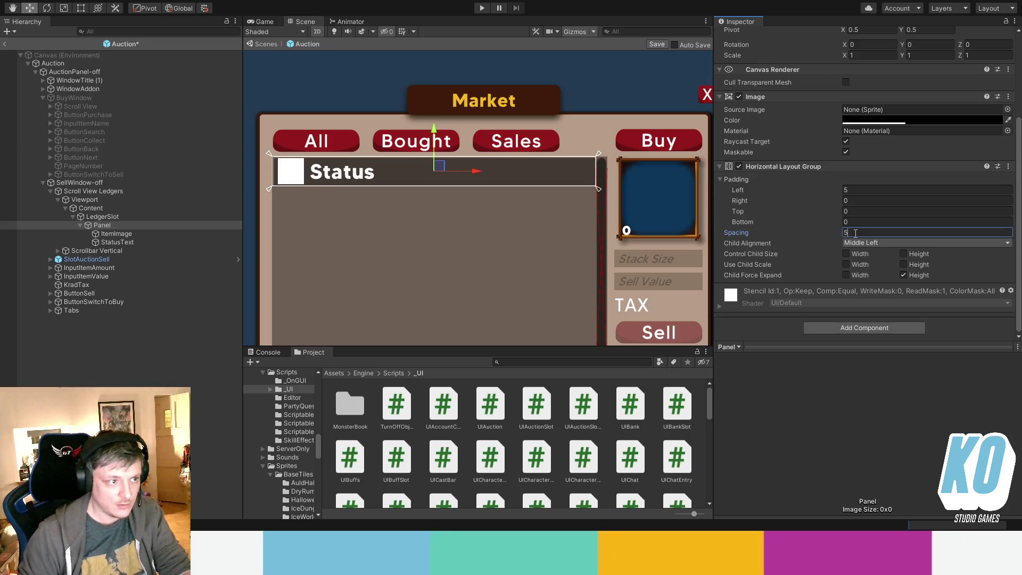
pyautogui.click(116, 242)
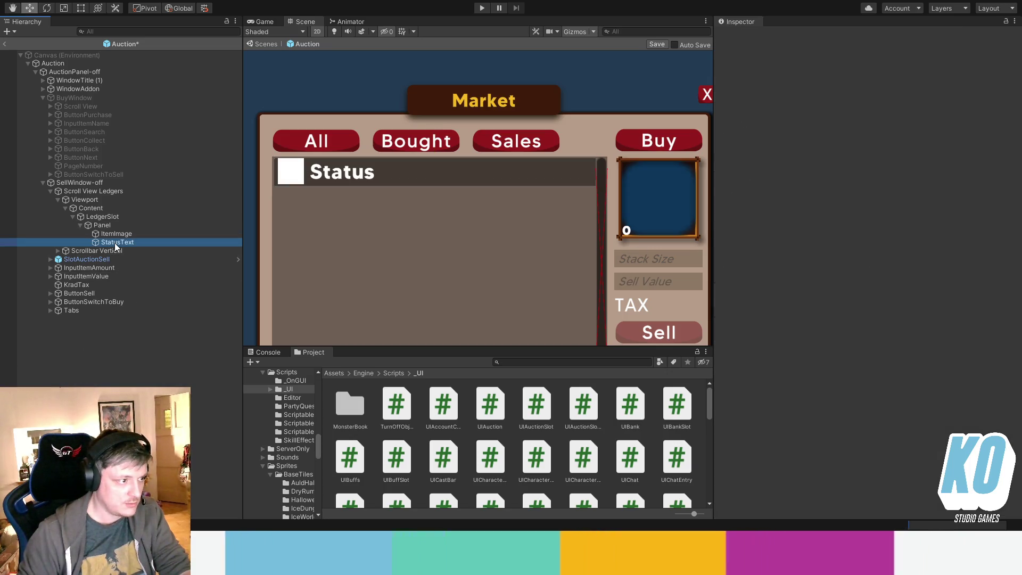
# Step: Duplicate StatusText and rename the copy DateActioned
pyautogui.hotkey('ctrl', 'd')
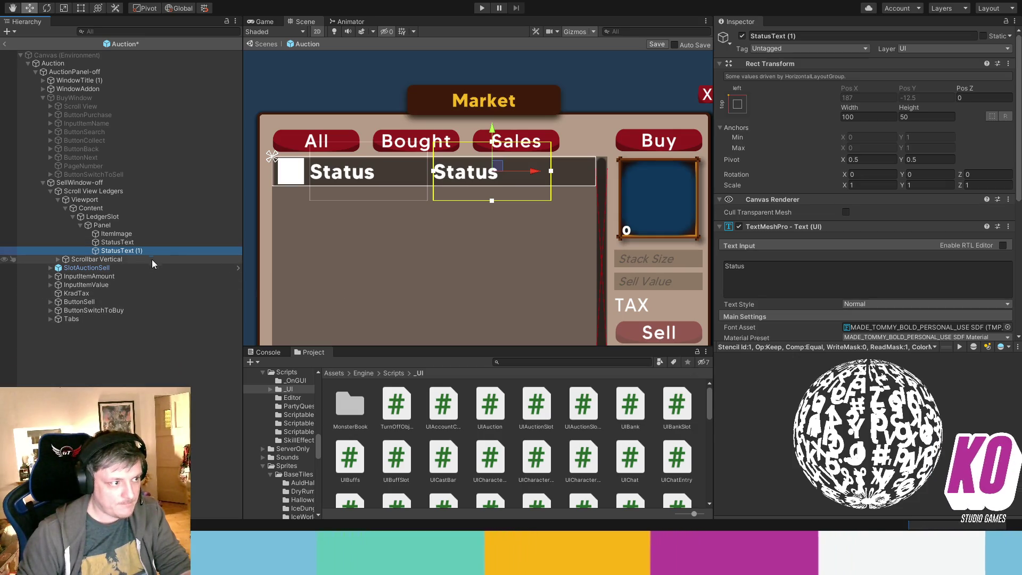
pyautogui.click(133, 234)
pyautogui.click(133, 243)
pyautogui.click(798, 279)
pyautogui.hotkey('ctrl', 'a')
pyautogui.write('Cancelle')
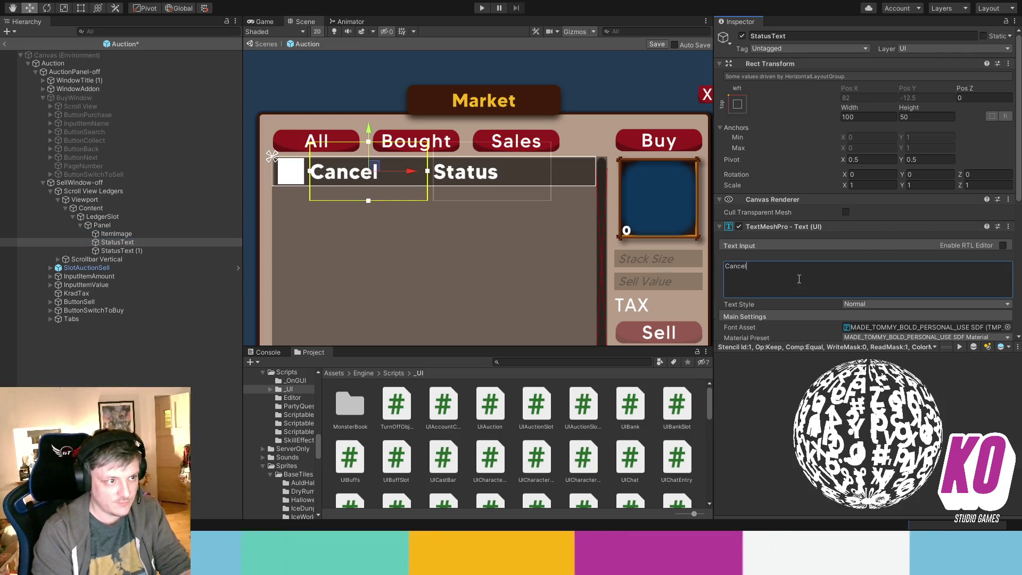
pyautogui.write('d')
pyautogui.hotkey('ctrl', 'z')
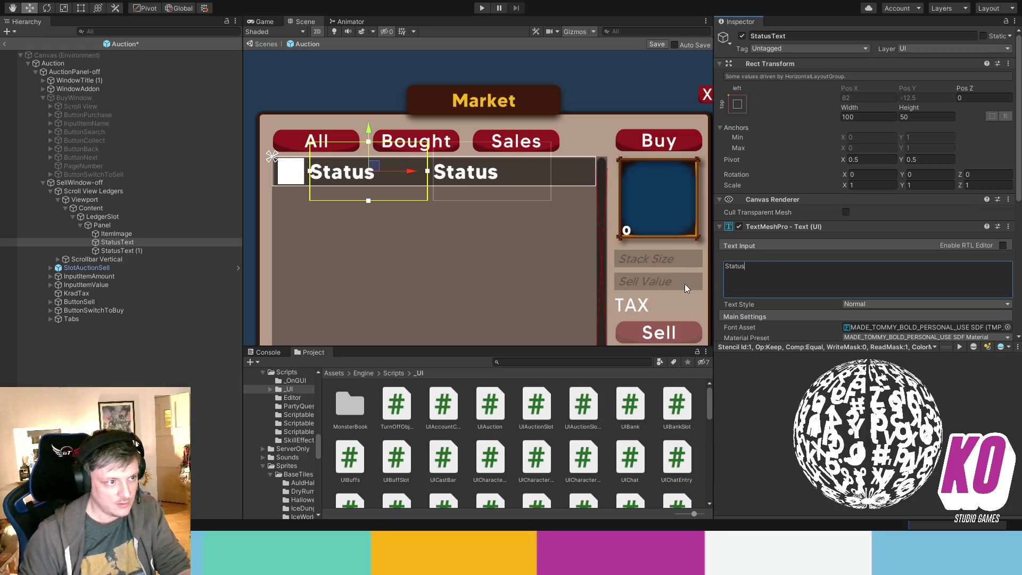
pyautogui.click(126, 251)
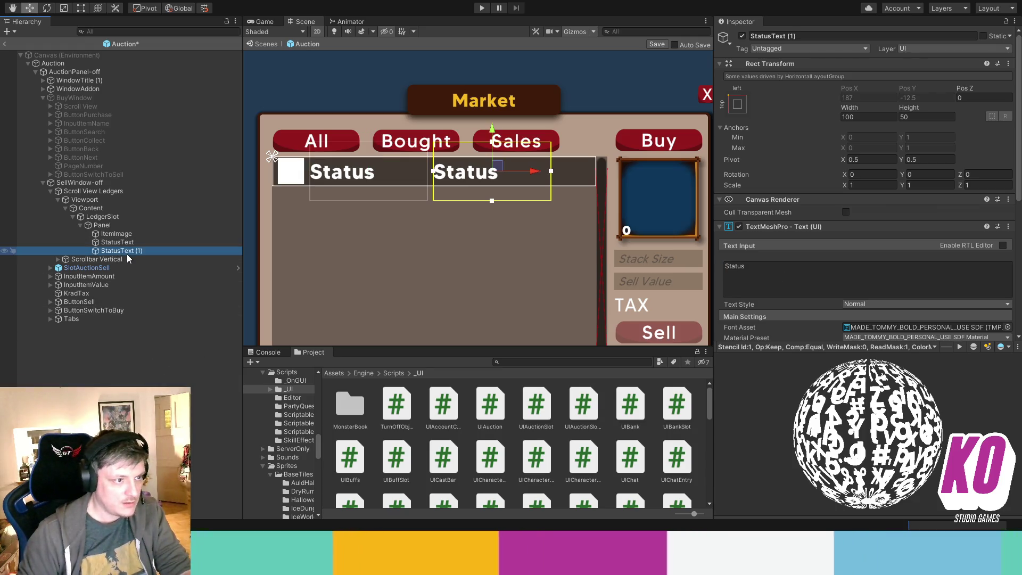
pyautogui.click(126, 250)
pyautogui.write('DateActio')
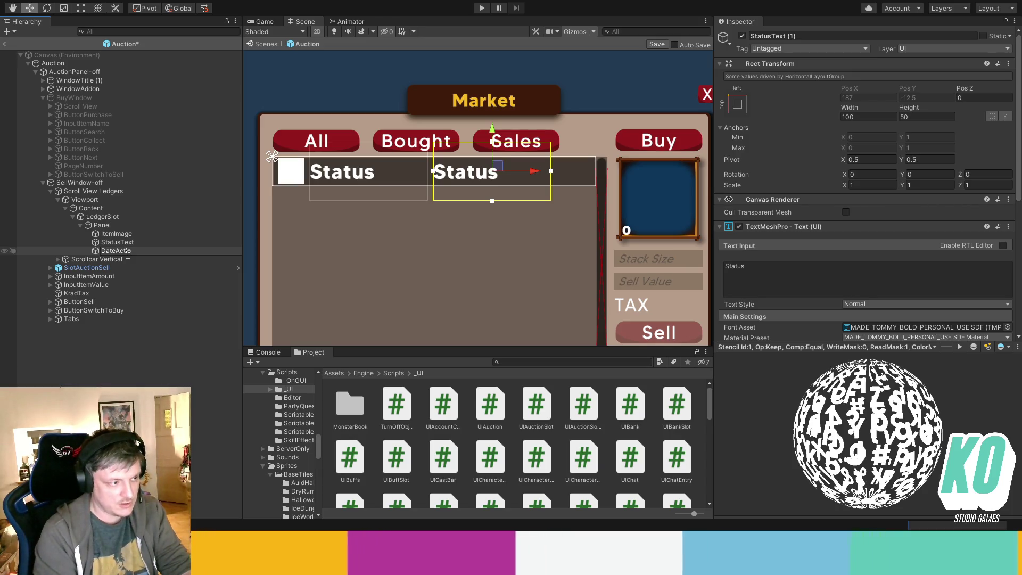
pyautogui.write('ed')
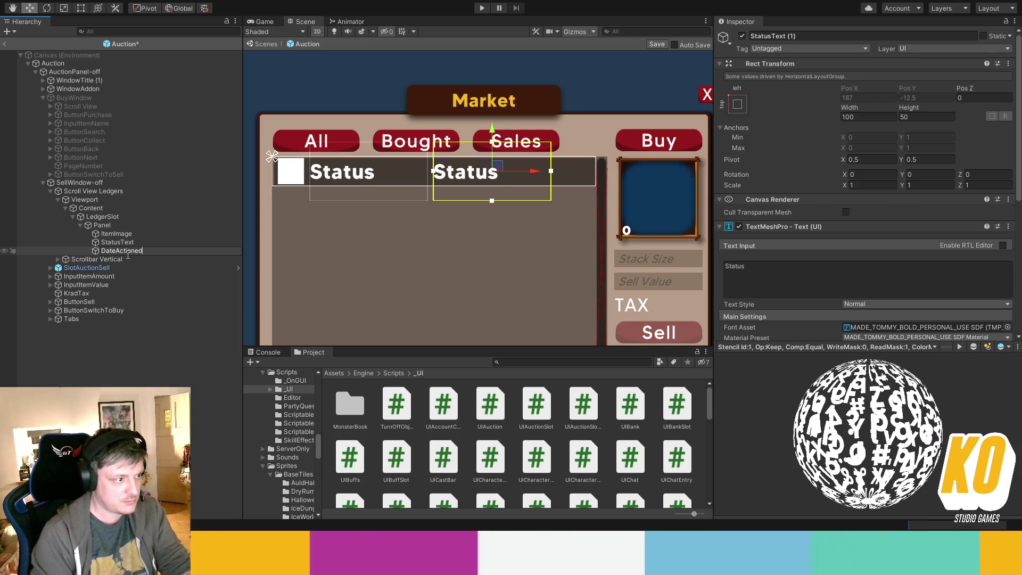
pyautogui.click(114, 369)
pyautogui.click(114, 242)
pyautogui.click(114, 250)
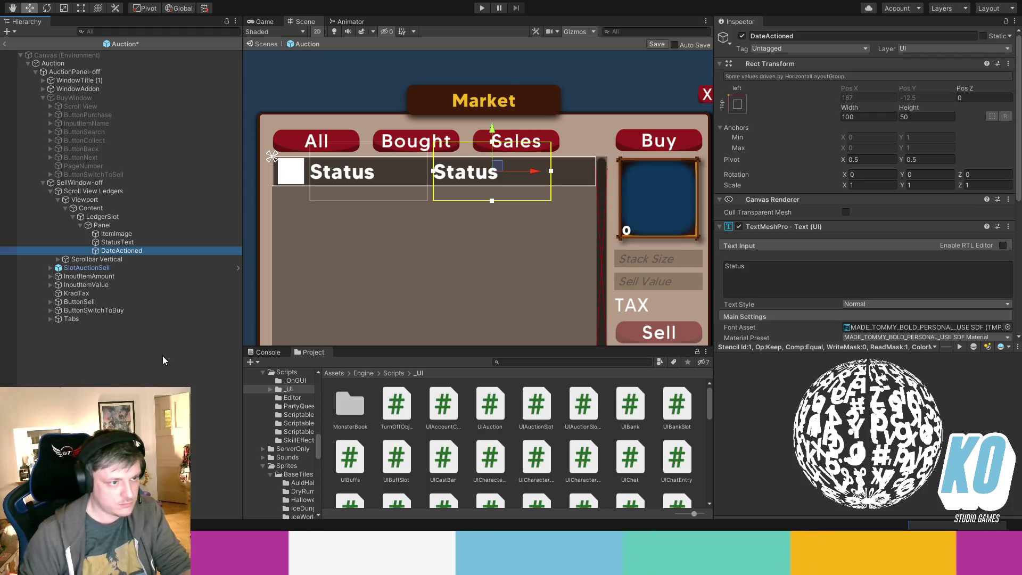
# Step: Duplicate DateActioned and rename the copy Value
pyautogui.hotkey('ctrl', 'd')
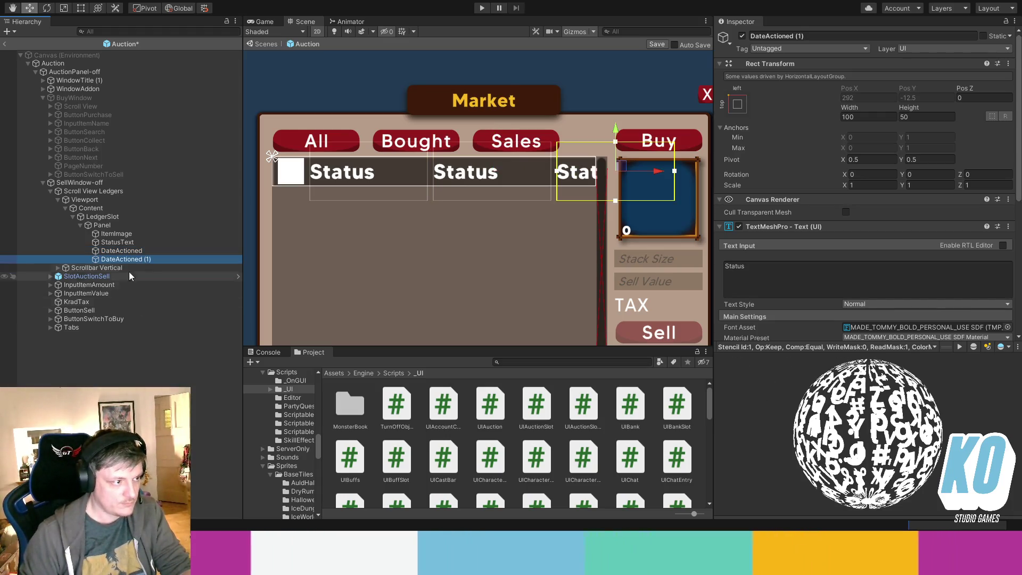
pyautogui.click(121, 260)
pyautogui.write('Value')
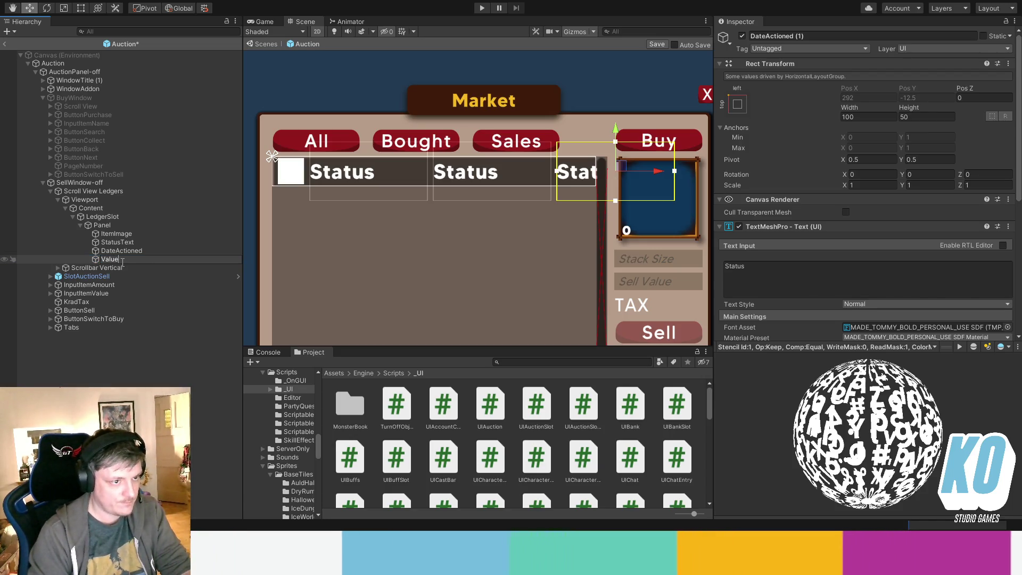
pyautogui.press('Return')
pyautogui.click(139, 347)
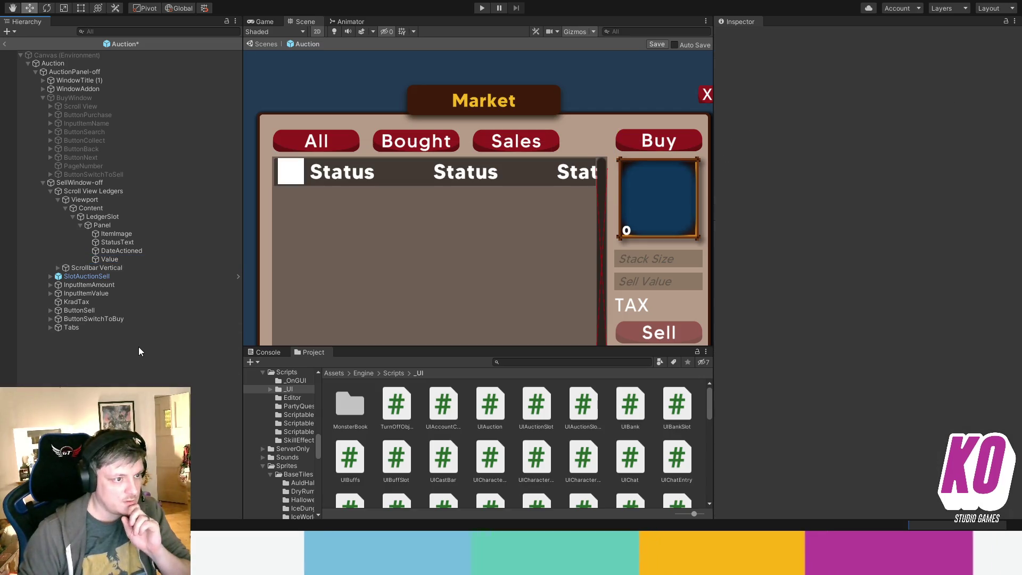
pyautogui.click(126, 251)
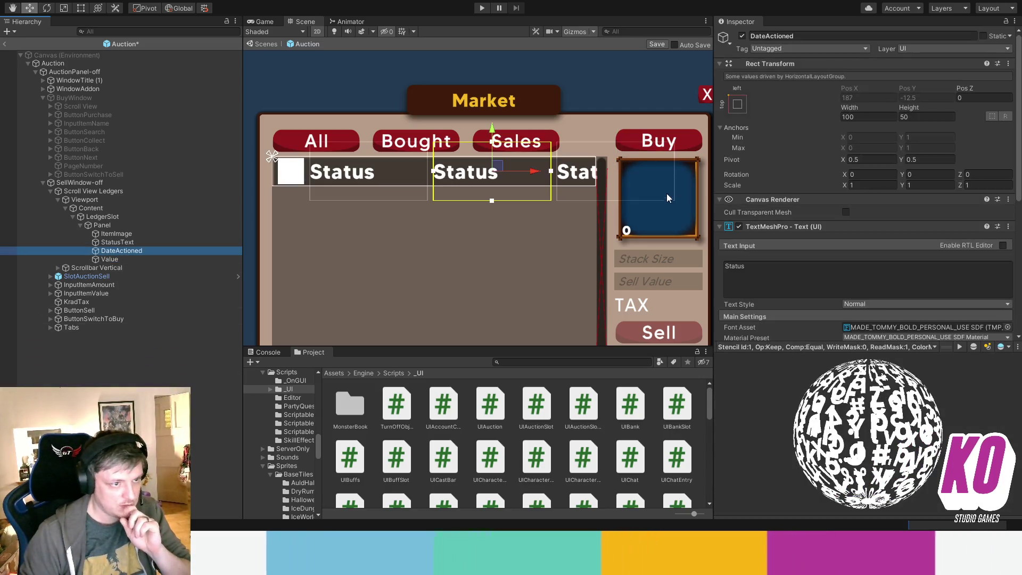
# Step: Make DateActioned 50 wide and give StatusText, DateActioned and Value a height of 20
pyautogui.click(862, 116)
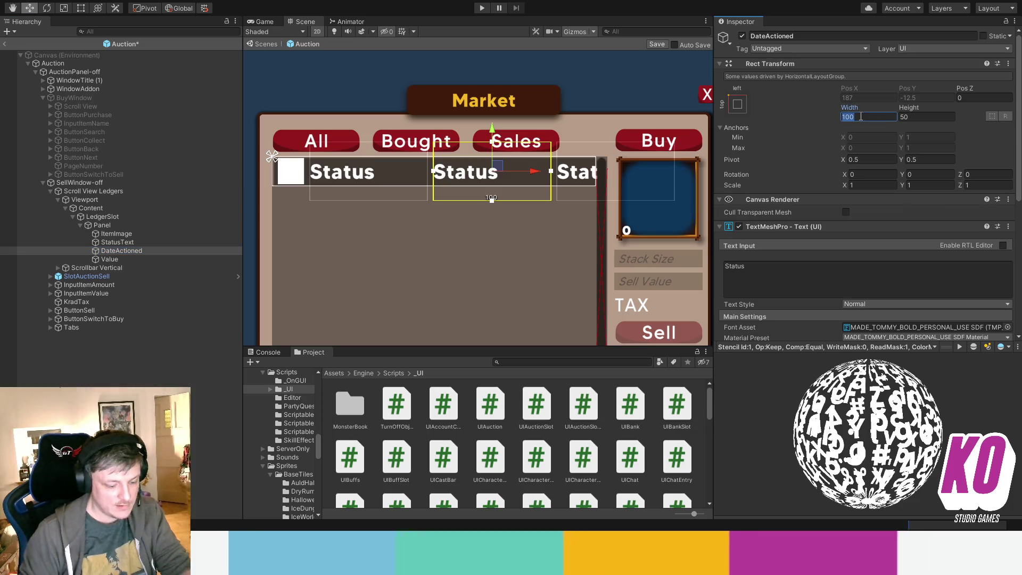
pyautogui.write('50')
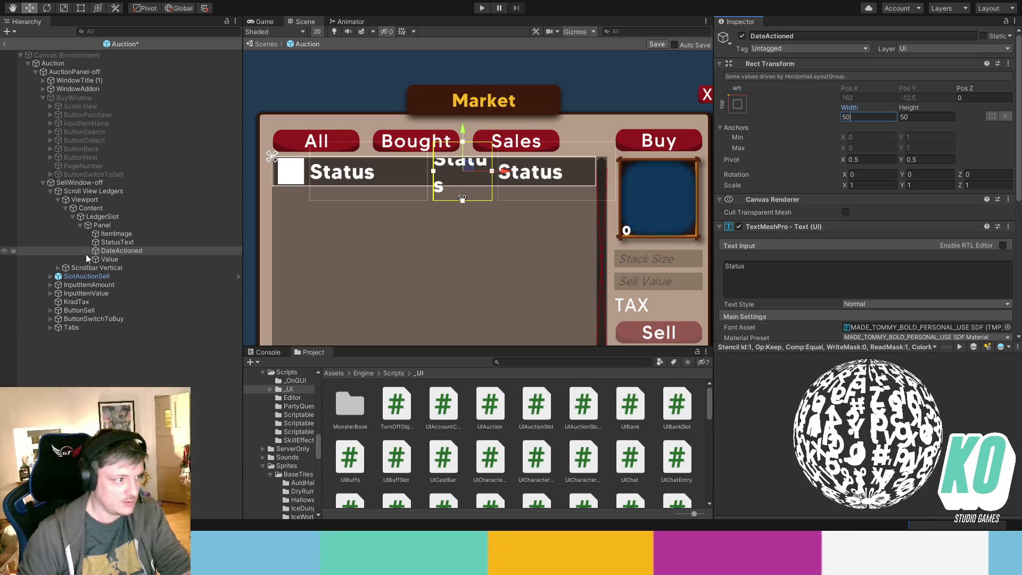
pyautogui.keyDown('ctrl'); pyautogui.click(116, 242); pyautogui.keyUp('ctrl')
pyautogui.keyDown('ctrl'); pyautogui.click(109, 260); pyautogui.keyUp('ctrl')
pyautogui.click(916, 108)
pyautogui.write('20')
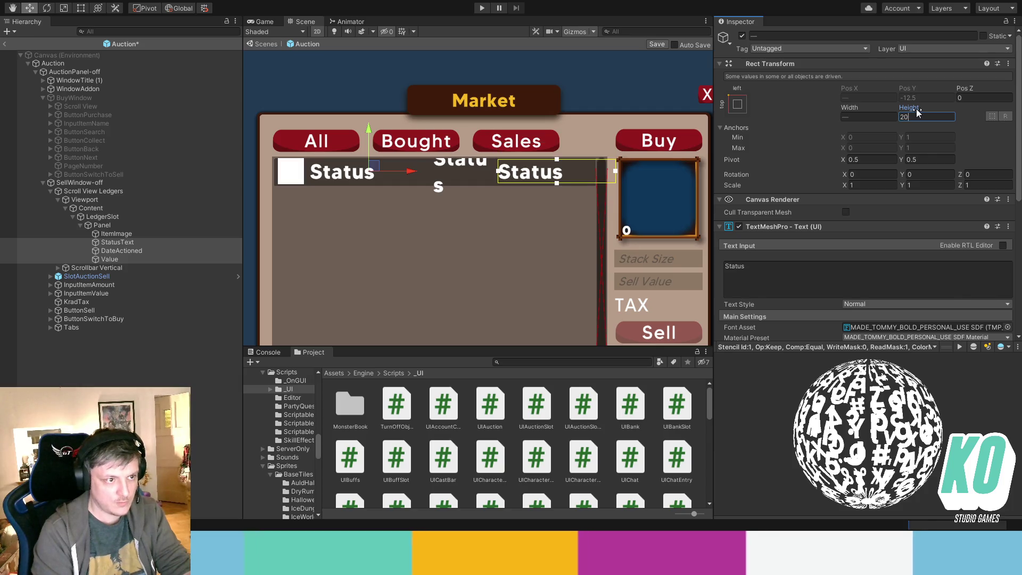
# Step: Change DateActioned's text to '10/2/25'
pyautogui.click(121, 373)
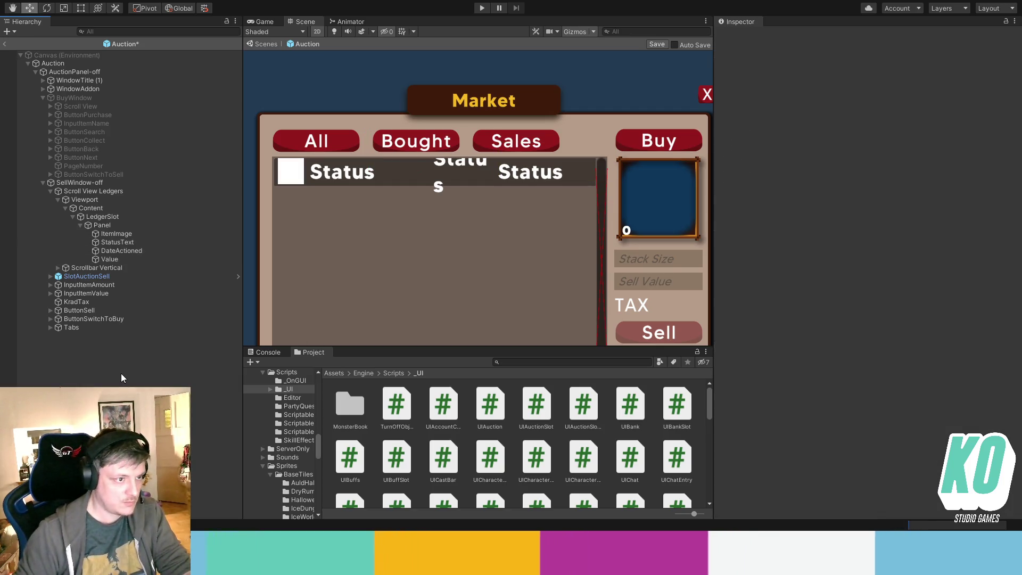
pyautogui.click(131, 260)
pyautogui.click(128, 250)
pyautogui.click(751, 281)
pyautogui.hotkey('ctrl', 'a')
pyautogui.write('10/2')
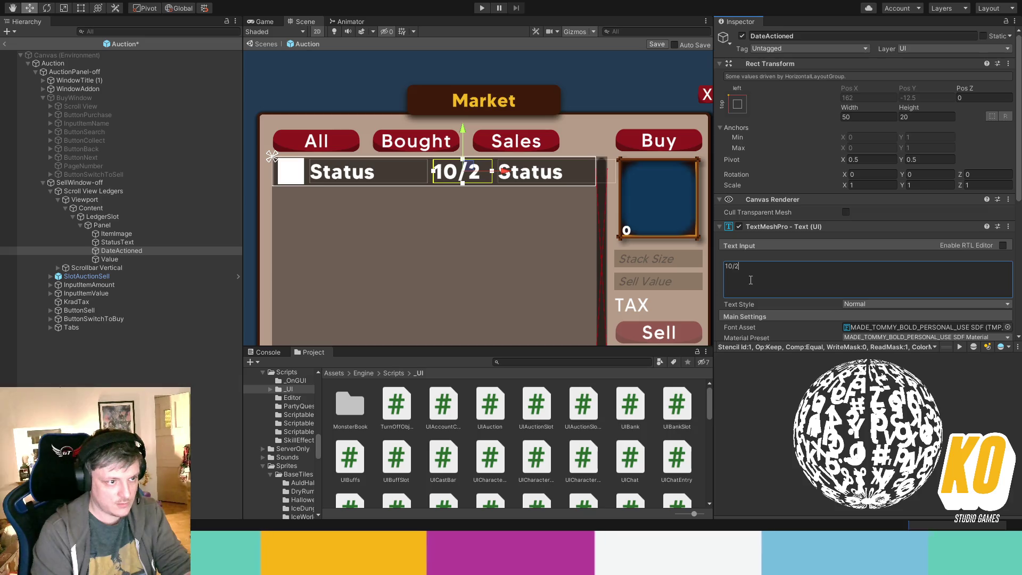
pyautogui.write('/25')
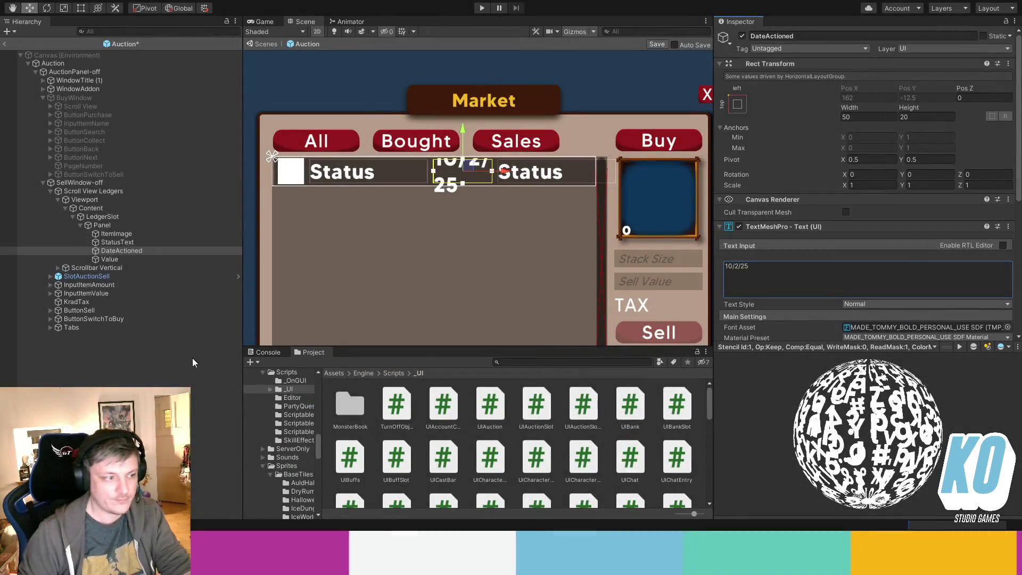
pyautogui.click(172, 361)
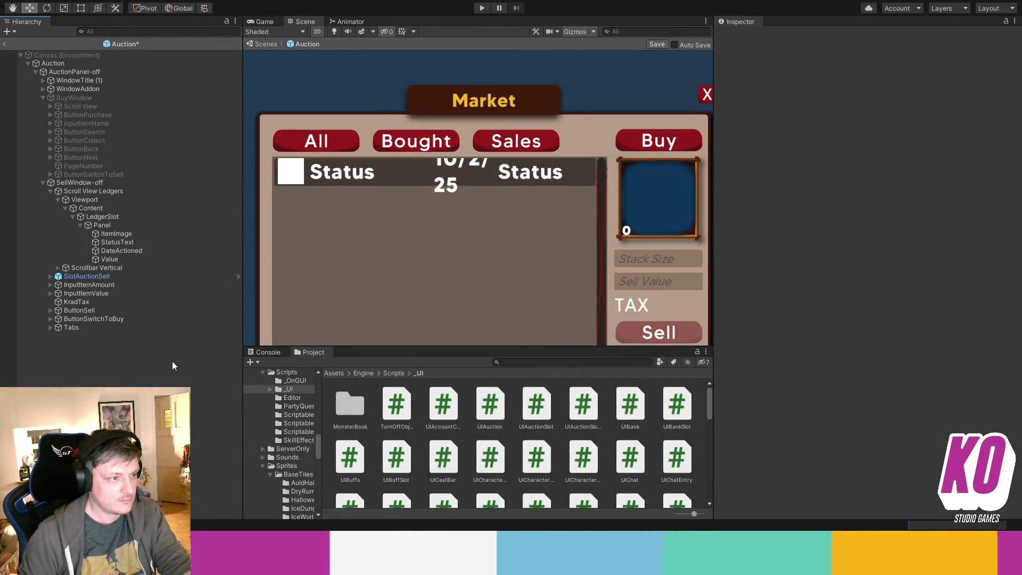
# Step: Set the font size of StatusText, DateActioned and Value to 12
pyautogui.click(135, 251)
pyautogui.keyDown('ctrl'); pyautogui.click(122, 243); pyautogui.keyUp('ctrl')
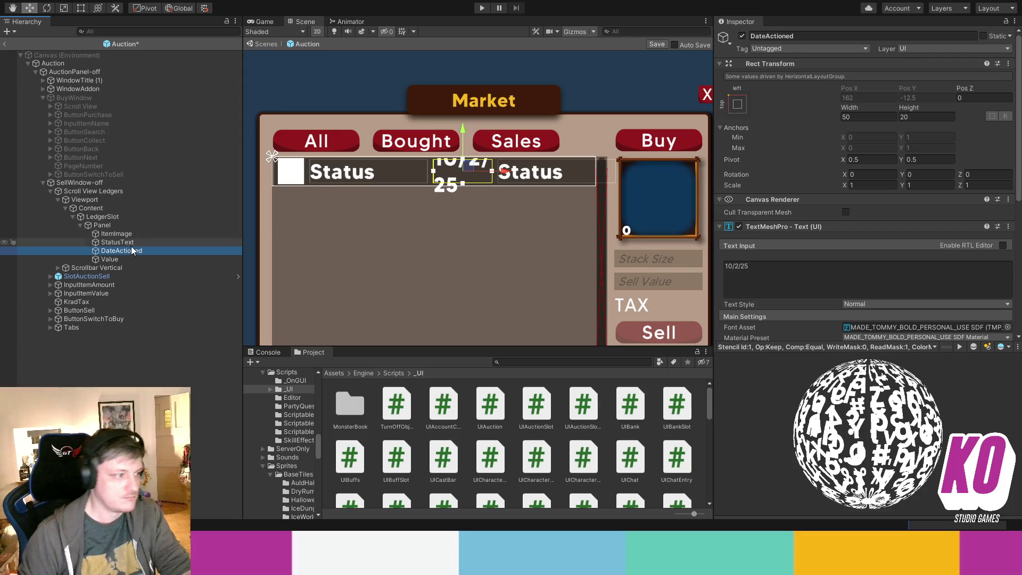
pyautogui.keyDown('ctrl'); pyautogui.click(123, 260); pyautogui.keyUp('ctrl')
pyautogui.scroll(-5, 836, 257)
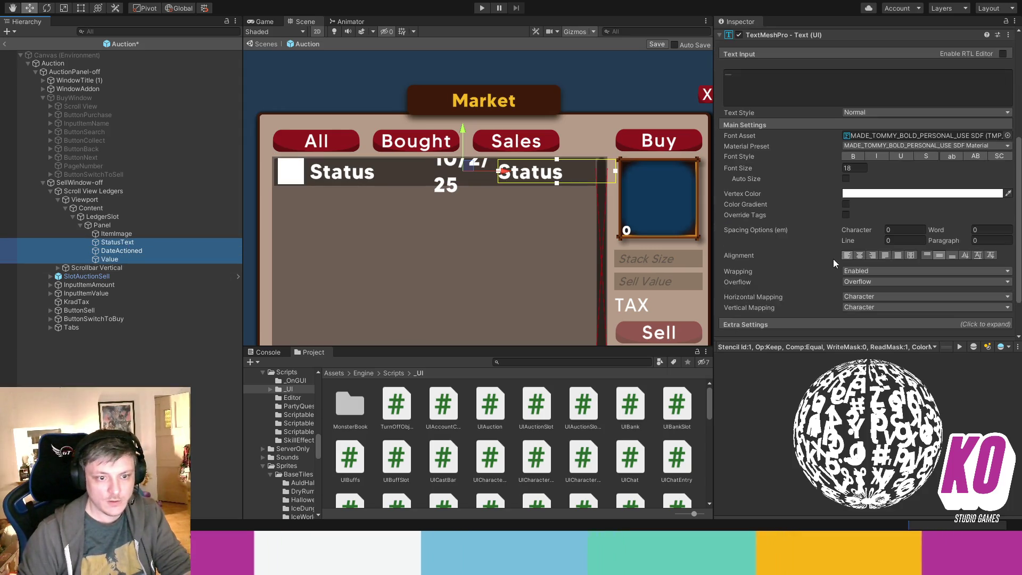
pyautogui.click(857, 169)
pyautogui.write('15')
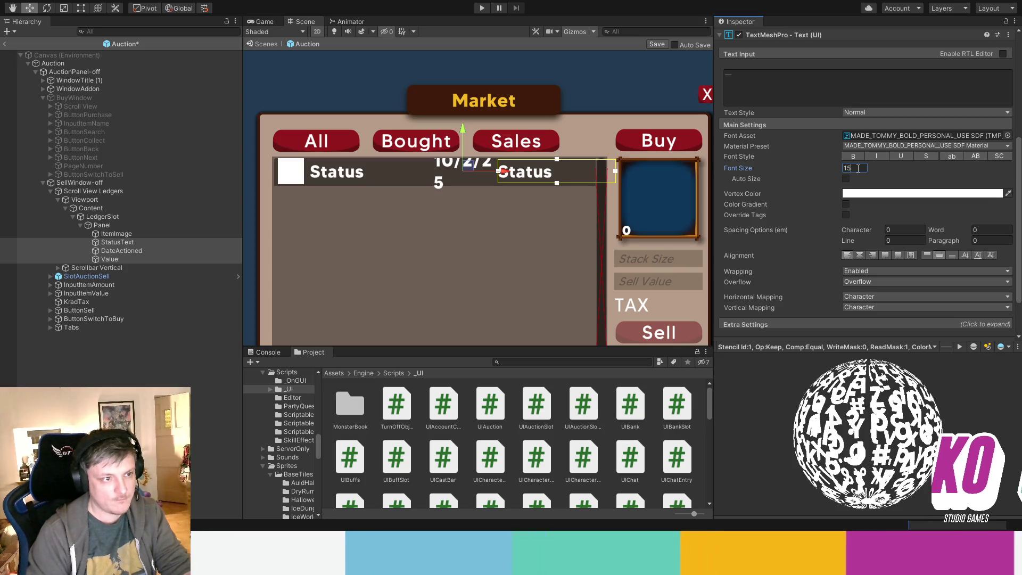
pyautogui.press('BackSpace')
pyautogui.write('14')
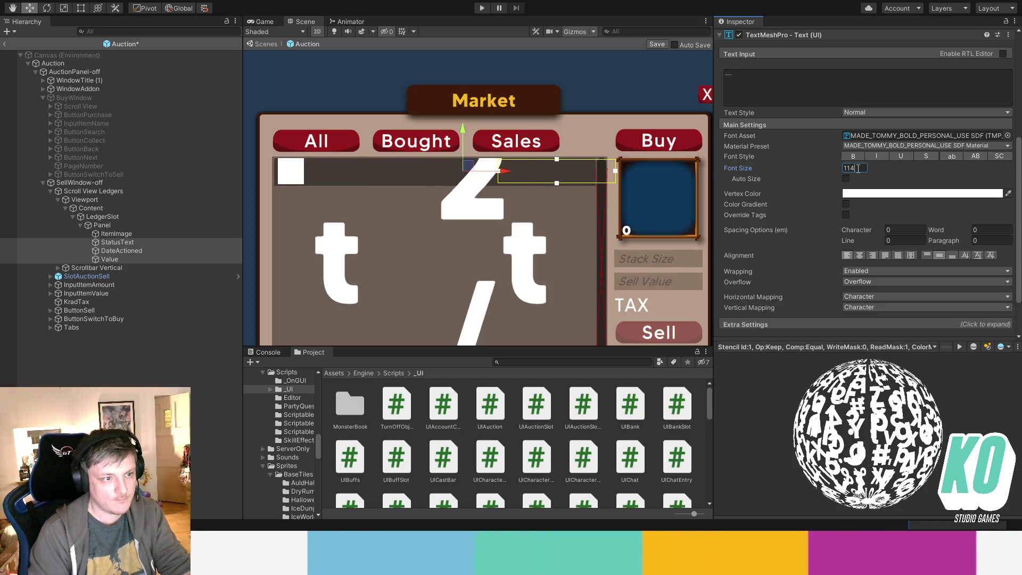
pyautogui.press('BackSpace')
pyautogui.press('BackSpace')
pyautogui.write('2')
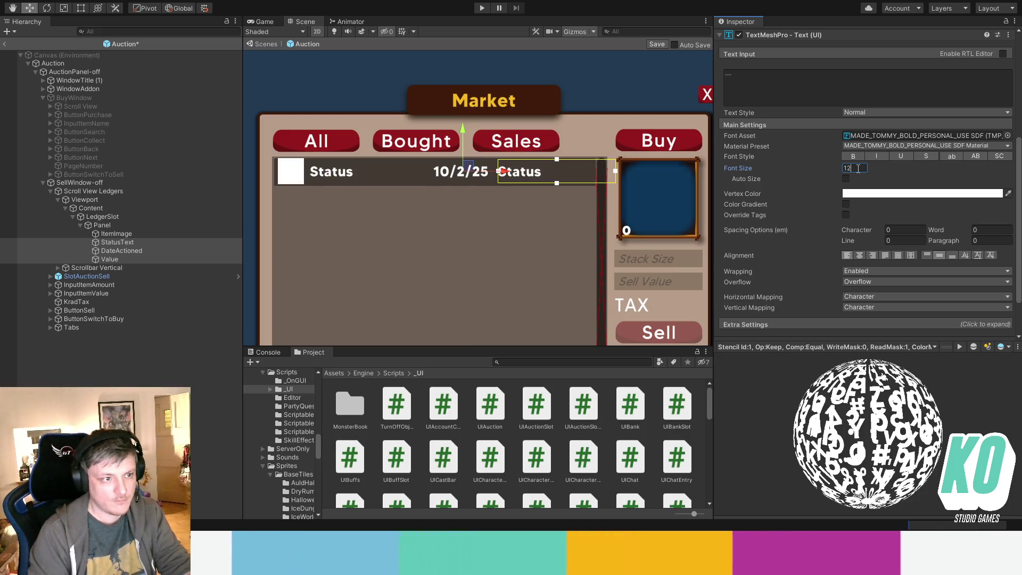
pyautogui.click(119, 243)
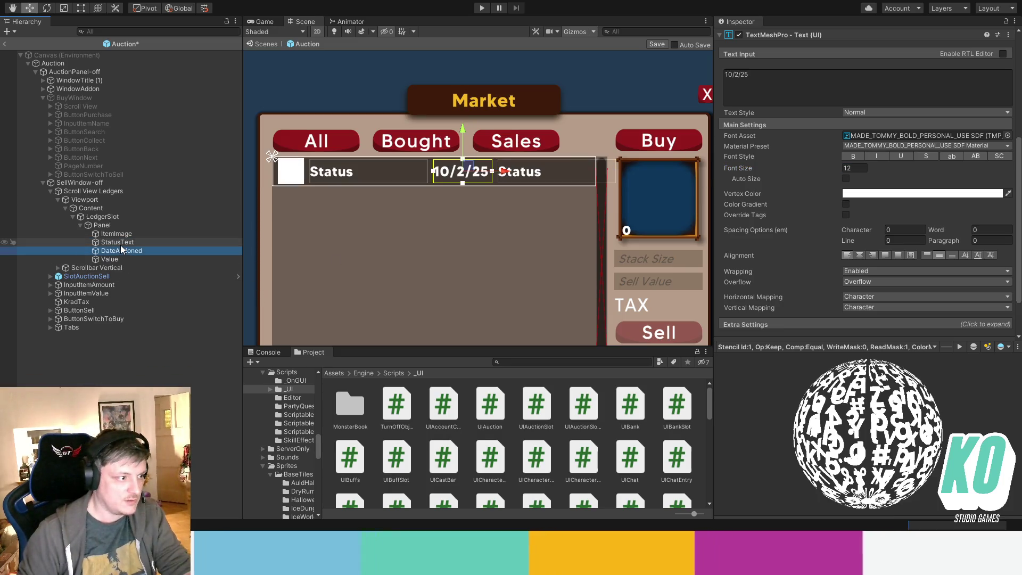
# Step: Narrow StatusText to a width of 60, keeping its 'Status' label
pyautogui.scroll(5, 820, 149)
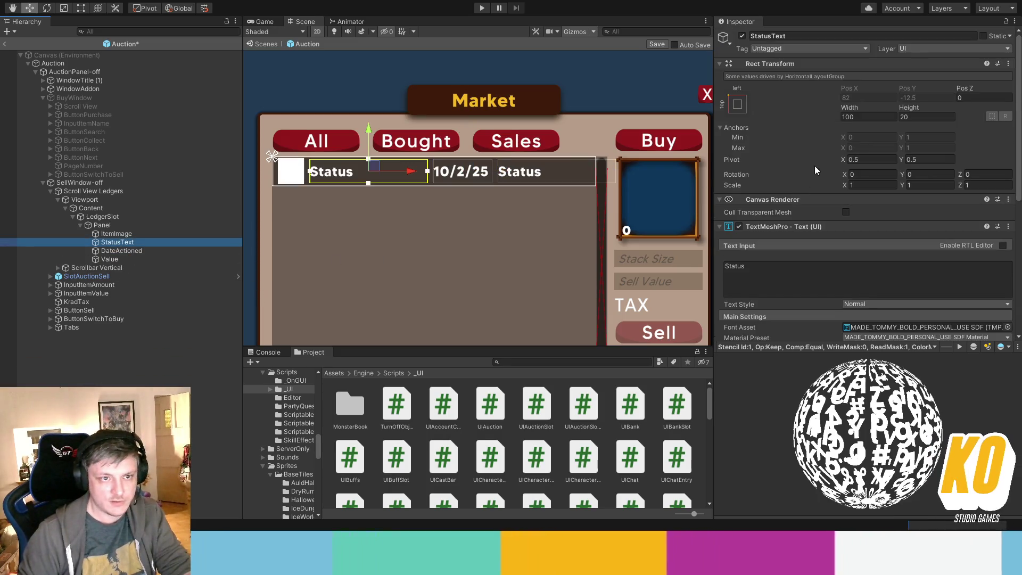
pyautogui.click(887, 117)
pyautogui.write('60')
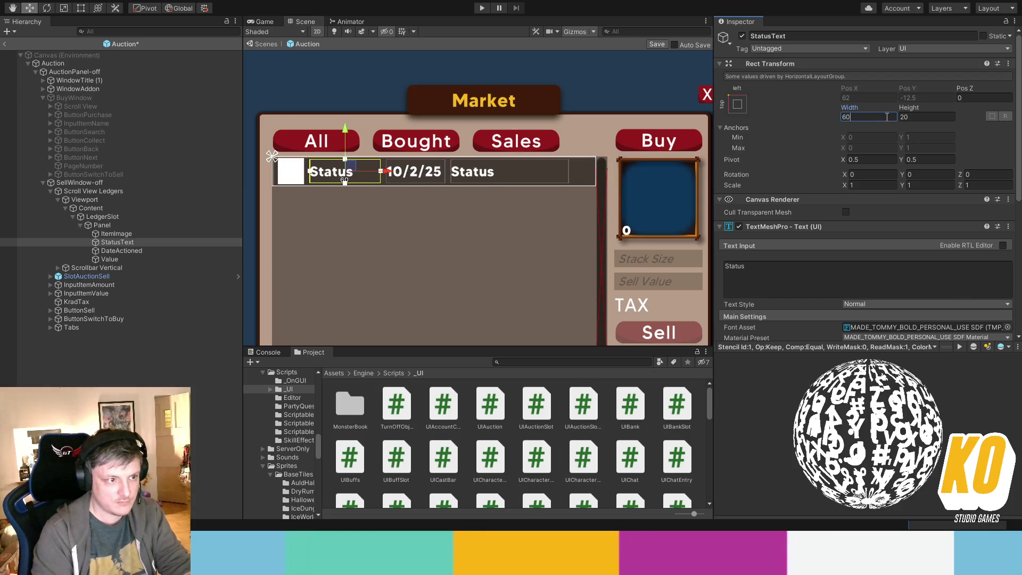
pyautogui.click(832, 272)
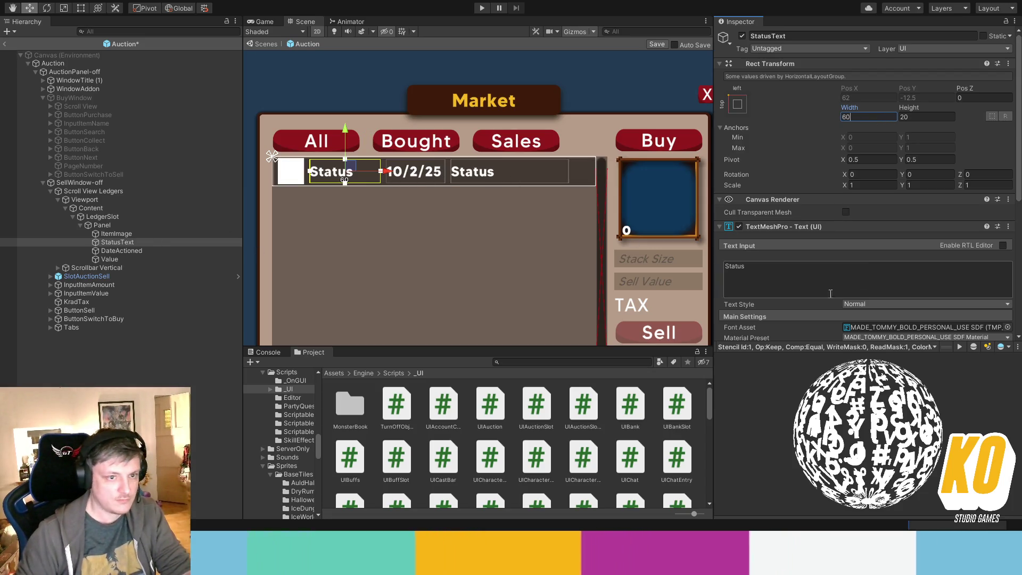
pyautogui.write('Cancelled')
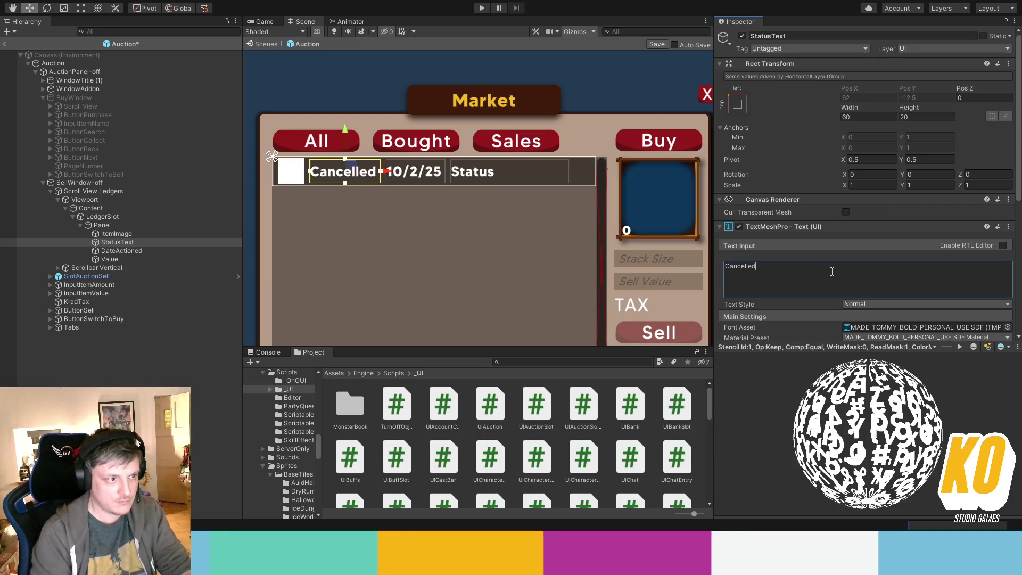
pyautogui.hotkey('ctrl', 'z')
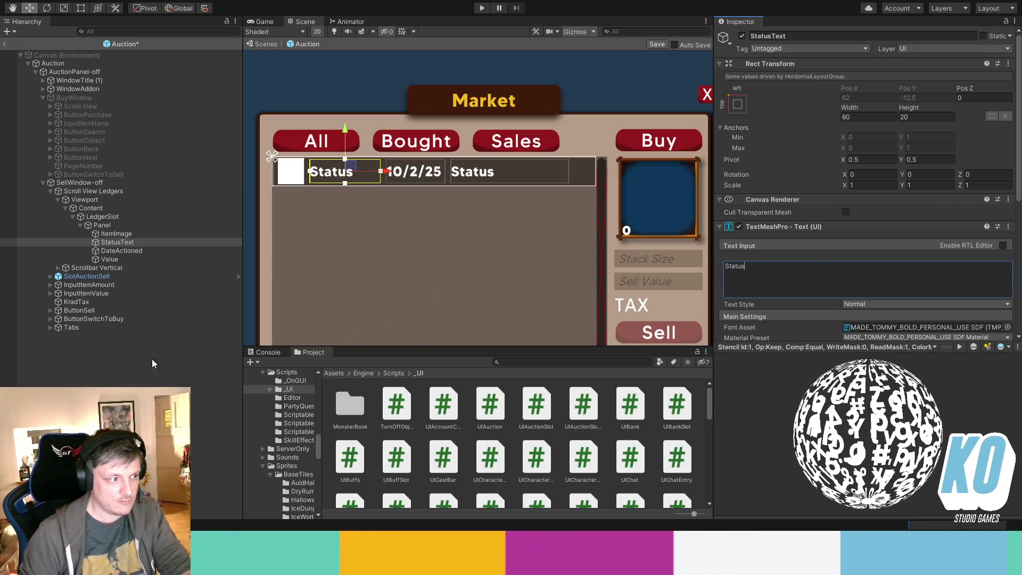
# Step: Make the Value label read 'Krad Value' and save the Auction scene
pyautogui.click(123, 260)
pyautogui.doubleClick(798, 274)
pyautogui.write('Value')
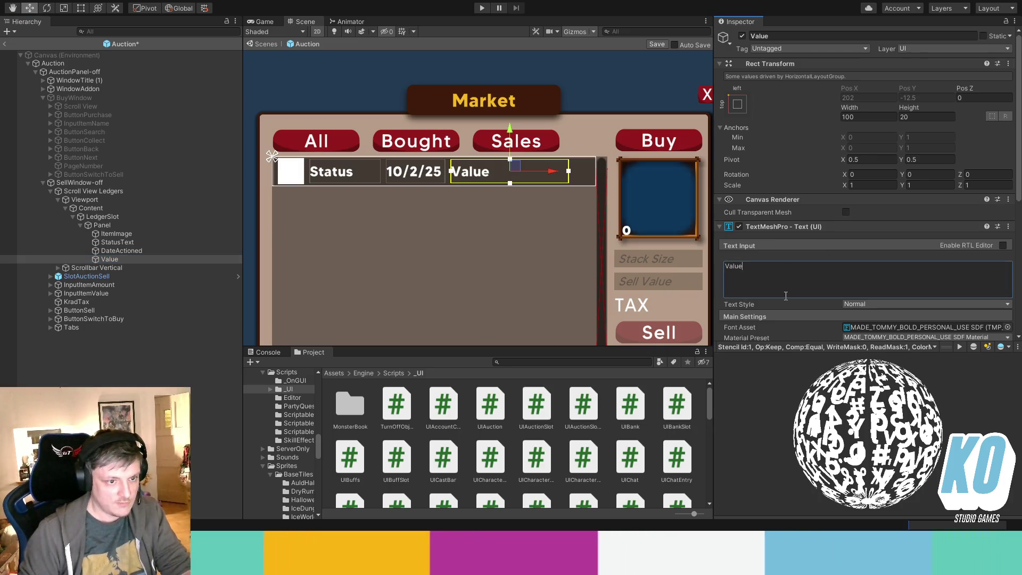
pyautogui.write('Krad')
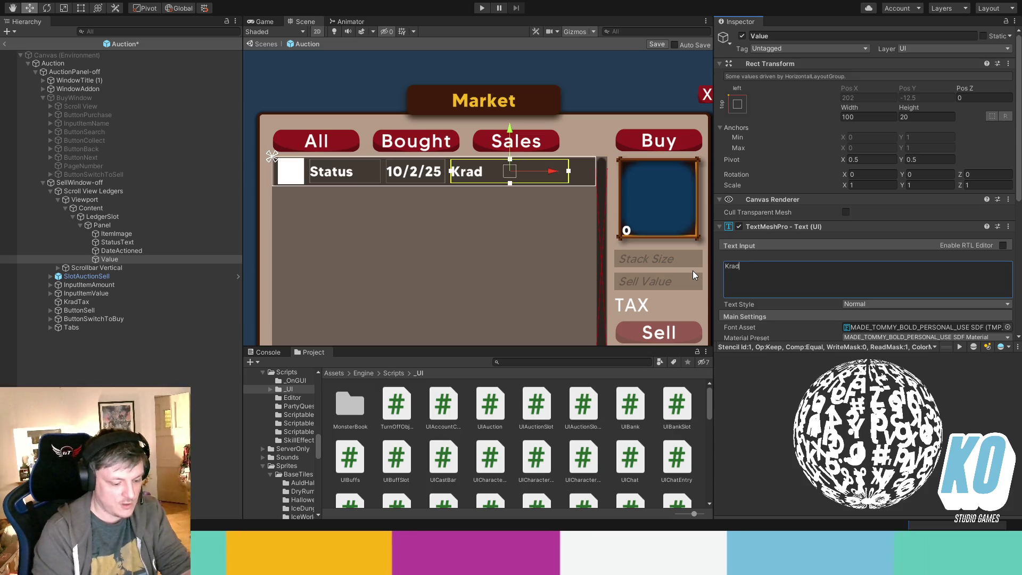
pyautogui.write(' Value')
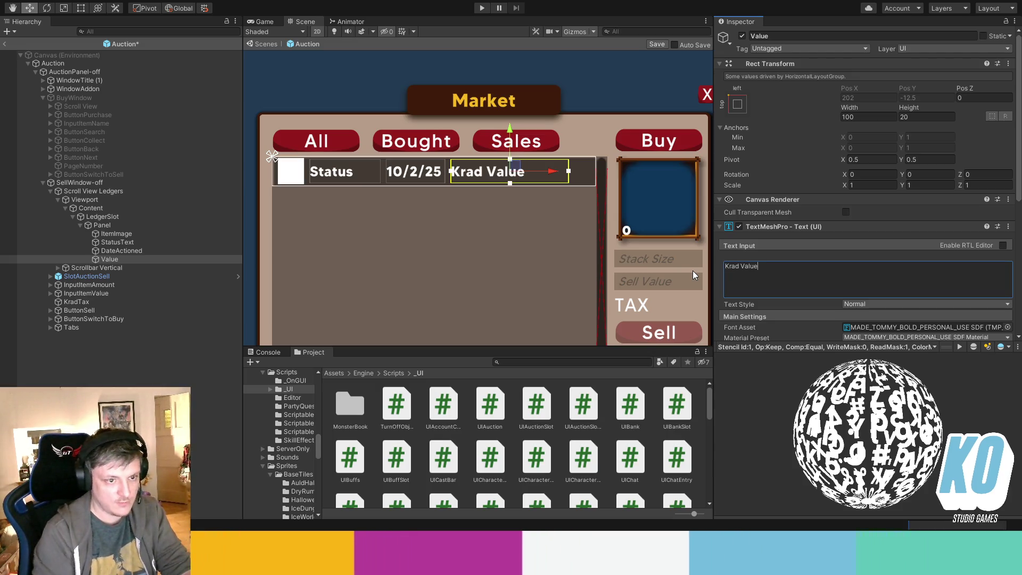
pyautogui.click(104, 363)
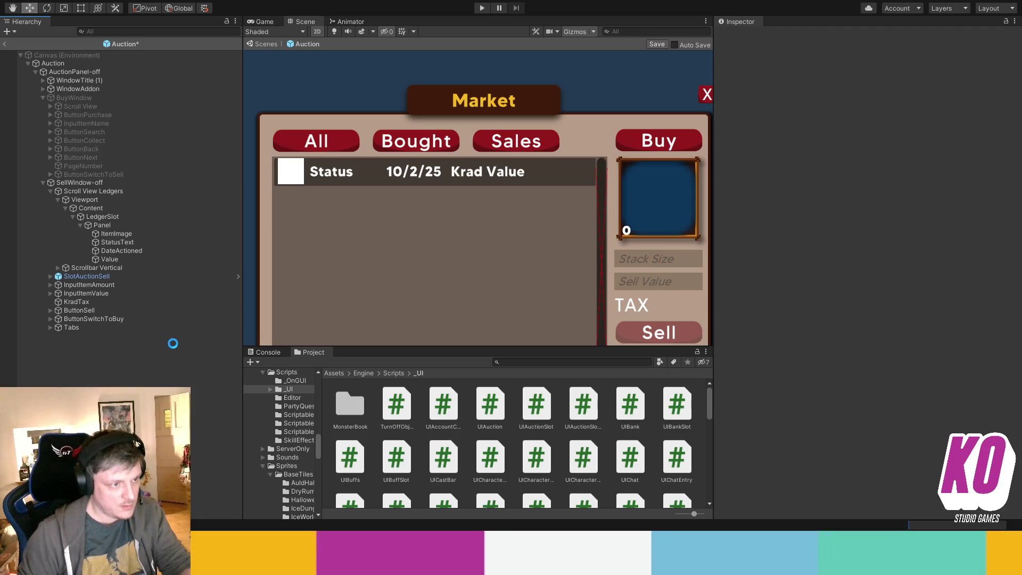
pyautogui.hotkey('ctrl', 's')
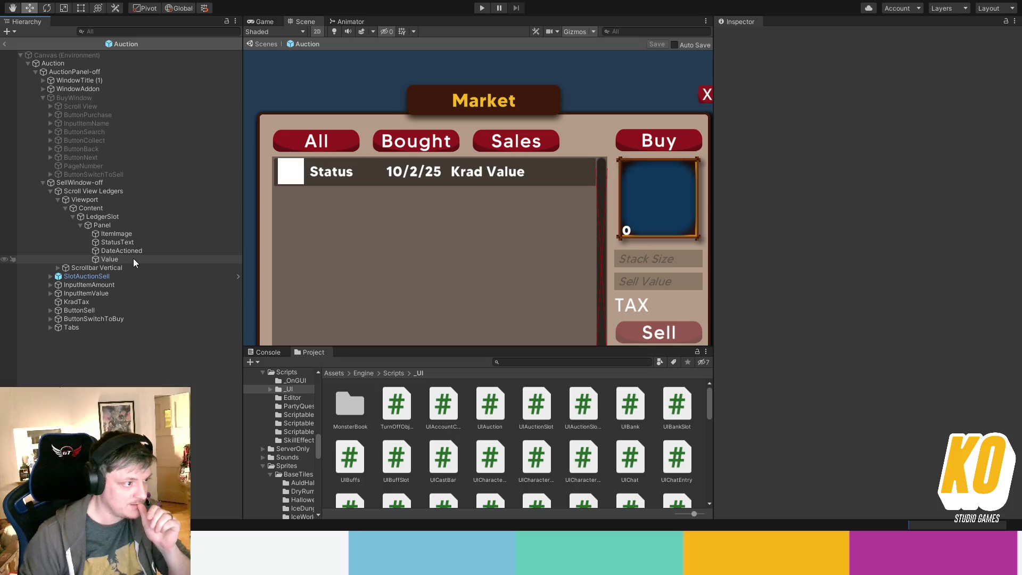
# Step: Set the LedgerSlot row's height to 30 and save the scene
pyautogui.click(116, 228)
pyautogui.click(114, 218)
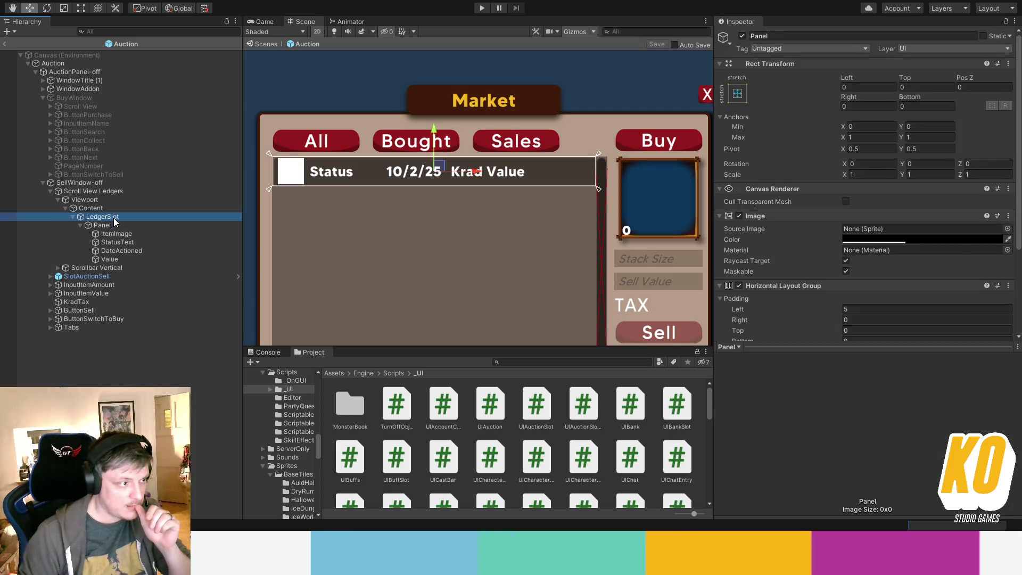
pyautogui.click(935, 118)
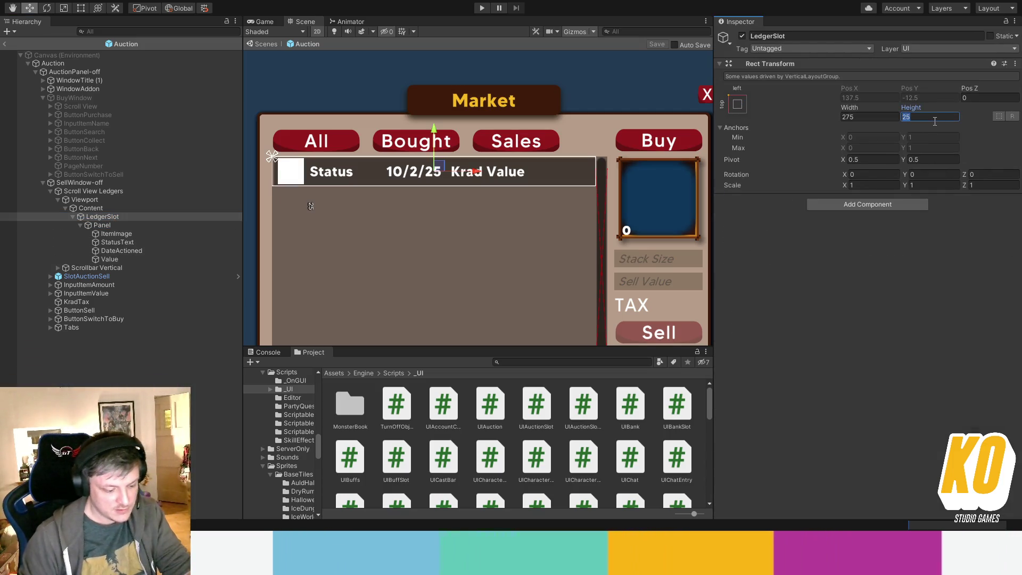
pyautogui.write('30')
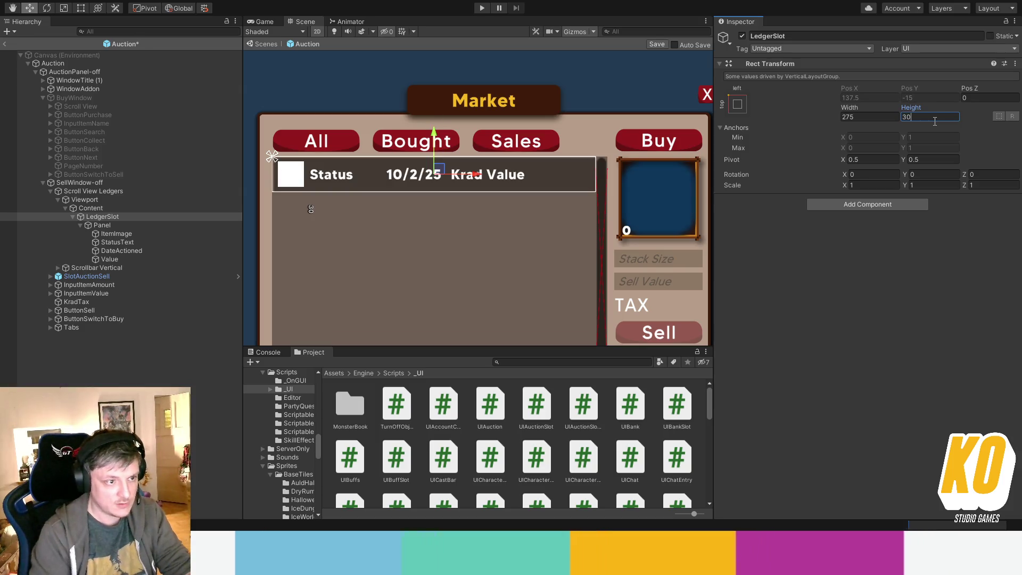
pyautogui.click(114, 385)
pyautogui.hotkey('ctrl', 's')
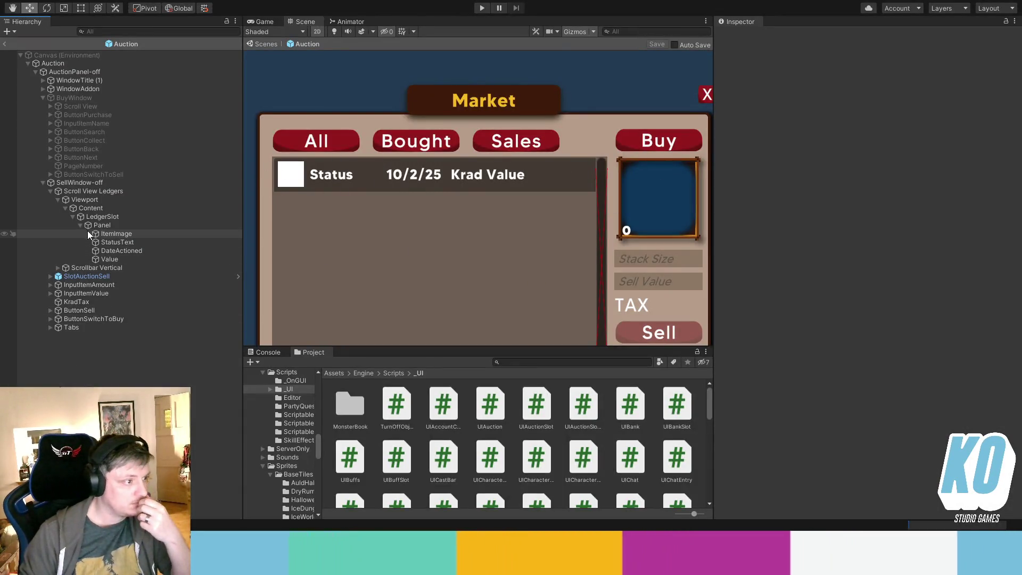
# Step: Collapse LedgerSlot in the Hierarchy and select it
pyautogui.click(73, 216)
pyautogui.click(103, 219)
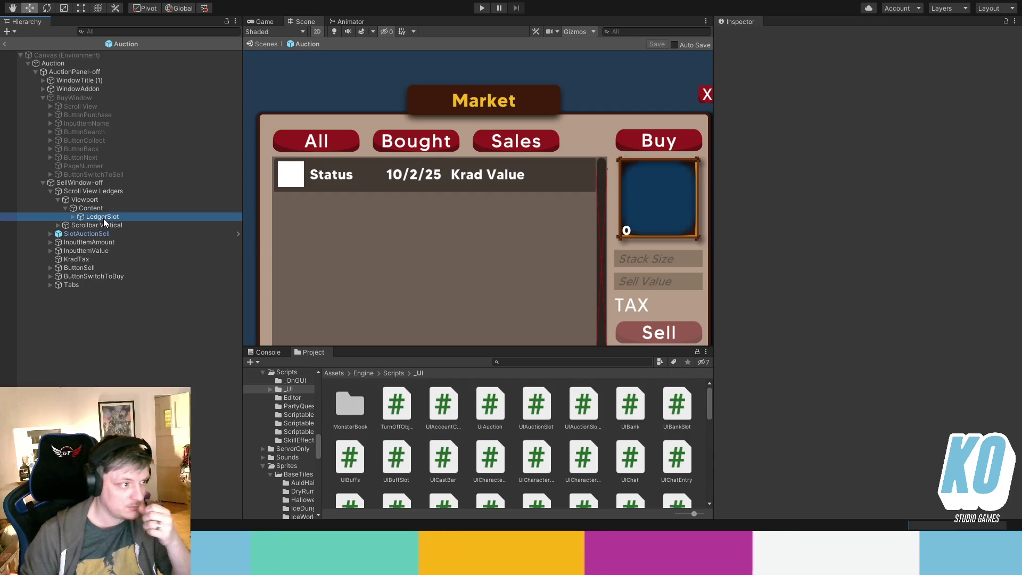
pyautogui.click(528, 362)
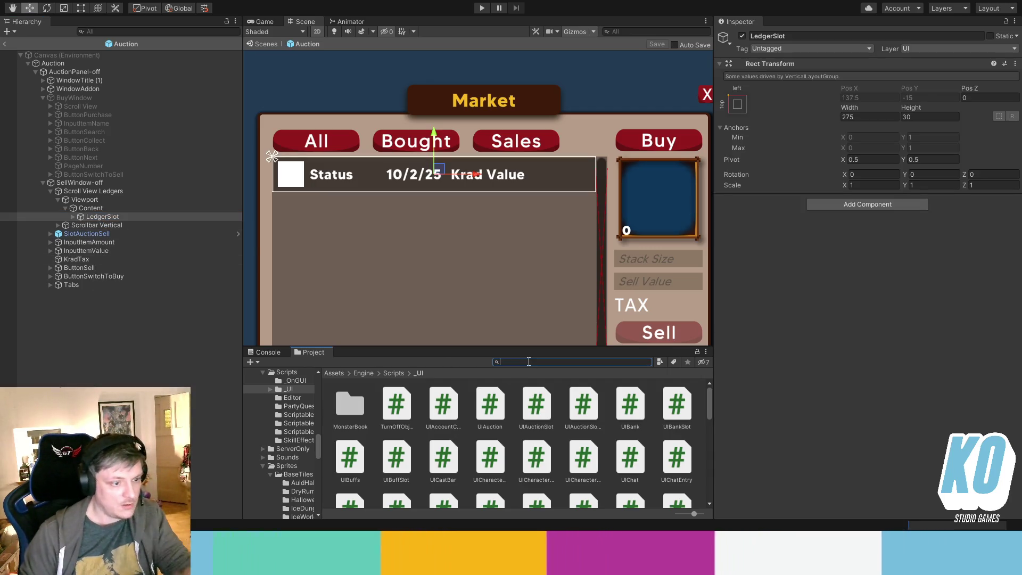
# Step: Search 'auctionslot' and inspect the AuctionSlot, UIAuctionSlot and UIAuctionSlotSell scripts, then clear the search
pyautogui.write('auctionslot')
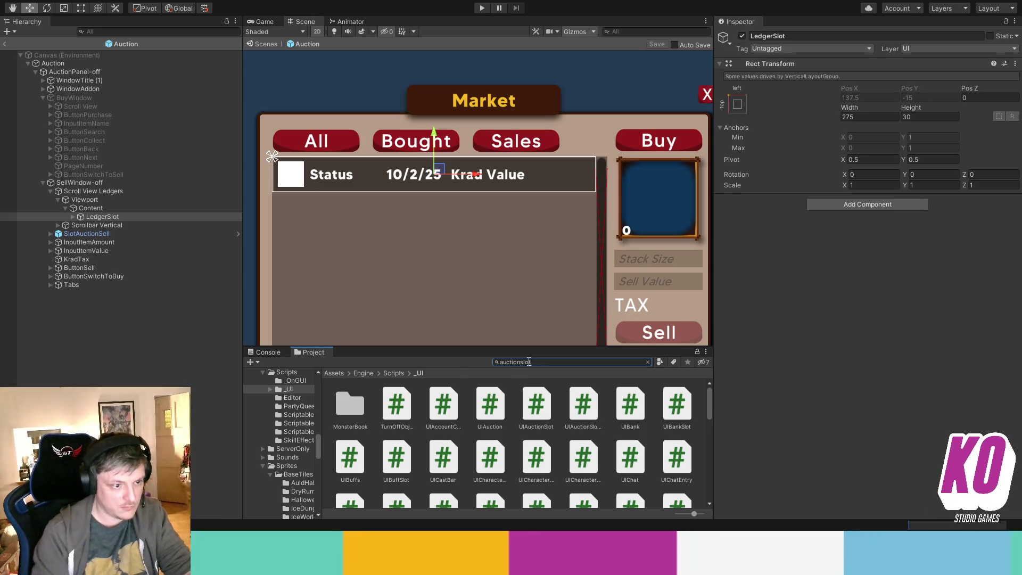
pyautogui.click(451, 406)
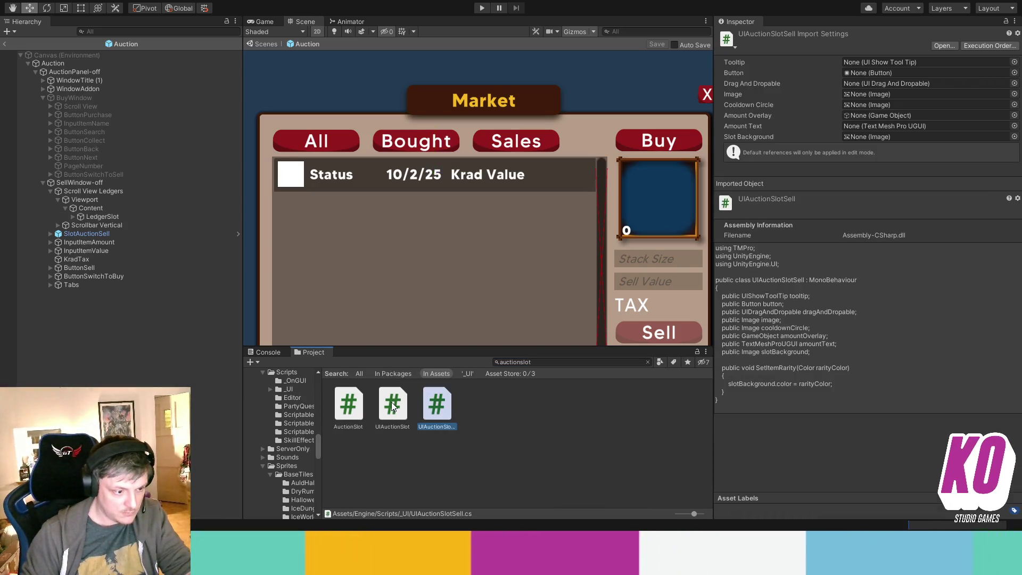
pyautogui.click(392, 406)
pyautogui.press('Left')
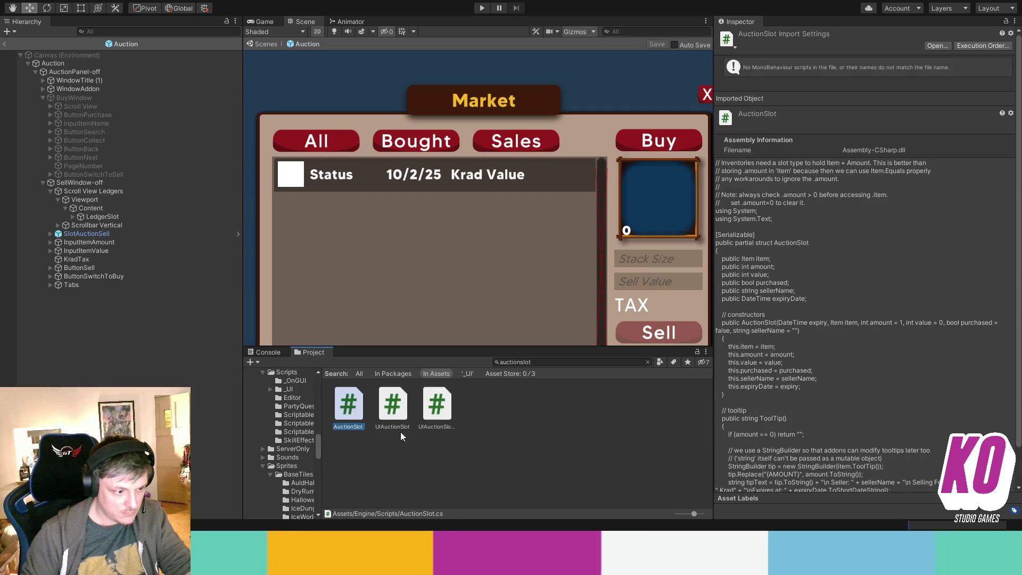
pyautogui.click(395, 415)
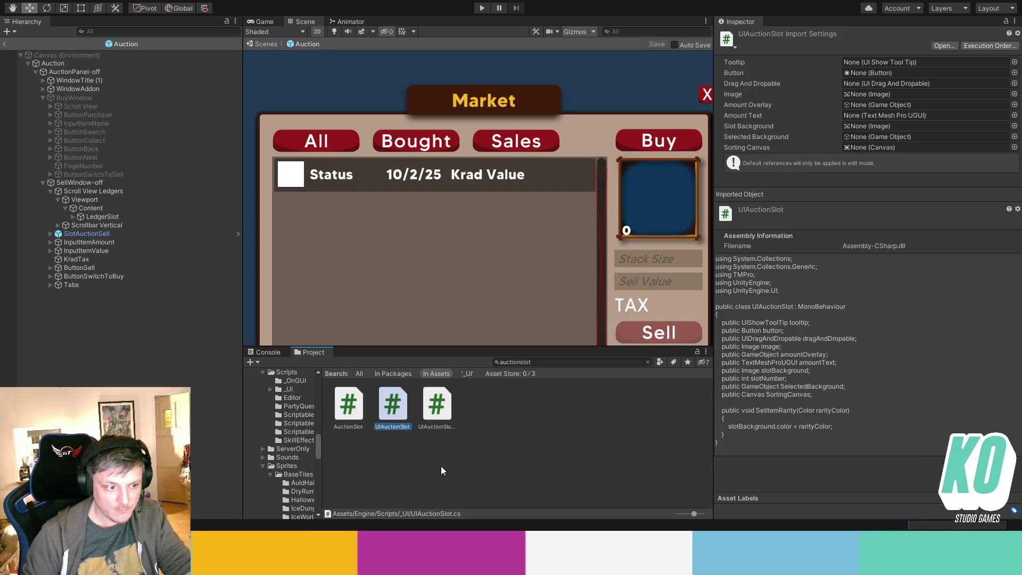
pyautogui.click(648, 363)
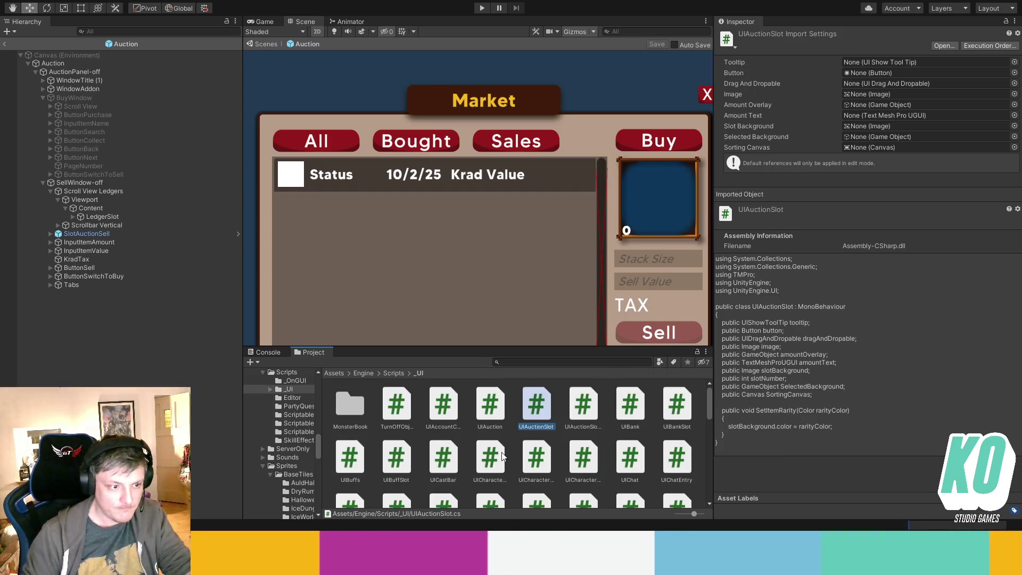
pyautogui.click(514, 435)
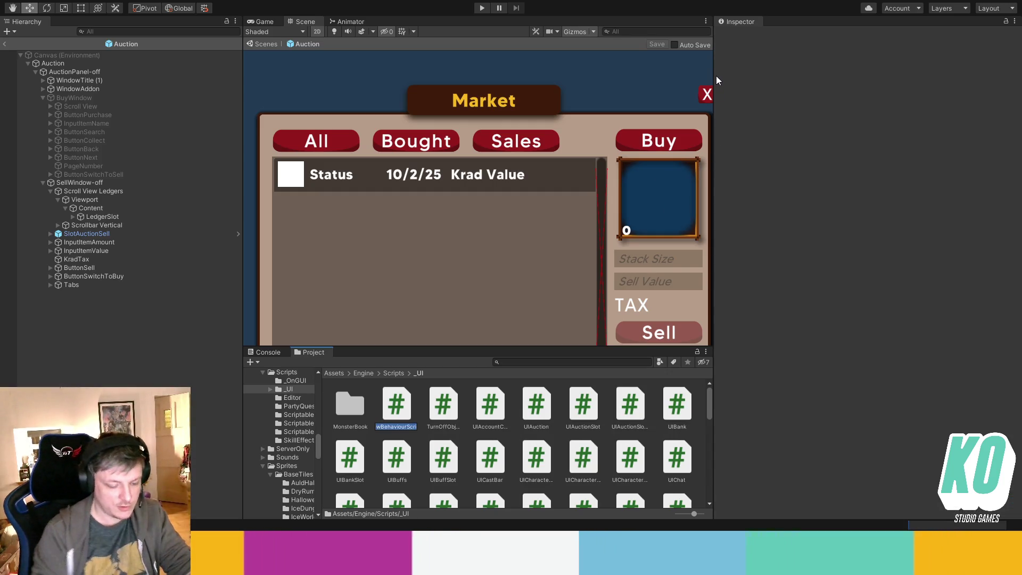
# Step: Name the NewBehaviourScript 'UILedgerSlot' and open it in Visual Studio
pyautogui.write('UILedger')
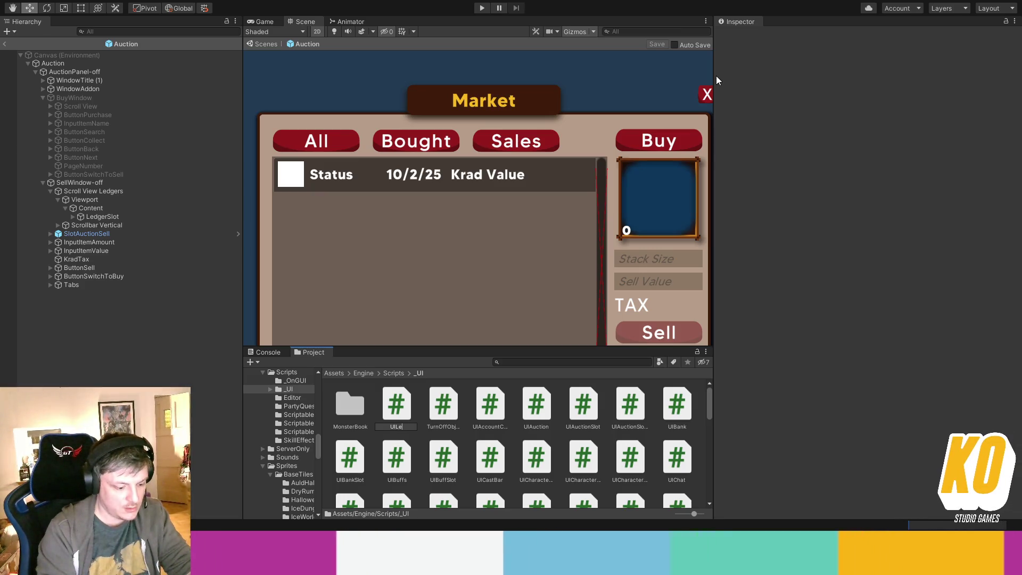
pyautogui.write('Slot')
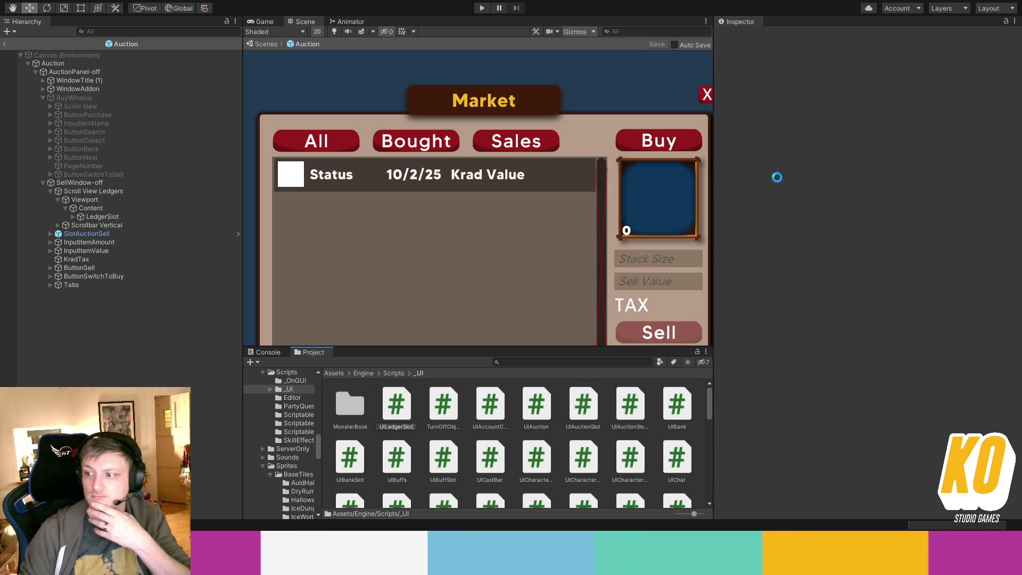
pyautogui.hotkey('alt', 'Tab')
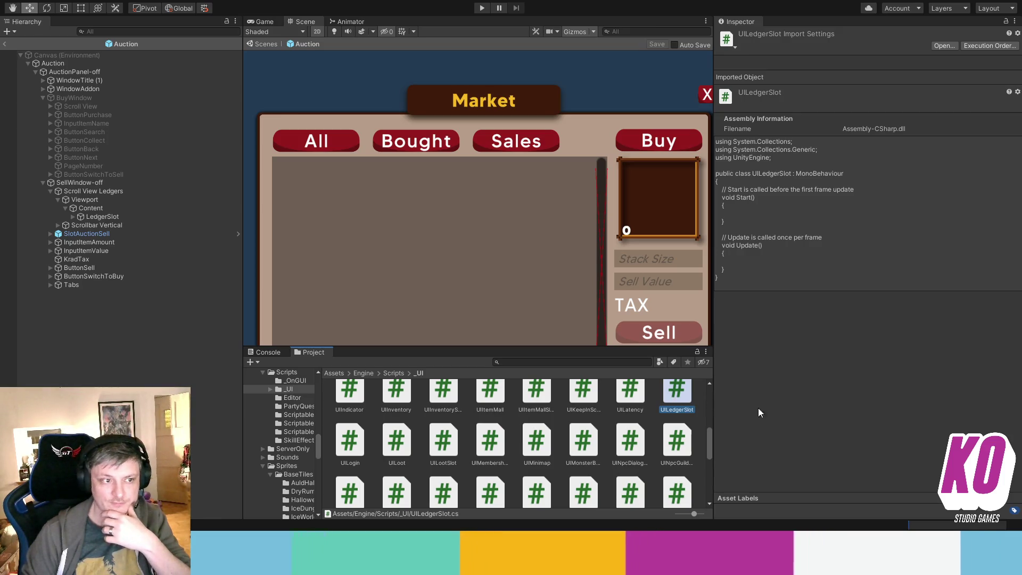
pyautogui.doubleClick(677, 393)
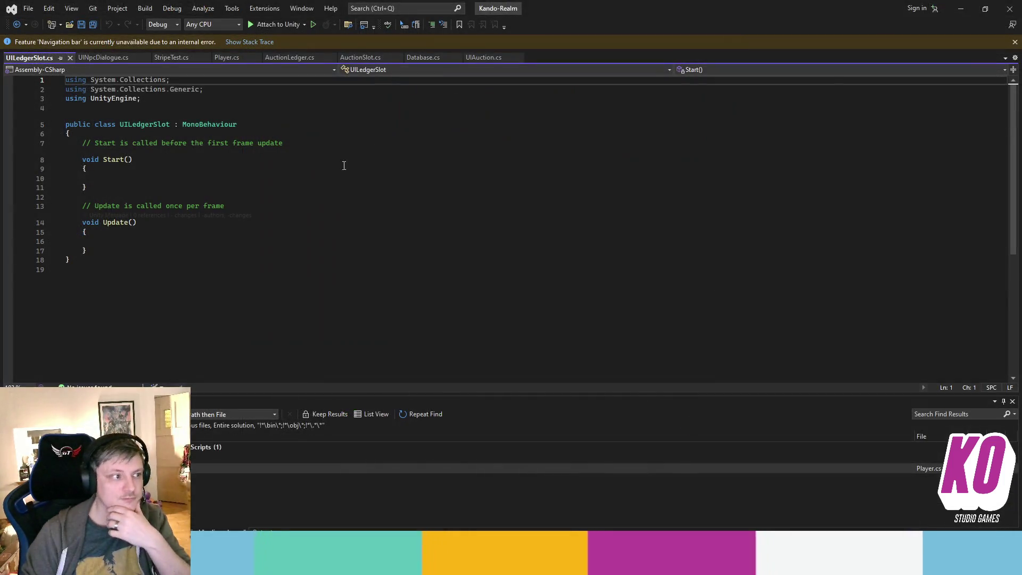
# Step: Delete the Start and Update templates and add a serialized TextMeshProUGUI statusText field
pyautogui.moveTo(88, 251); pyautogui.dragTo(48, 145)
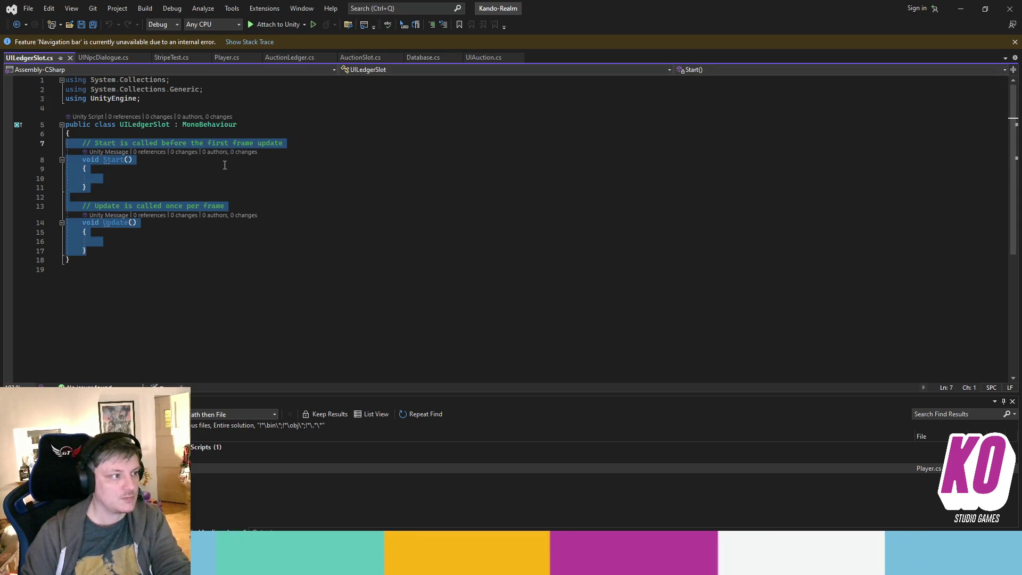
pyautogui.press('Delete')
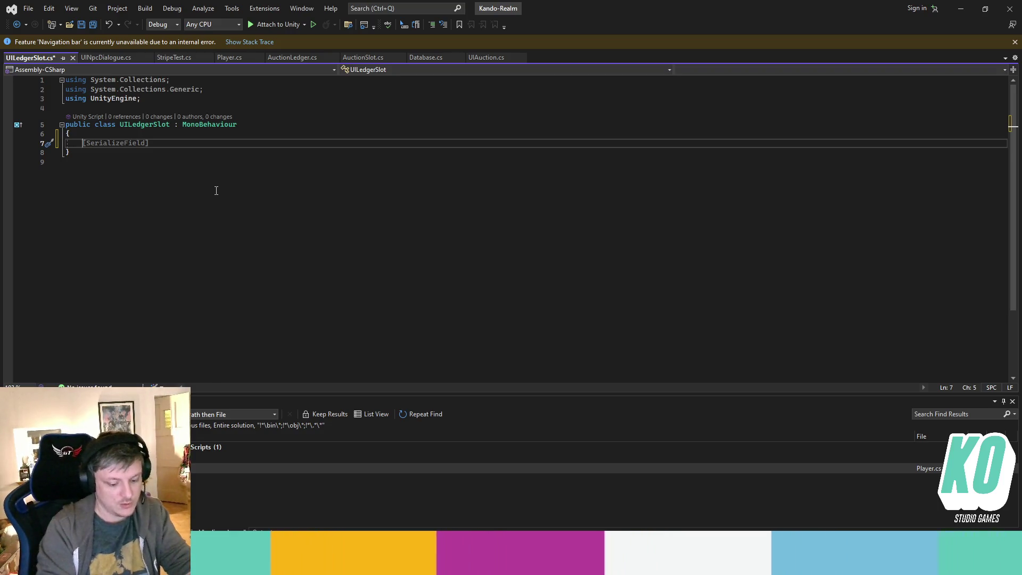
pyautogui.press('Tab')
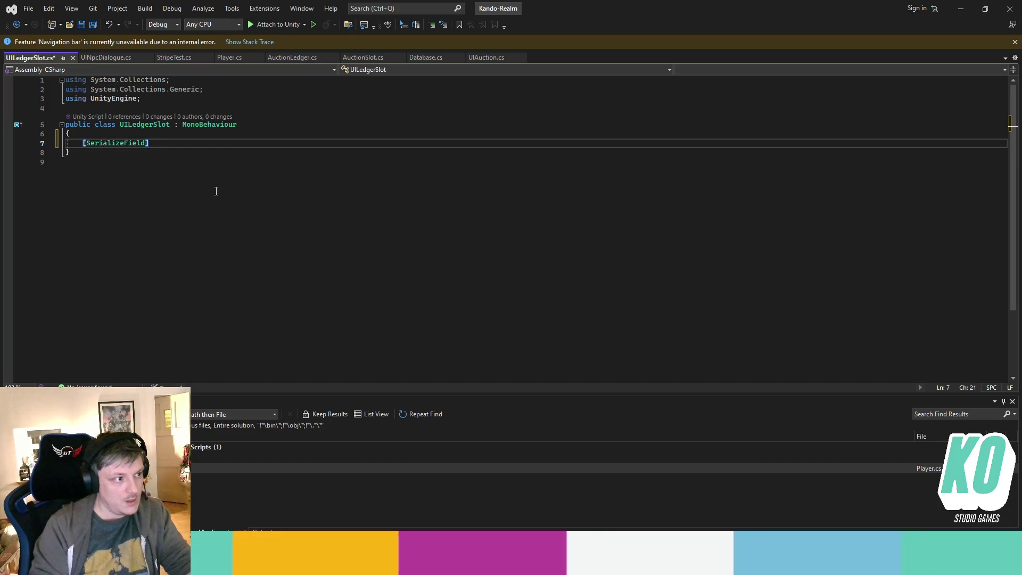
pyautogui.press('Return')
pyautogui.write('private ')
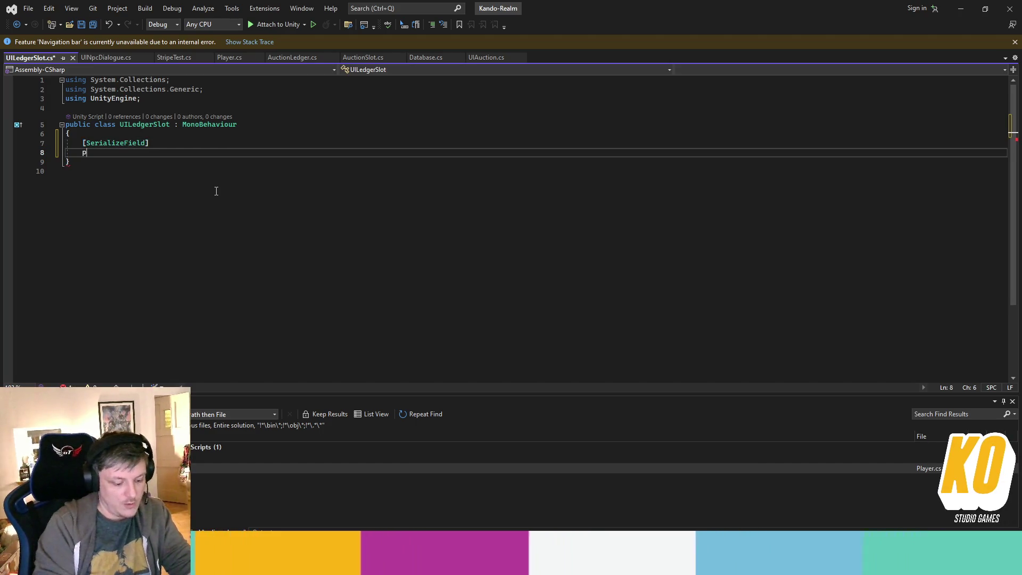
pyautogui.write('TextMeshP')
pyautogui.press('Tab')
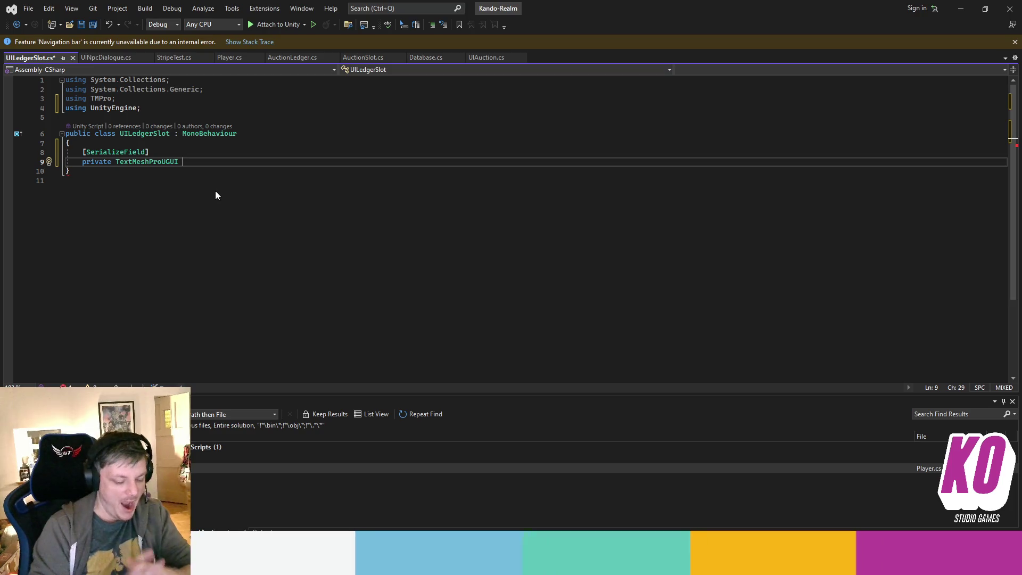
pyautogui.write('statusText;')
pyautogui.press('Return')
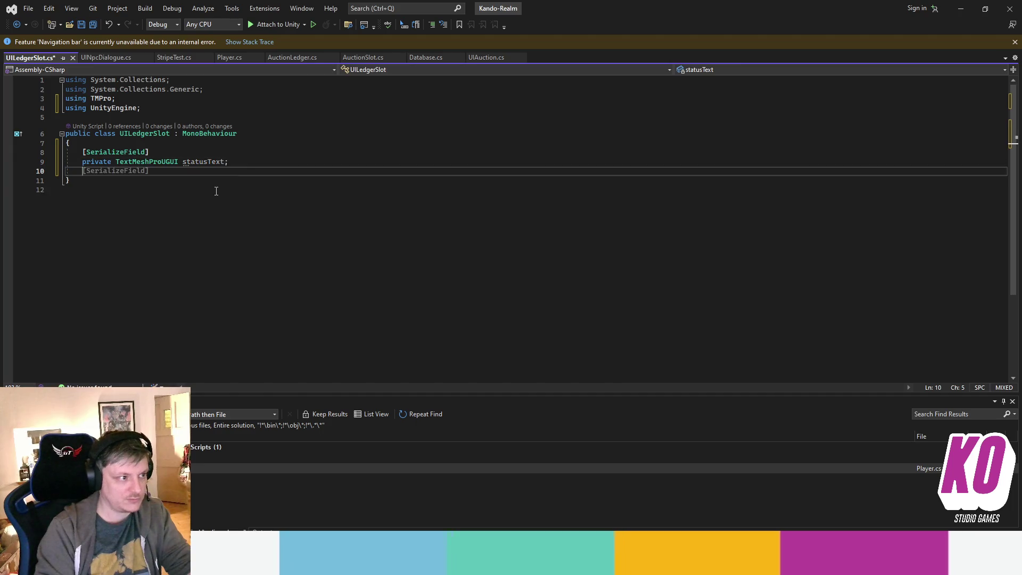
# Step: Add serialized TextMeshProUGUI fields dateText and valueText
pyautogui.press('Tab')
pyautogui.press('Return')
pyautogui.hotkey('ctrl', 'Right')
pyautogui.hotkey('ctrl', 'Right')
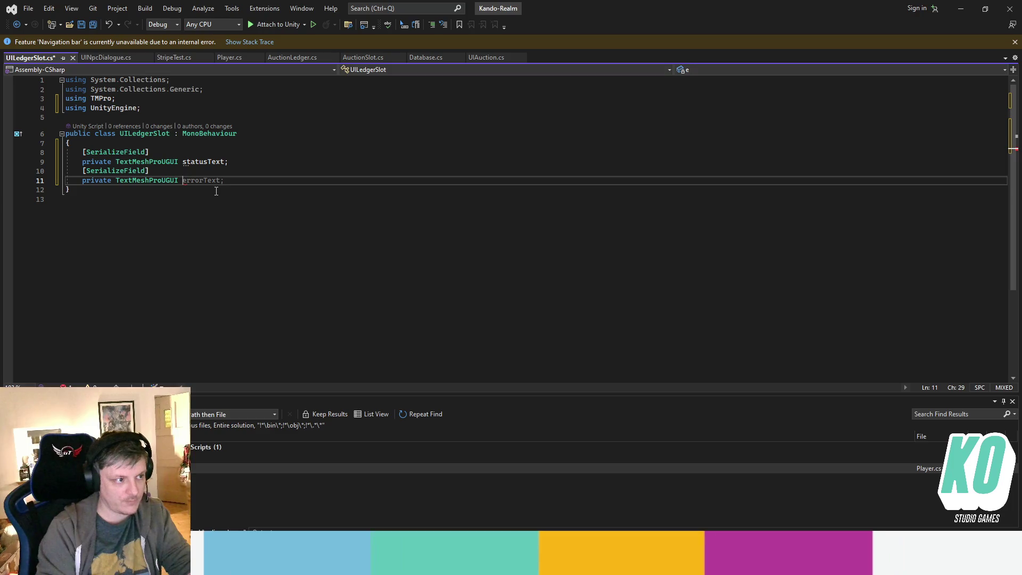
pyautogui.write('dateText')
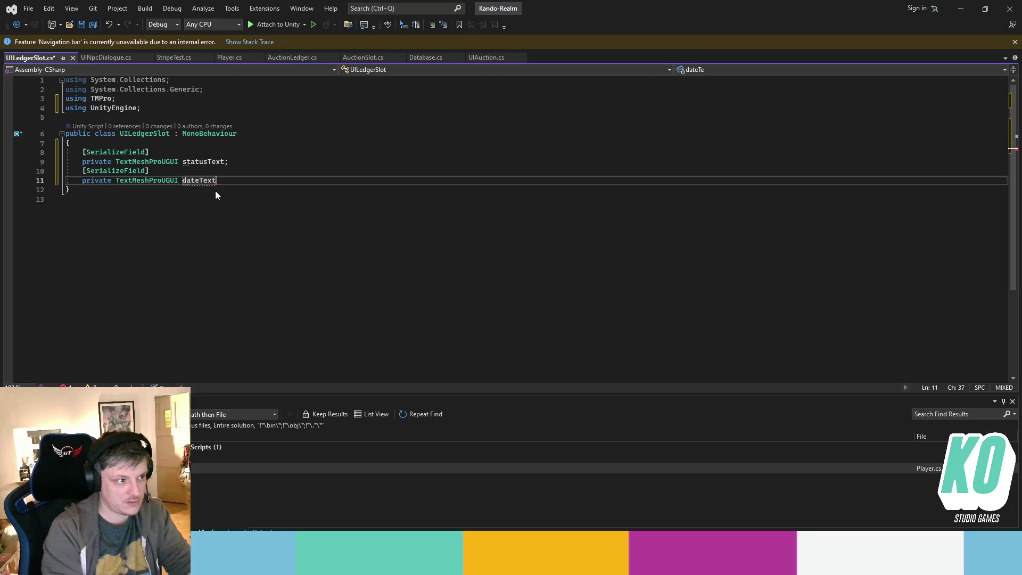
pyautogui.press('Tab')
pyautogui.press('Return')
pyautogui.press('Tab')
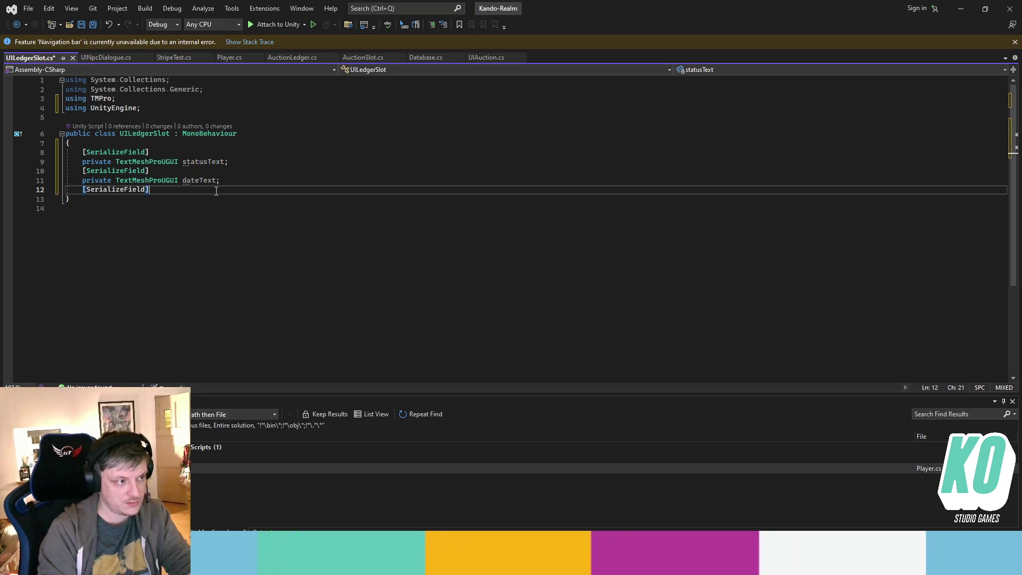
pyautogui.press('Return')
pyautogui.write('private TextMeshProUGUI timeText;')
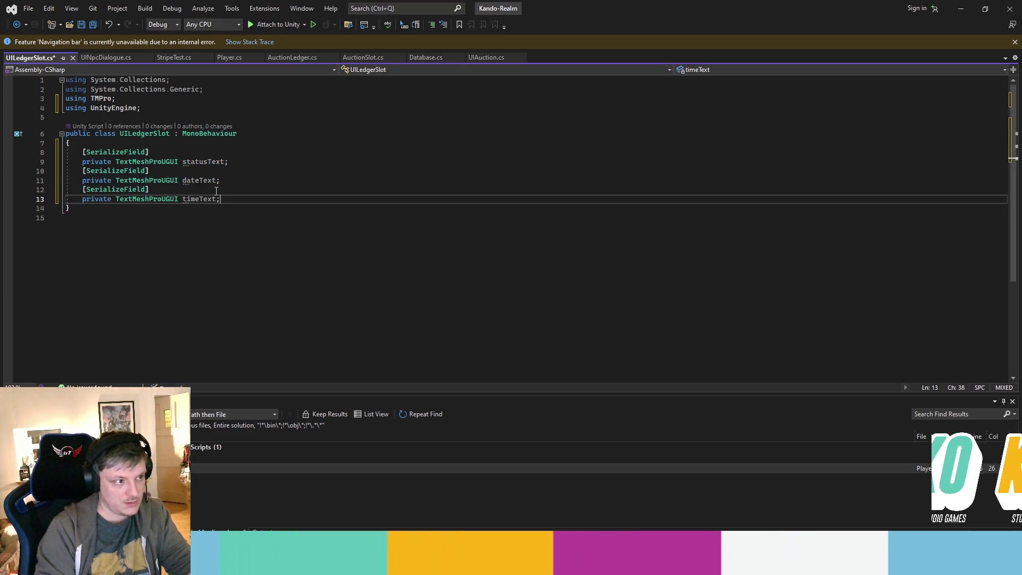
pyautogui.press('BackSpace')
pyautogui.press('BackSpace')
pyautogui.press('BackSpace')
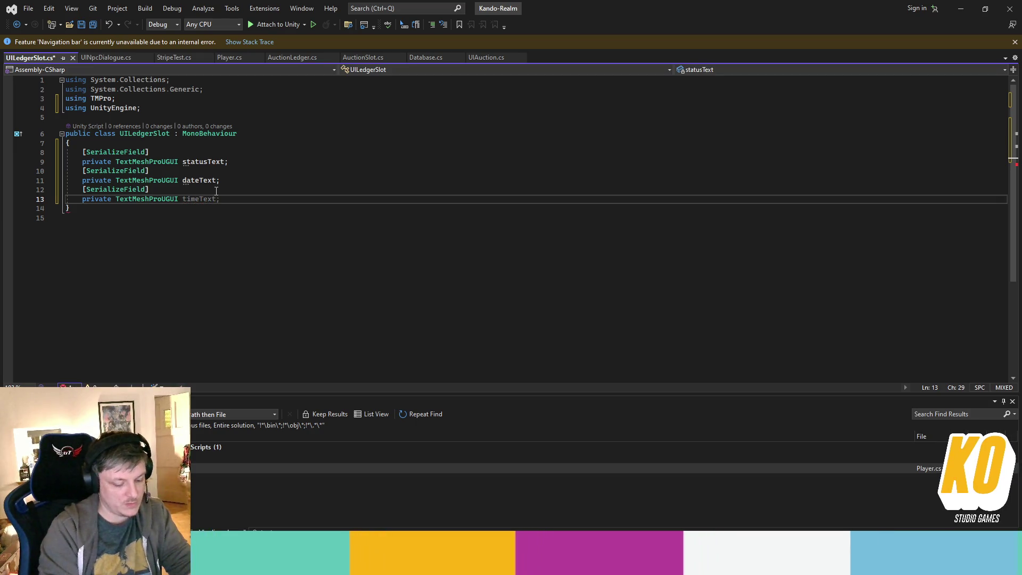
pyautogui.write('value')
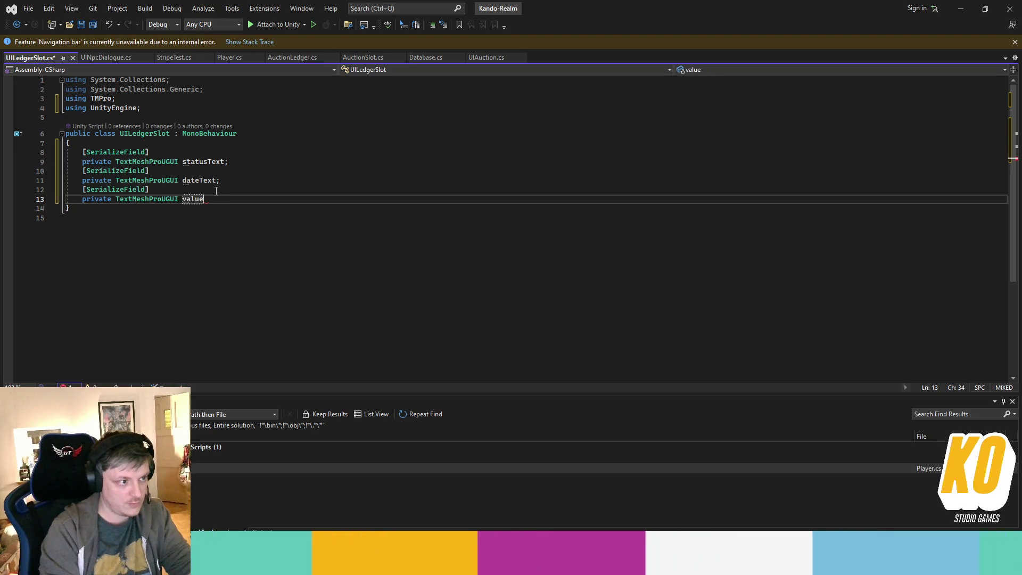
pyautogui.write('Text;')
# Step: Tidy up the blank lines around the field declarations
pyautogui.press('Up')
pyautogui.press('Up')
pyautogui.press('Up')
pyautogui.press('Up')
pyautogui.press('Up')
pyautogui.hotkey('ctrl', 'Return')
pyautogui.hotkey('ctrl', 'Return')
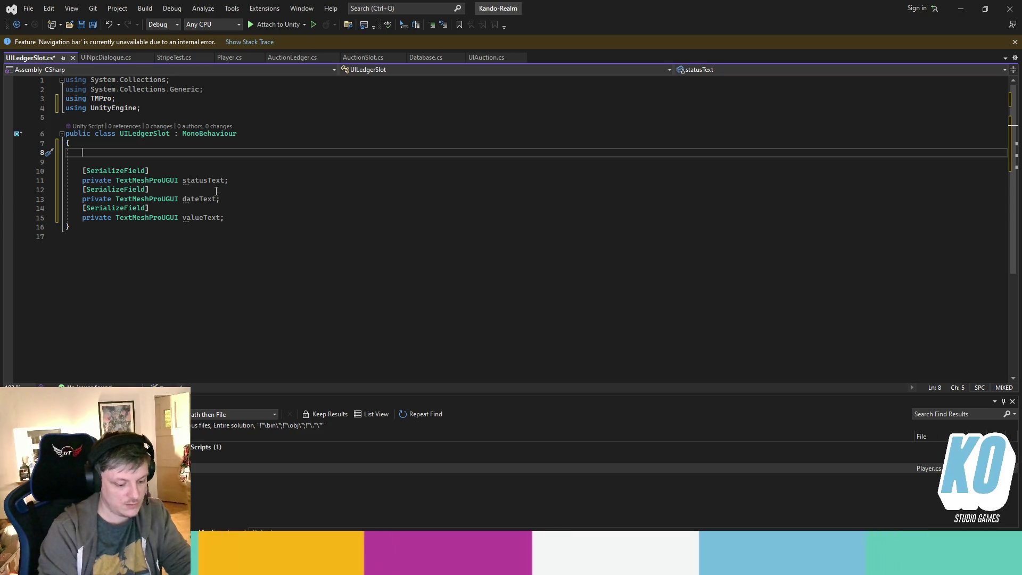
pyautogui.write('ledger')
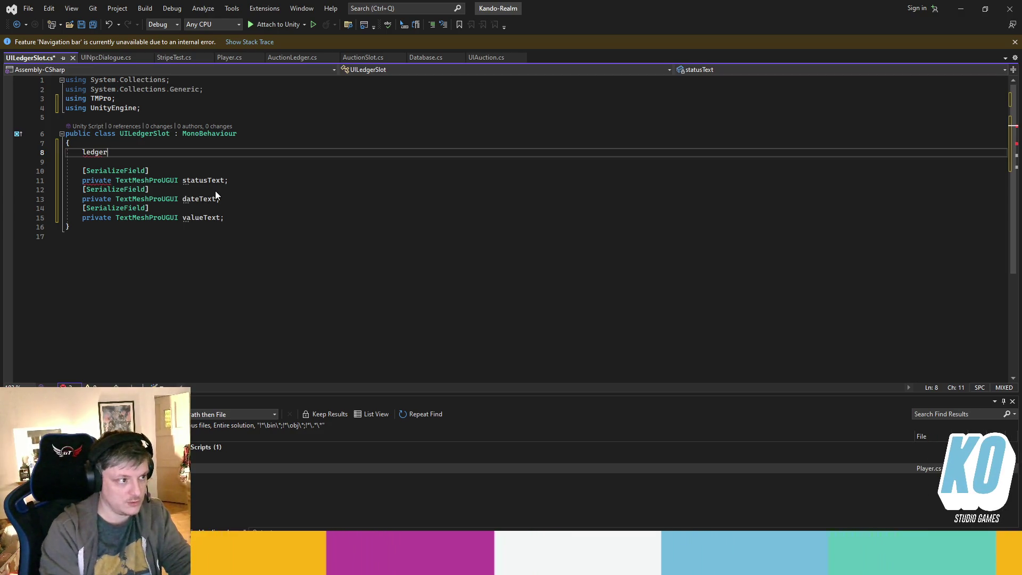
pyautogui.press('BackSpace')
pyautogui.press('BackSpace')
pyautogui.press('BackSpace')
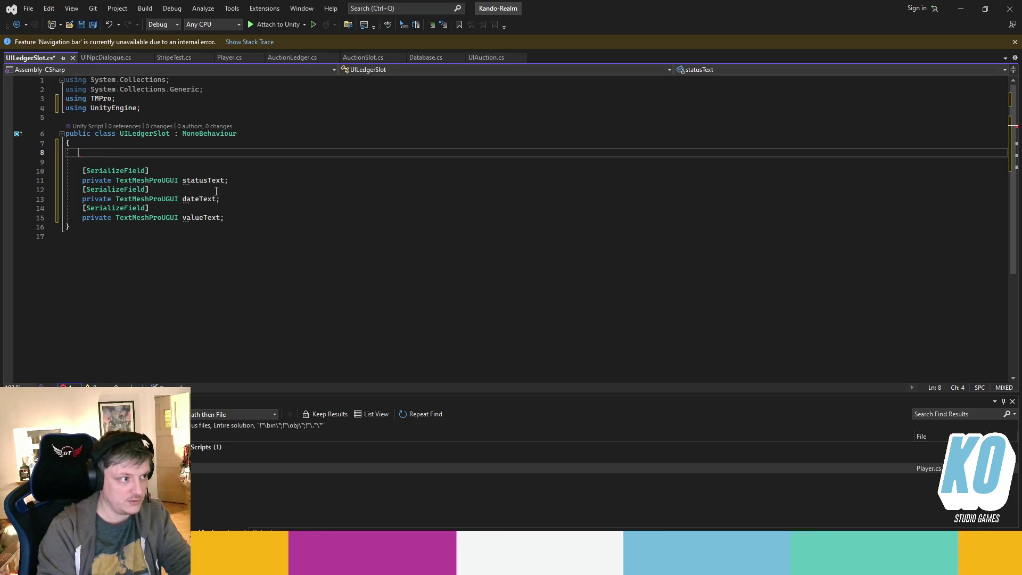
pyautogui.press('Delete')
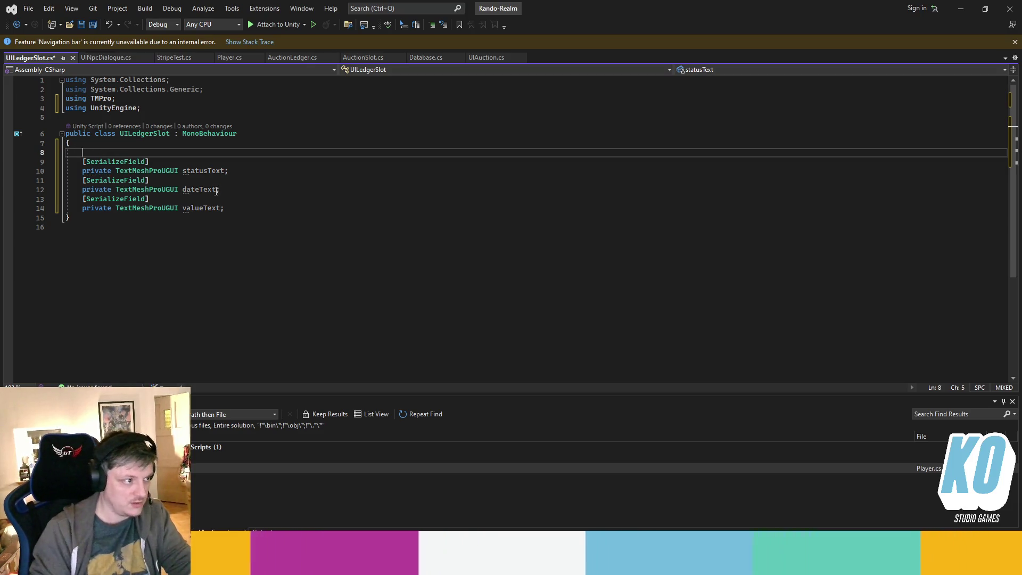
pyautogui.hotkey('alt', 'Down')
pyautogui.hotkey('alt', 'Down')
pyautogui.hotkey('alt', 'Down')
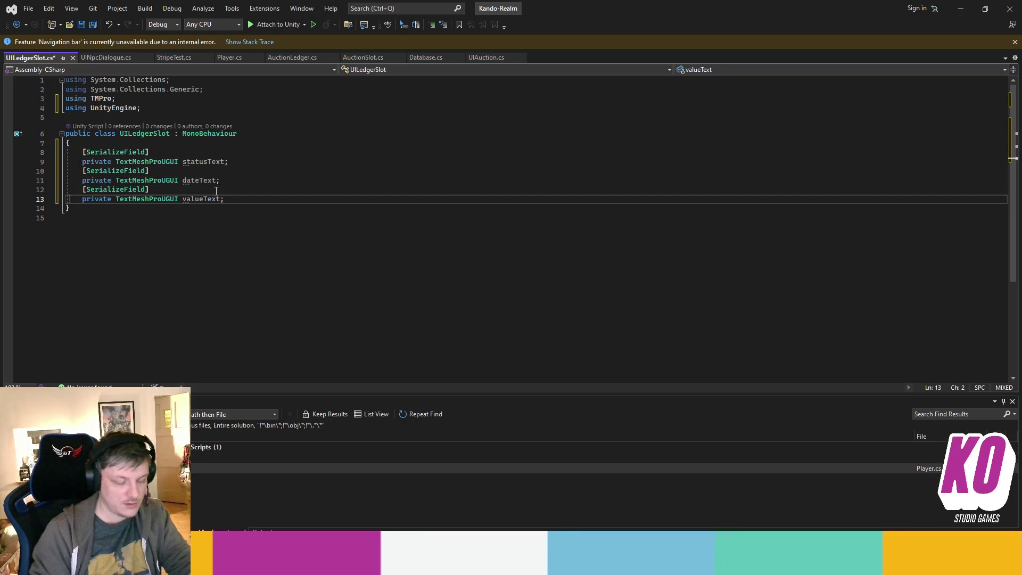
# Step: Add a 'private int ledgerIndex;' field and declare public void SetupLedgerSlotForIndex(int index)
pyautogui.press('Return')
pyautogui.write('private i')
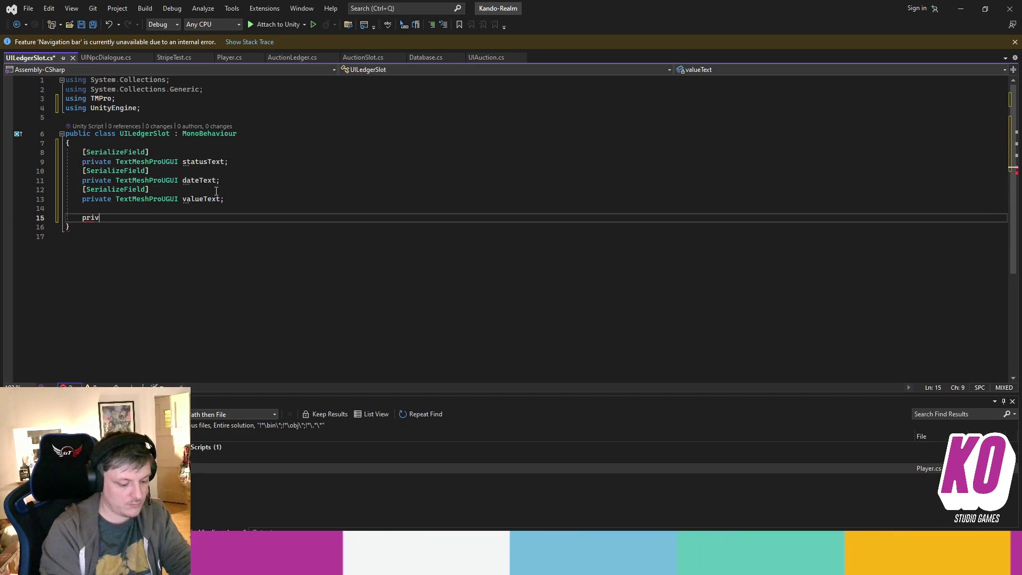
pyautogui.write('nt ')
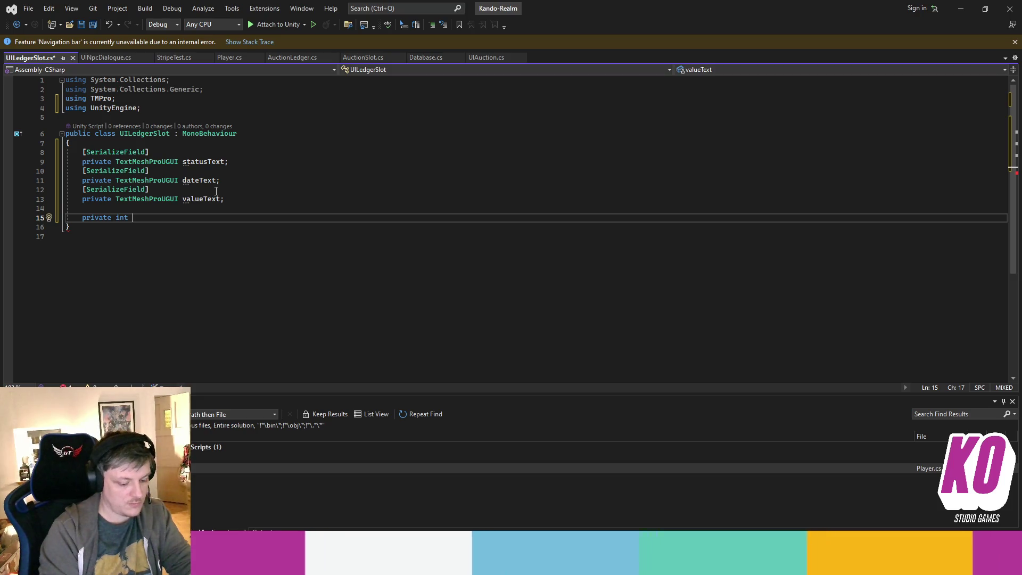
pyautogui.write('ledgerInd')
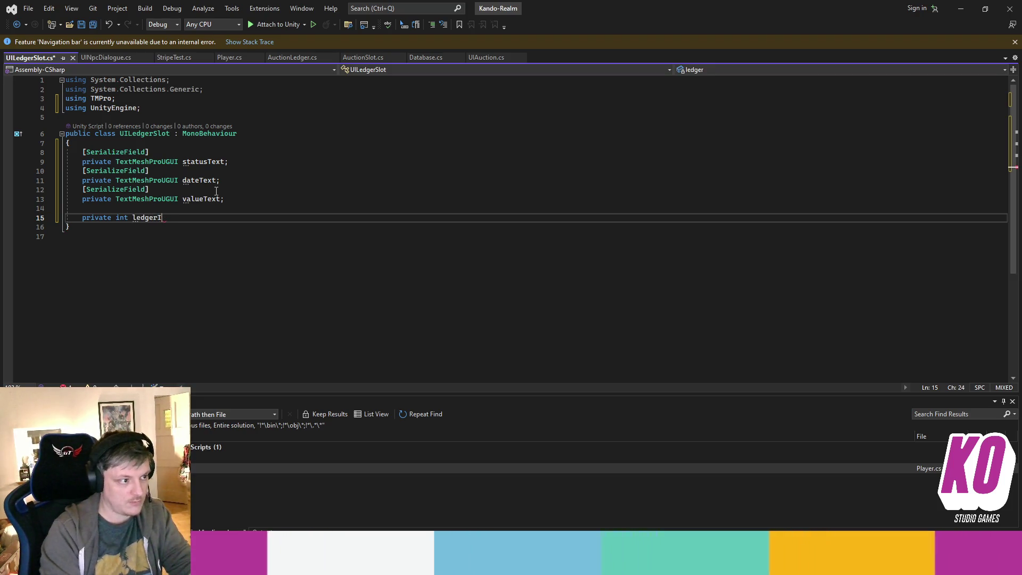
pyautogui.write('ex;')
pyautogui.press('Return')
pyautogui.press('Return')
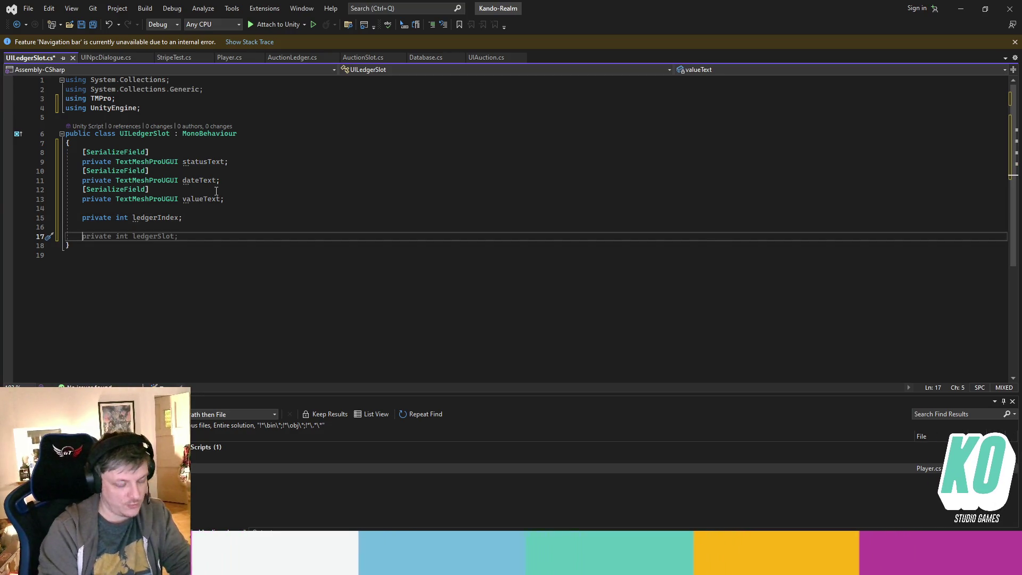
pyautogui.write('public void SetupL')
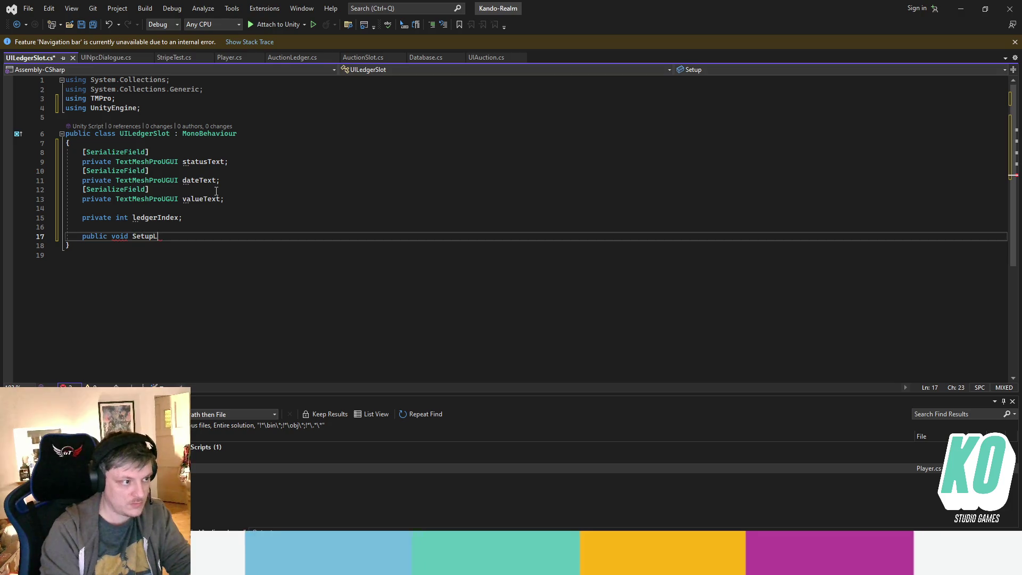
pyautogui.write('edgerSlotFo')
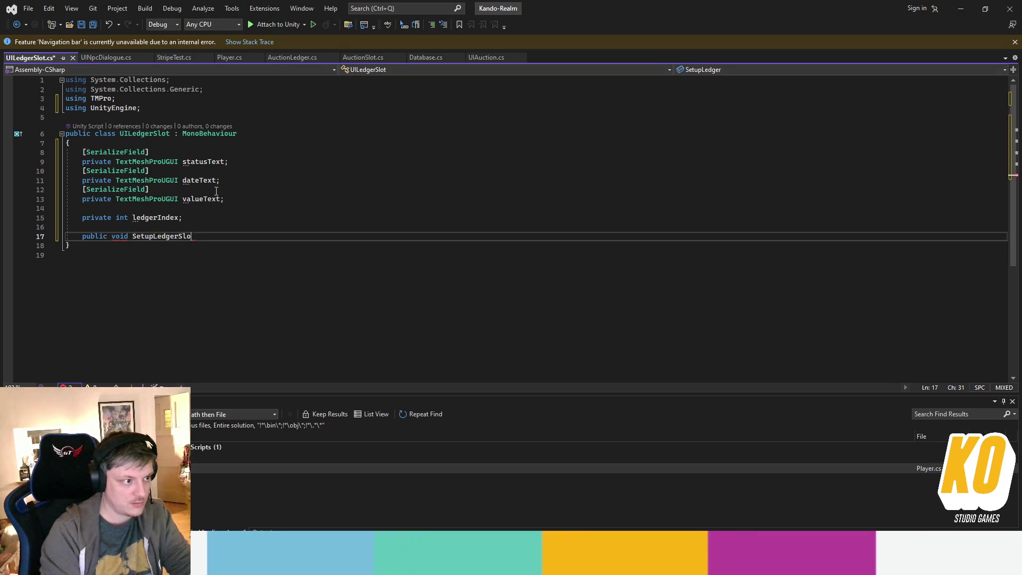
pyautogui.write('rIndex(int ')
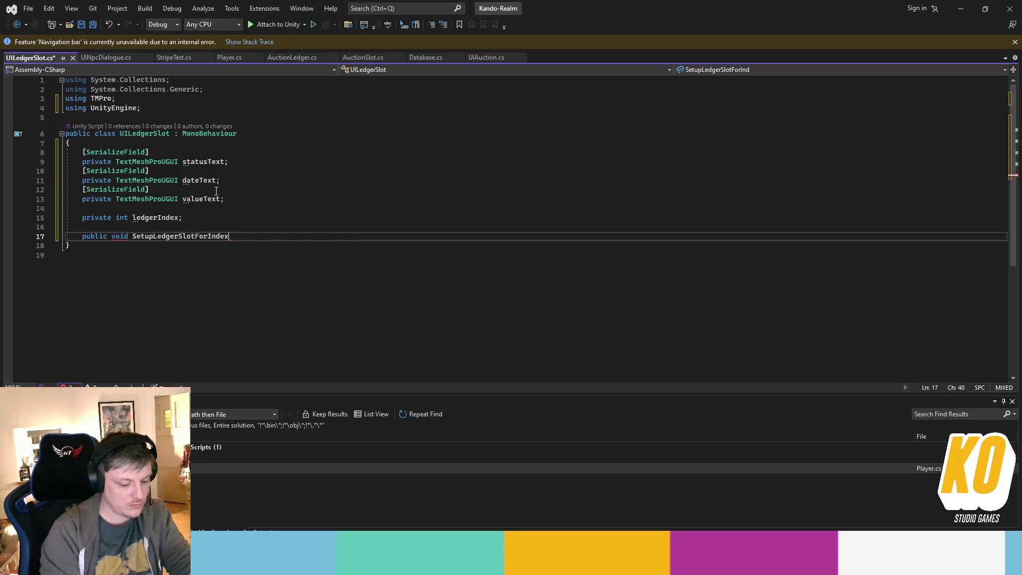
pyautogui.write('index)')
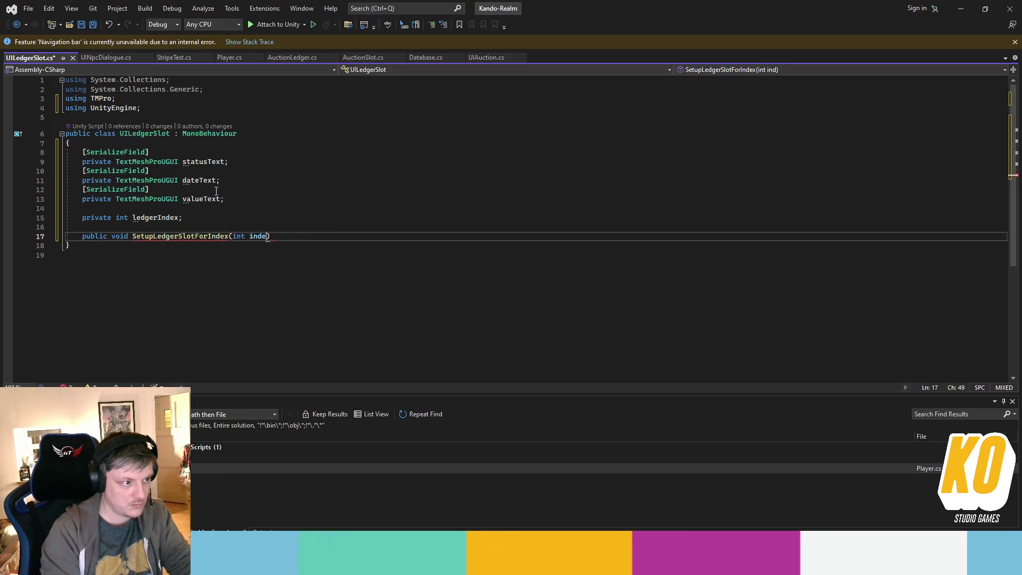
pyautogui.press('Return')
pyautogui.write('{')
# Step: Make the method store ledgerIndex, set statusText.text from localPlayer.auctionLedgers[index], then open auctionLedgers' declaration
pyautogui.press('Return')
pyautogui.write('ledgerIndex = index;')
pyautogui.press('Return')
pyautogui.press('Return')
pyautogui.write('s')
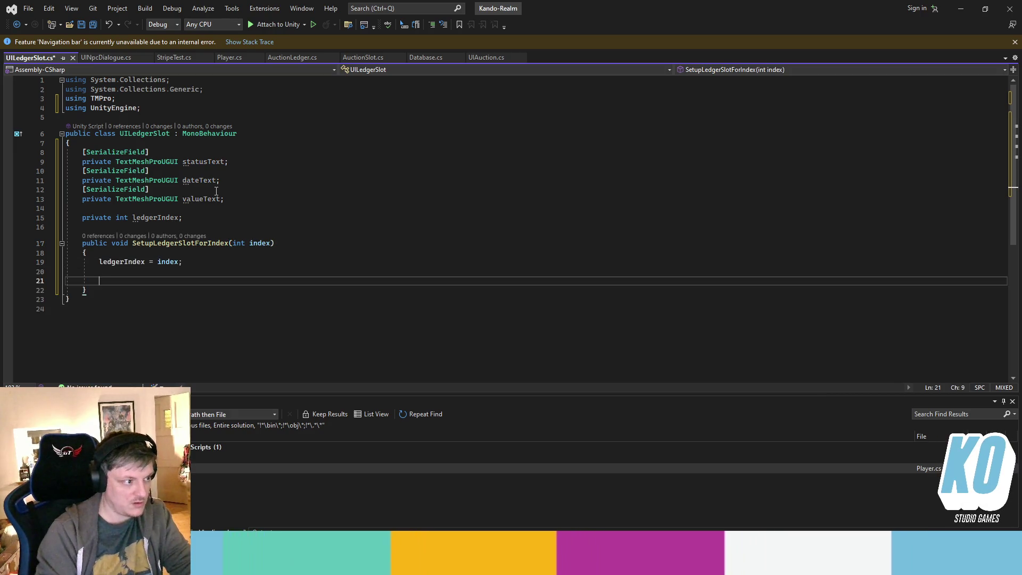
pyautogui.write('tat')
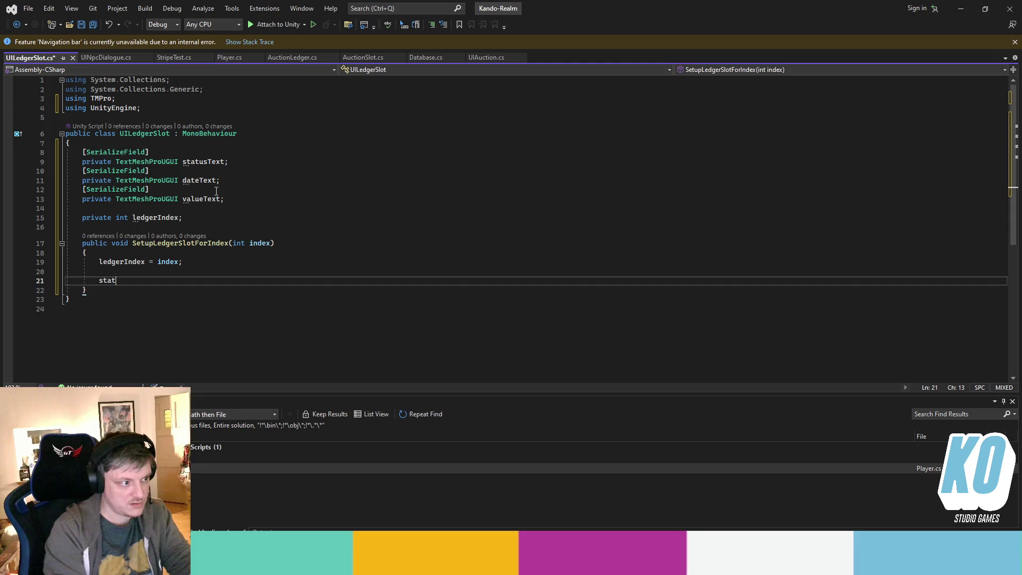
pyautogui.write('usText')
pyautogui.write('text =')
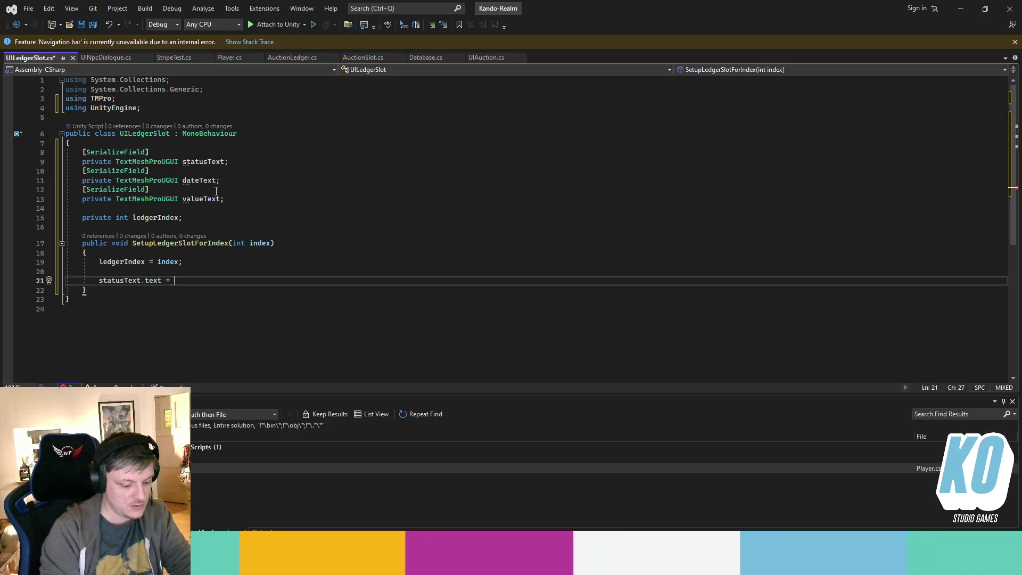
pyautogui.write(' playe')
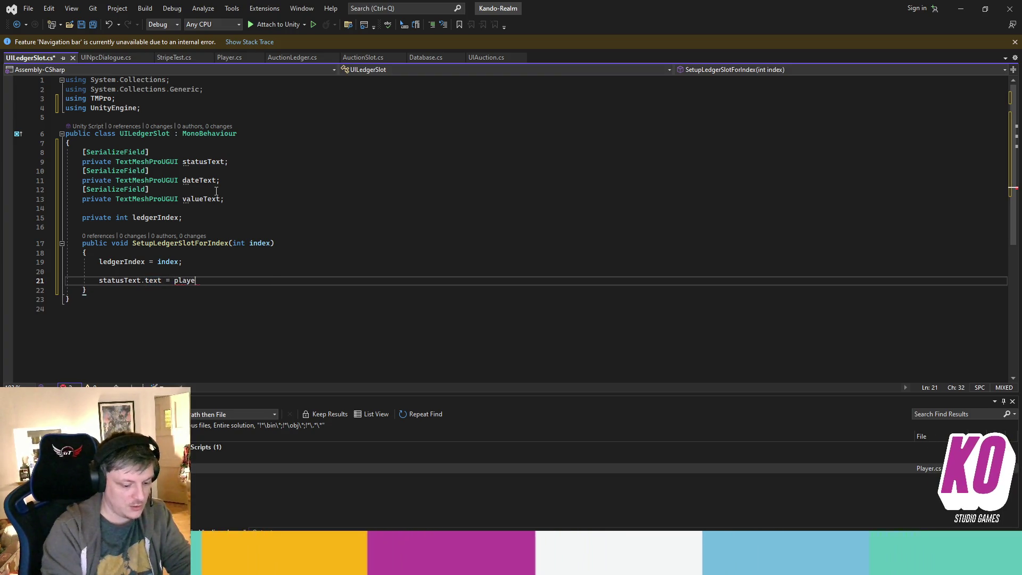
pyautogui.write('pla')
pyautogui.press('Tab')
pyautogui.write('auc')
pyautogui.press('Tab')
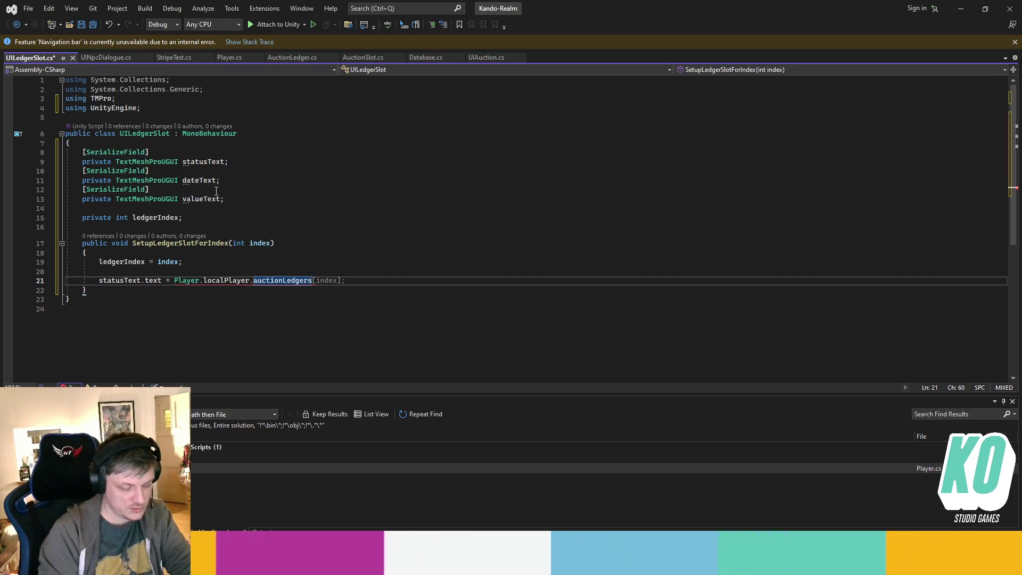
pyautogui.press('Tab')
pyautogui.click(296, 281)
pyautogui.press('F12')
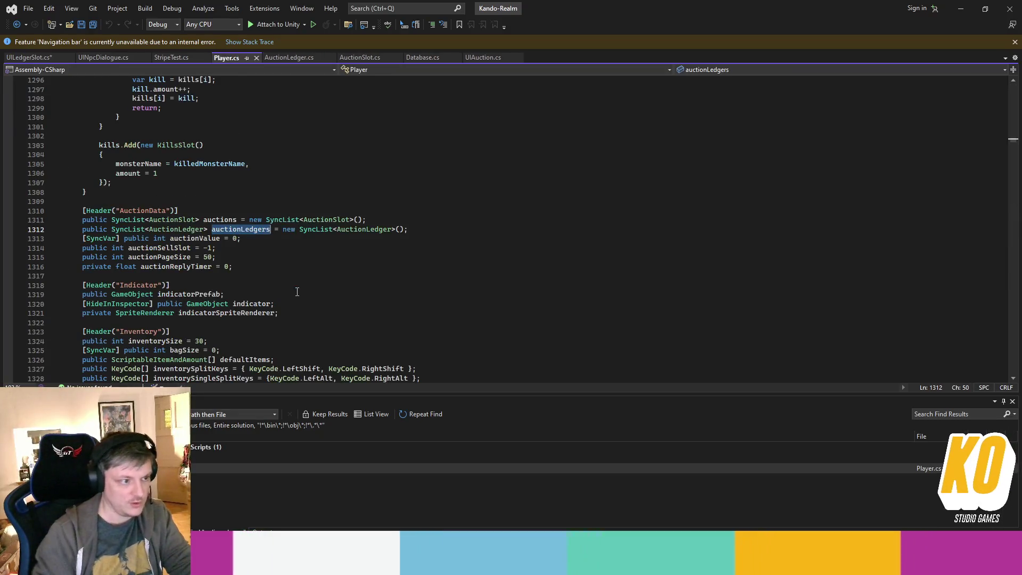
# Step: In the AuctionLedger struct, add 'public bool WasCancelled => purchasedBy == sellerName;' below soldDate and save
pyautogui.click(180, 230)
pyautogui.press('F12')
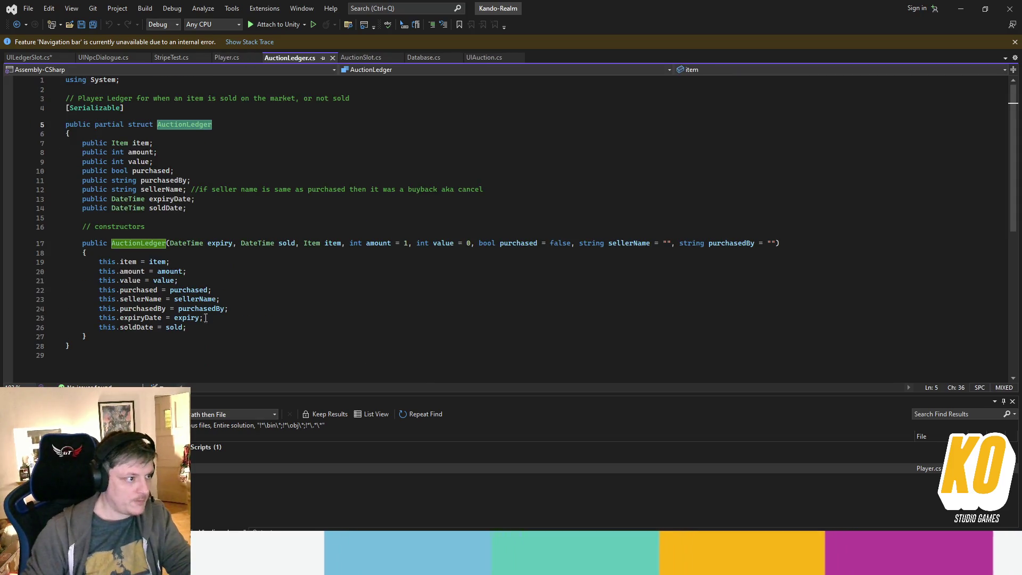
pyautogui.click(135, 337)
pyautogui.click(211, 209)
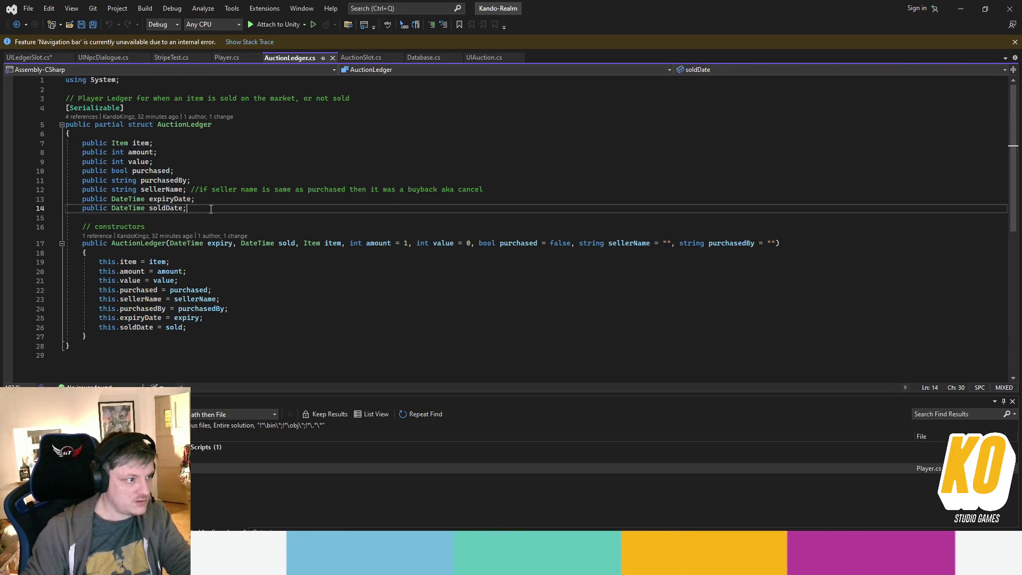
pyautogui.press('Return')
pyautogui.press('Return')
pyautogui.write('public ')
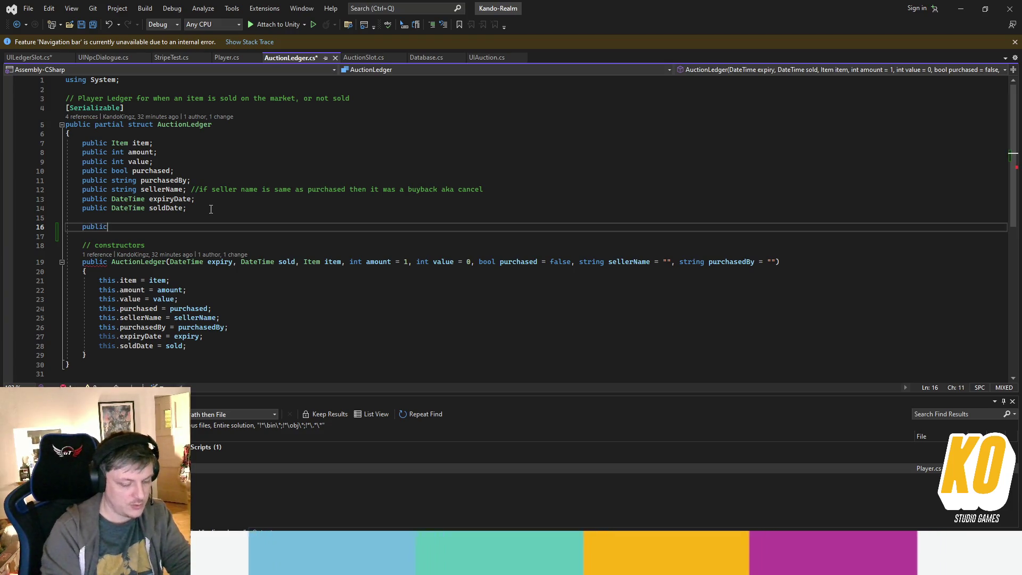
pyautogui.write('bool W')
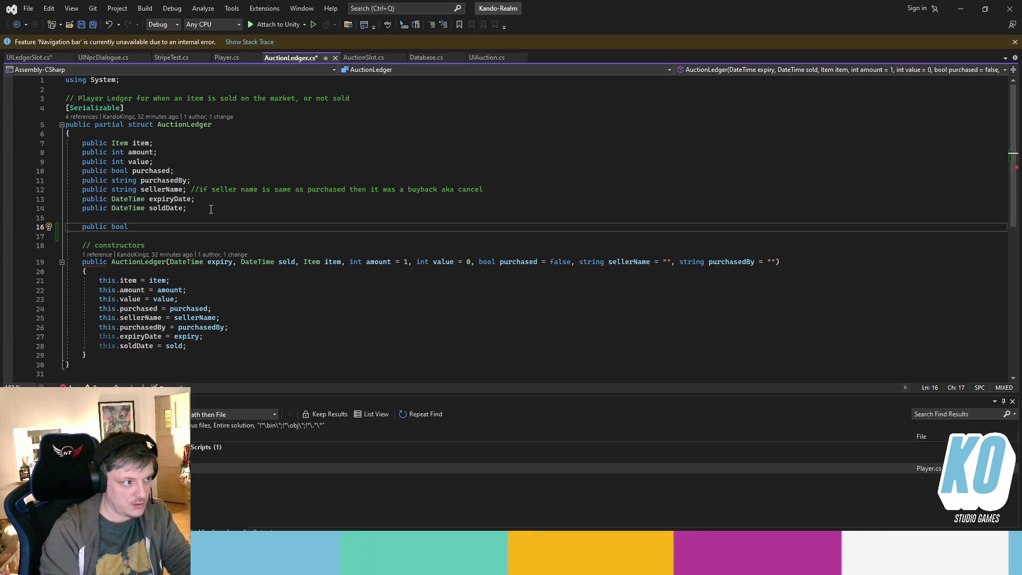
pyautogui.write('asCancelled ')
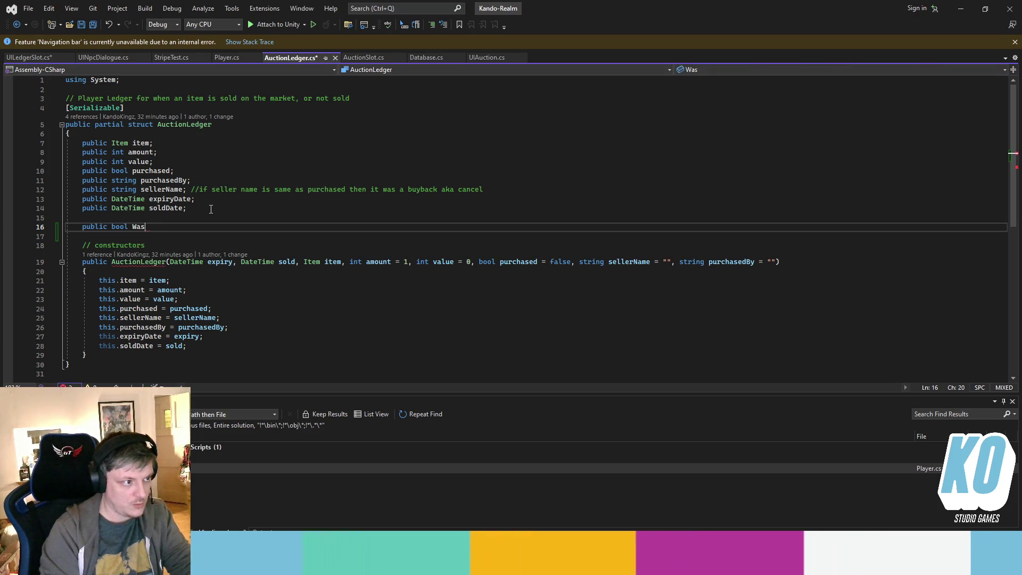
pyautogui.write('=> ')
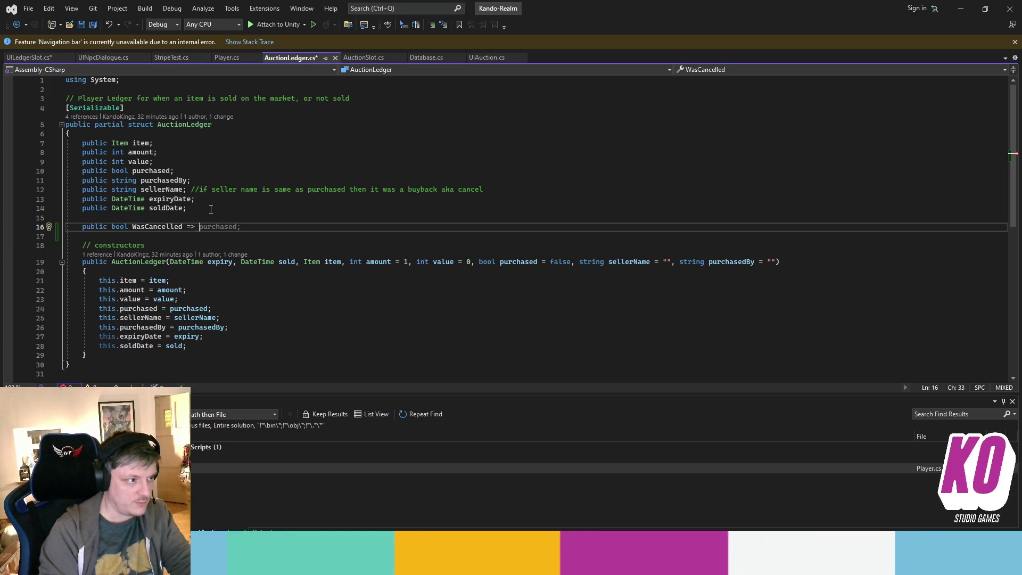
pyautogui.write('purchas')
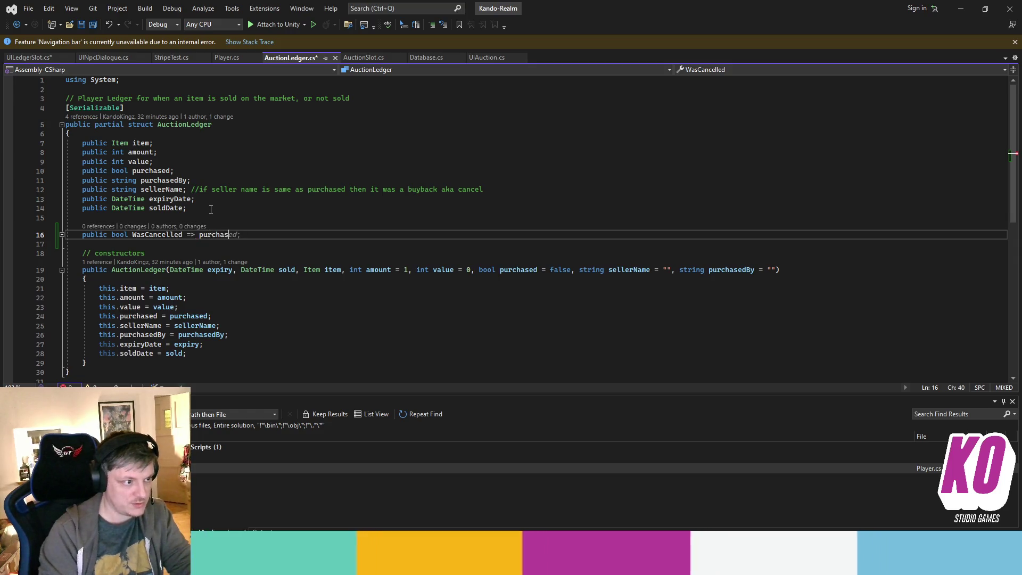
pyautogui.write('edBy')
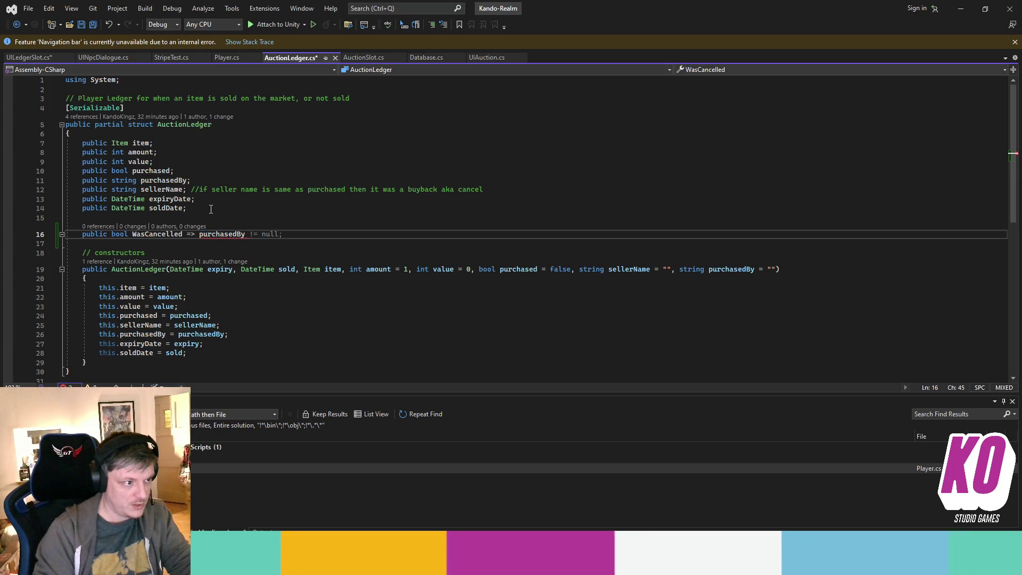
pyautogui.write(' == sell')
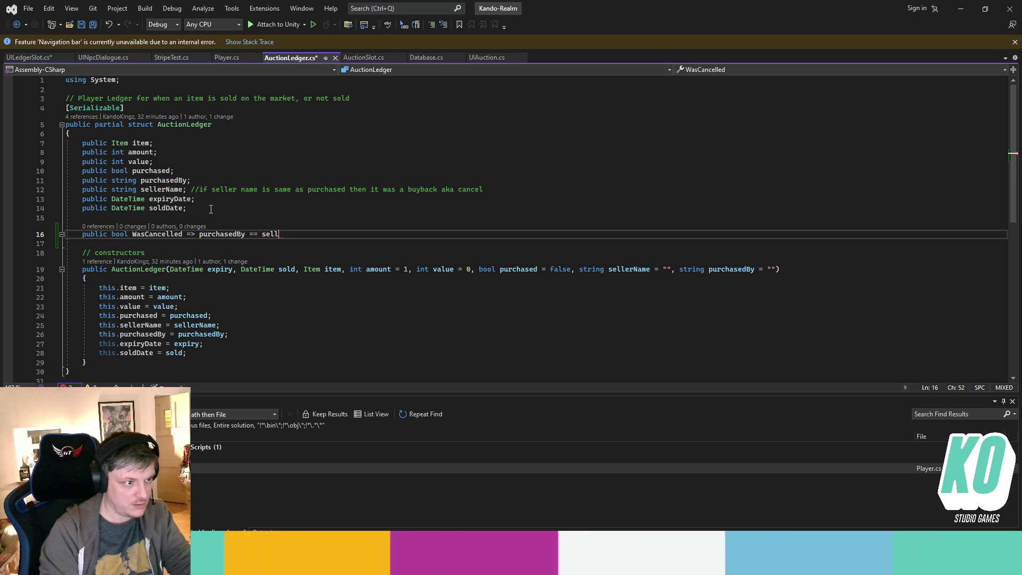
pyautogui.press('Tab')
pyautogui.write(';')
pyautogui.hotkey('ctrl', 's')
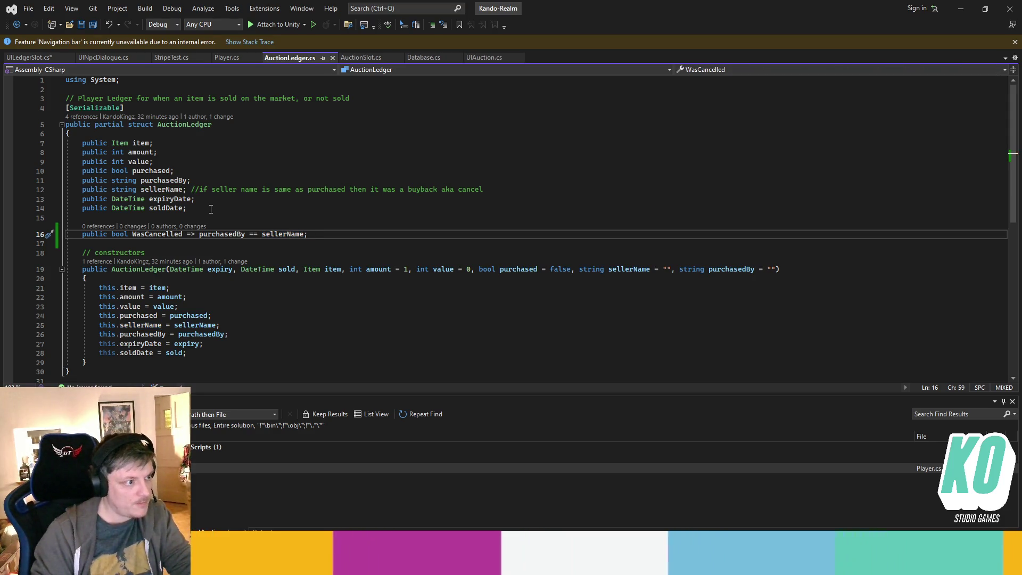
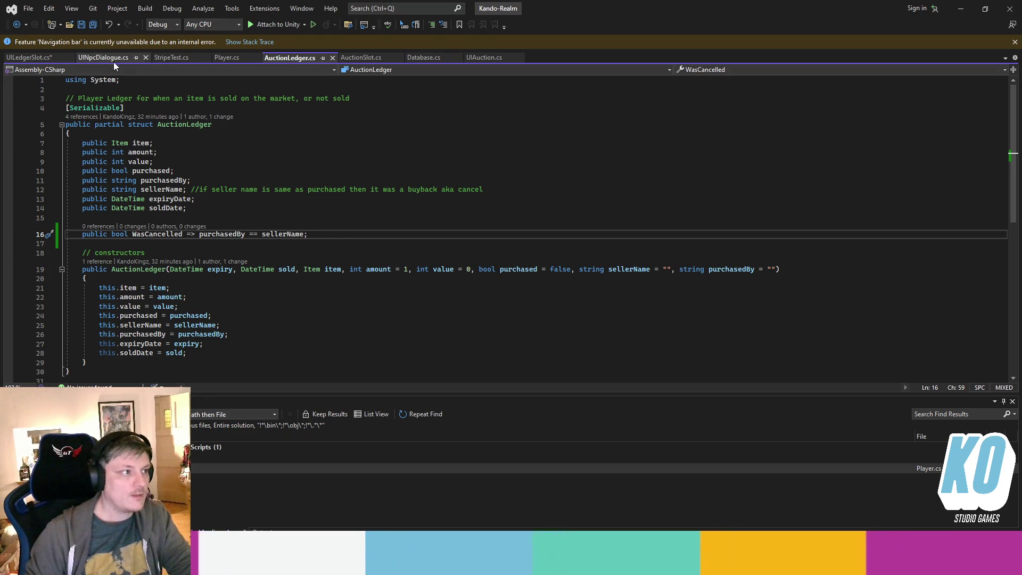
# Step: In UILedgerSlot.cs, make statusText show "Cancelled" when the auction ledger WasCancelled
pyautogui.click(31, 59)
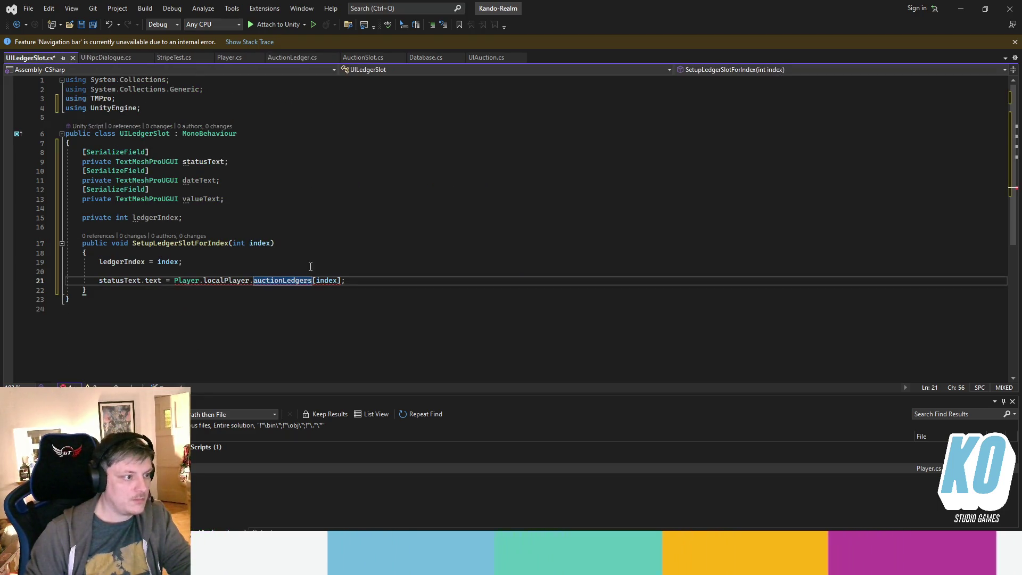
pyautogui.click(341, 280)
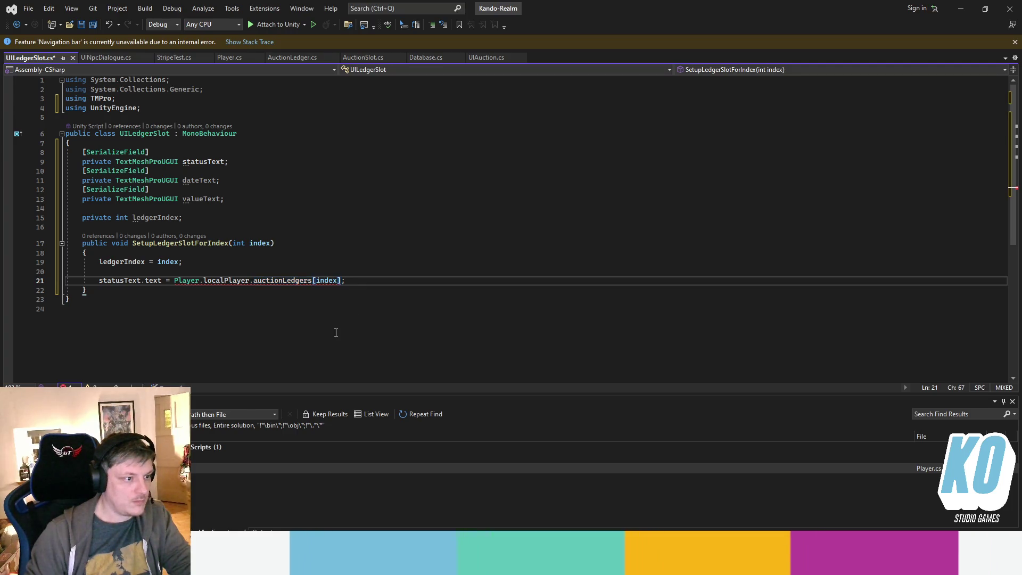
pyautogui.write('.WasCancelled ? ')
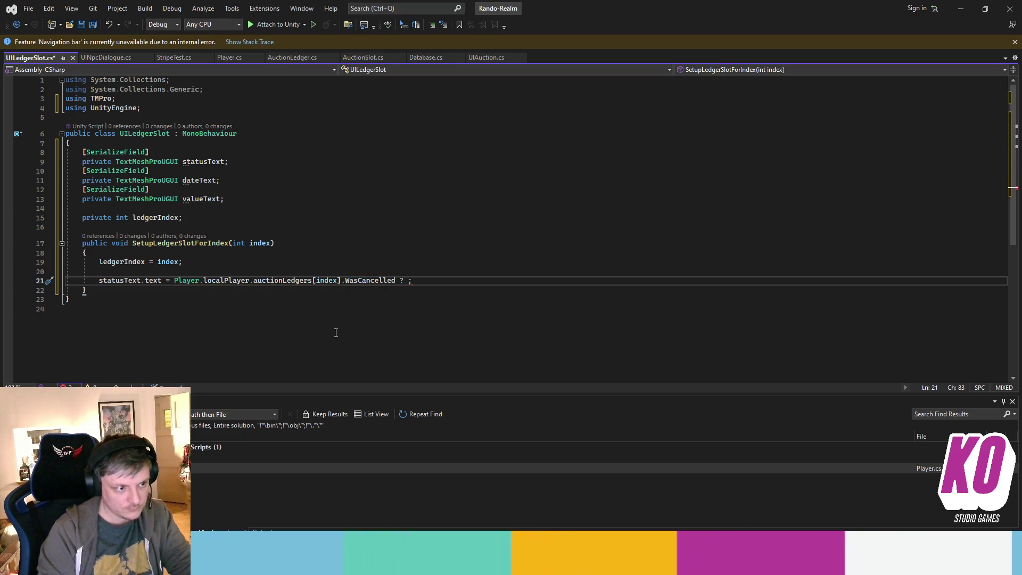
pyautogui.write('"Cancelle')
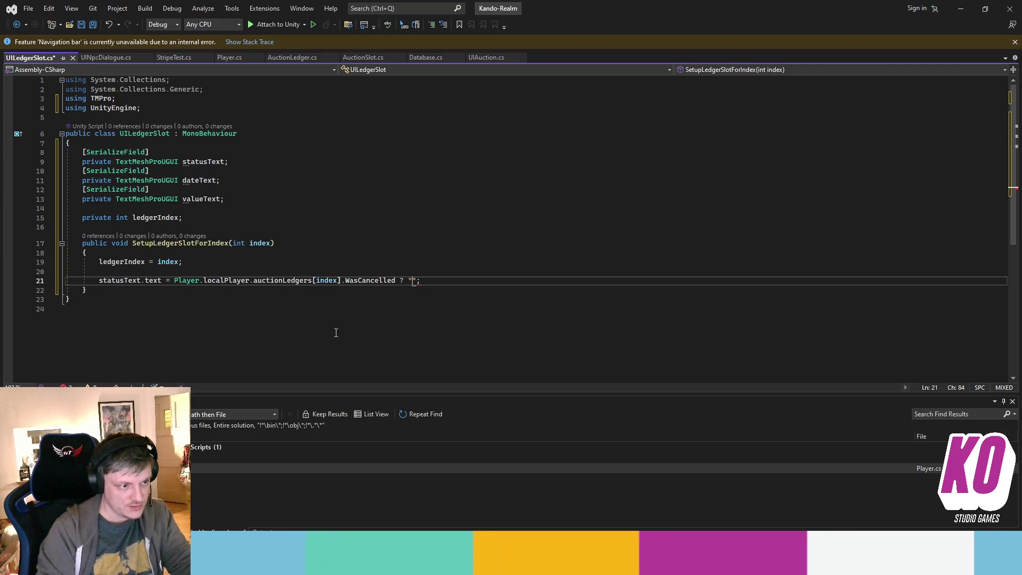
pyautogui.write('d" : "')
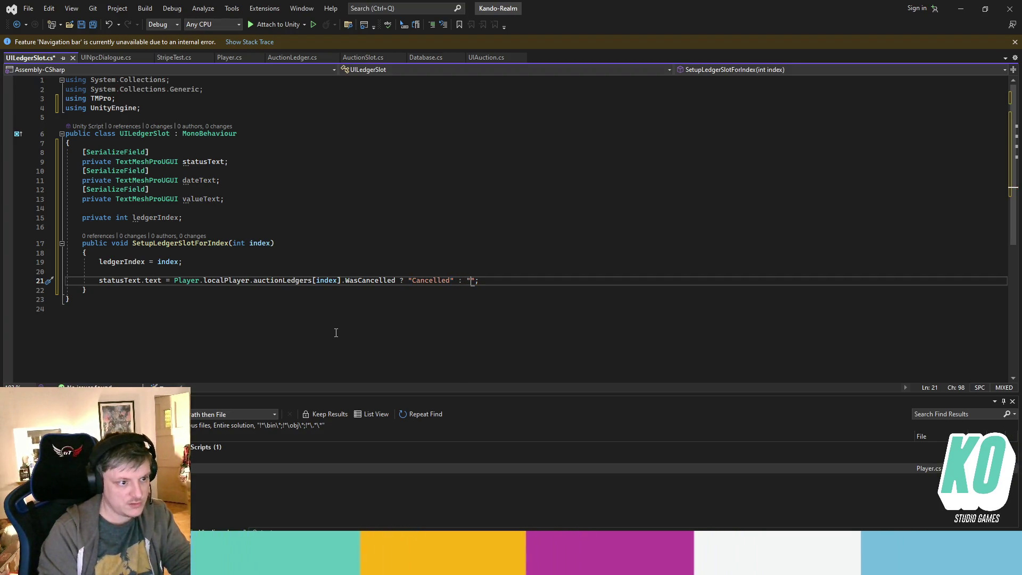
pyautogui.press('BackSpace')
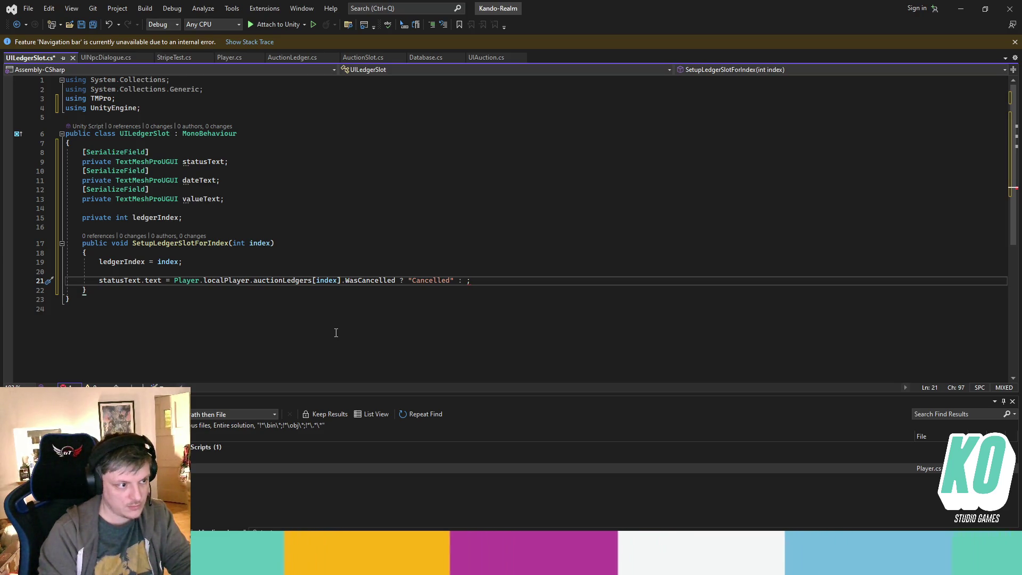
# Step: Add the fallback branch: "Expired" when purchased == false, otherwise "Bought"
pyautogui.moveTo(396, 280); pyautogui.dragTo(177, 283)
pyautogui.hotkey('ctrl', 'c')
pyautogui.click(466, 281)
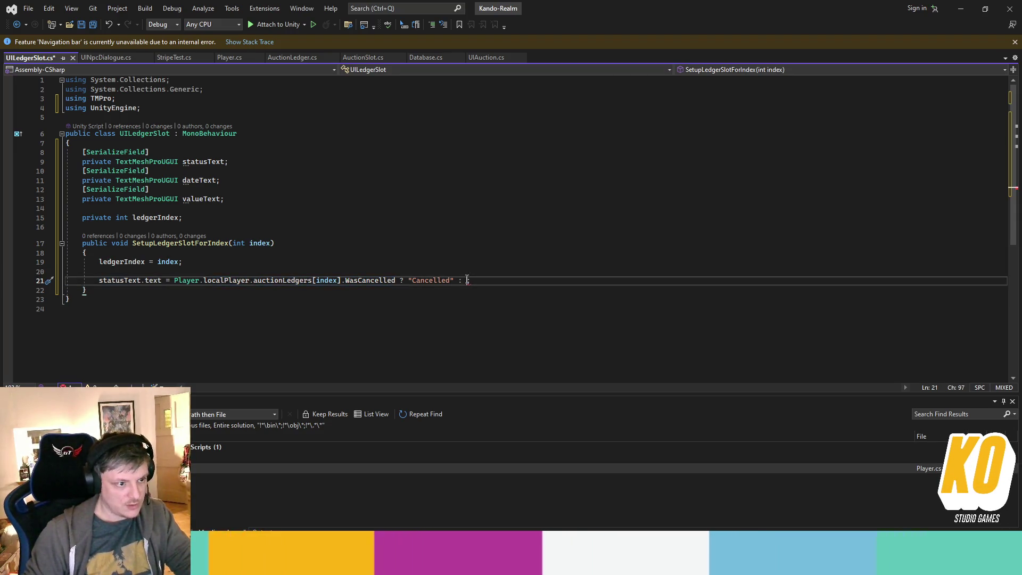
pyautogui.press('Return')
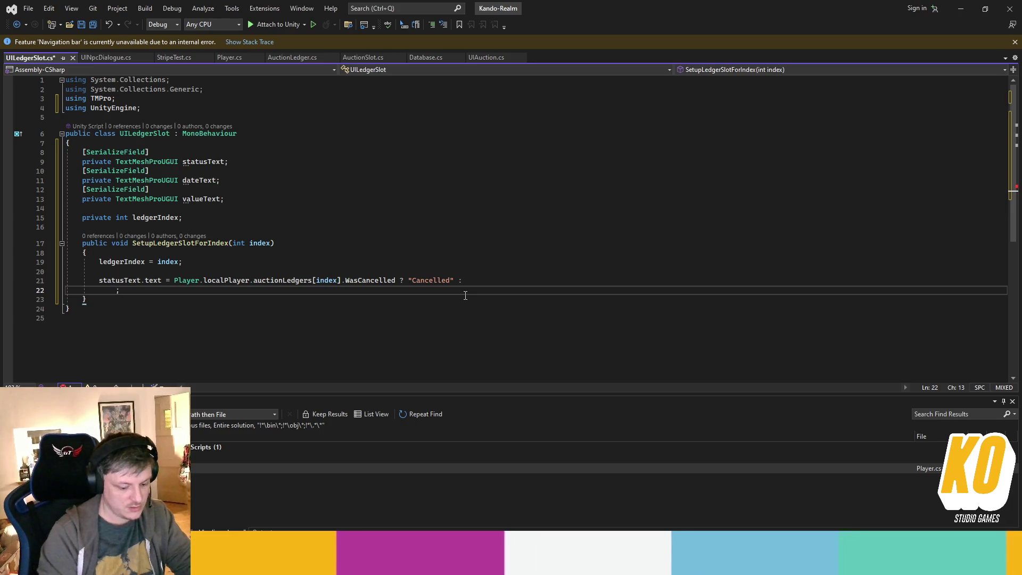
pyautogui.write('(')
pyautogui.hotkey('ctrl', 'v')
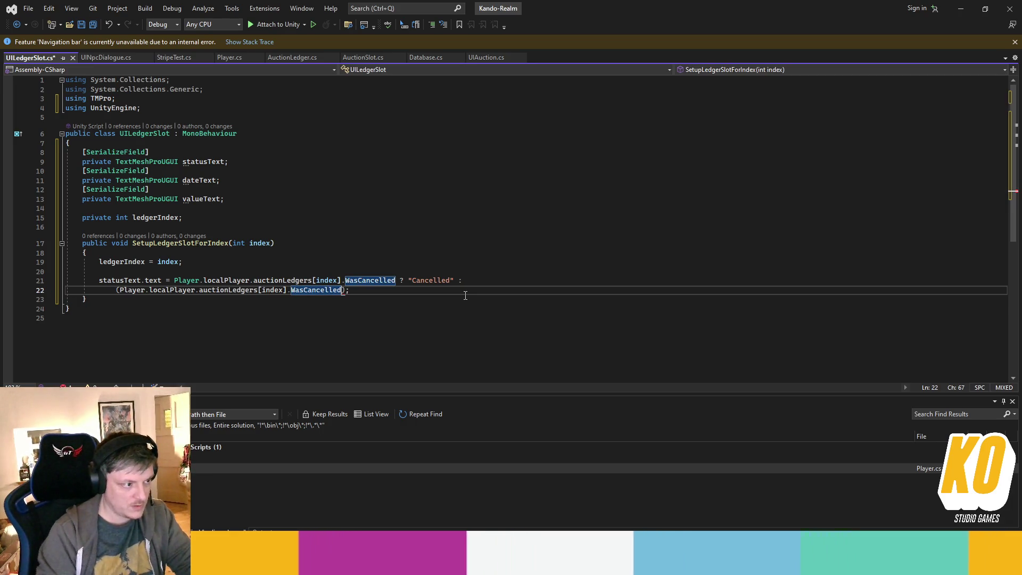
pyautogui.press('BackSpace')
pyautogui.press('BackSpace')
pyautogui.press('BackSpace')
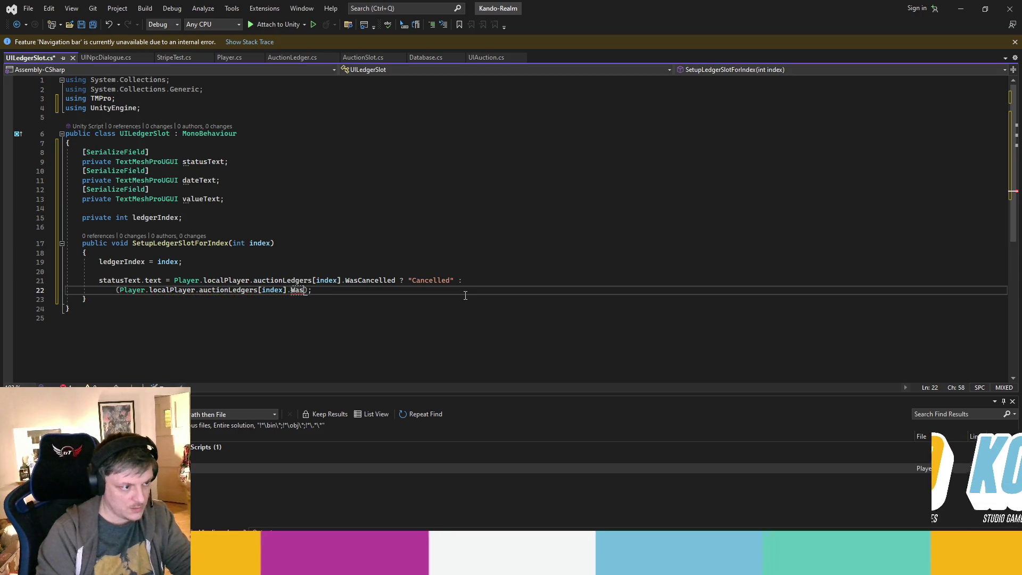
pyautogui.write('.e')
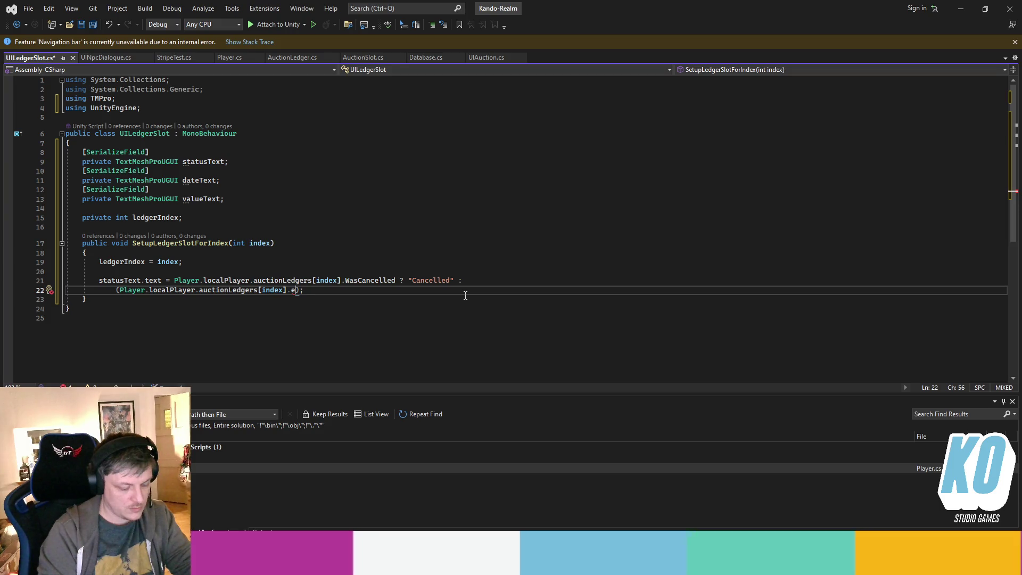
pyautogui.write('xpir')
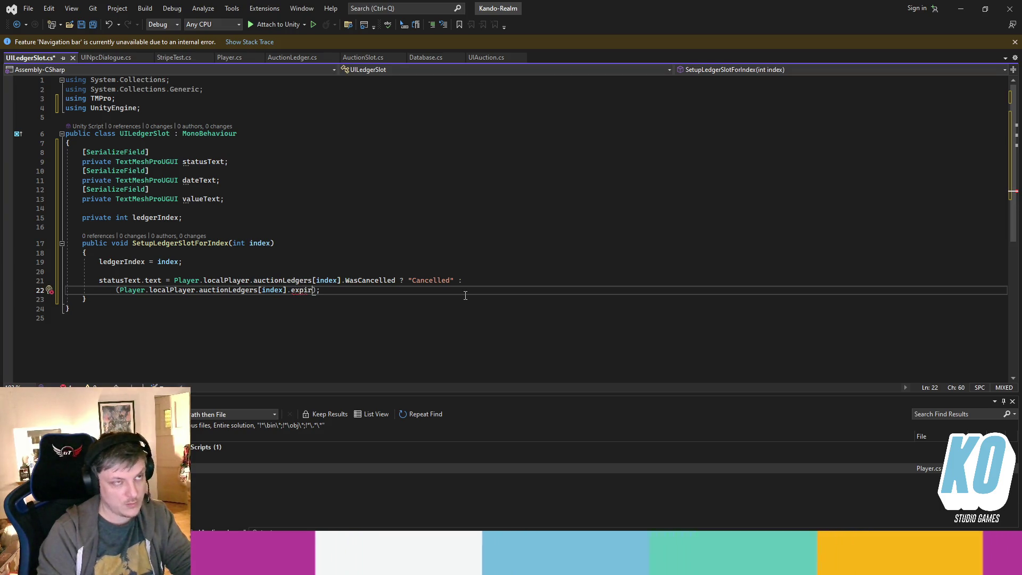
pyautogui.press('BackSpace')
pyautogui.press('BackSpace')
pyautogui.press('BackSpace')
pyautogui.write('pur')
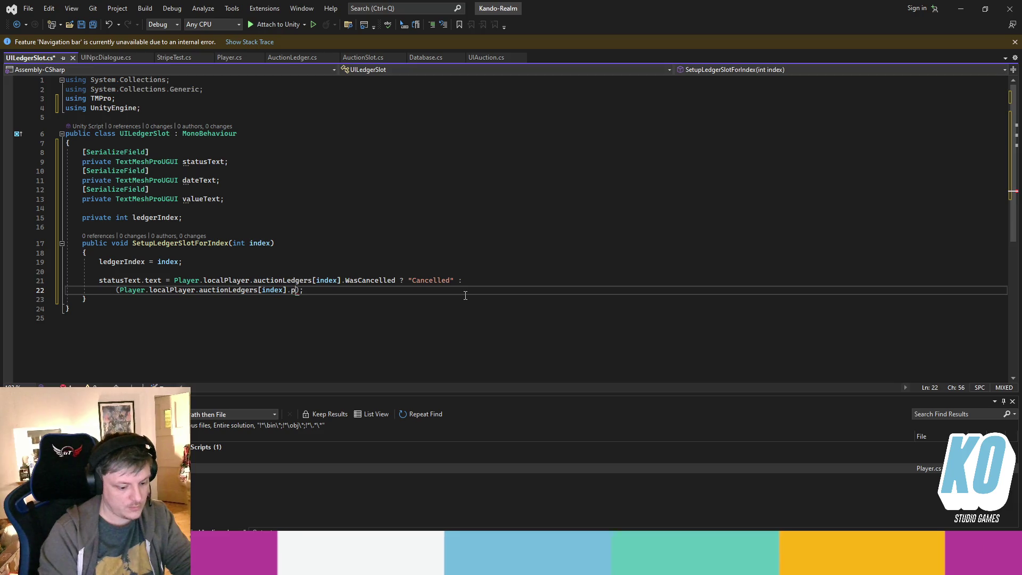
pyautogui.write('chased ')
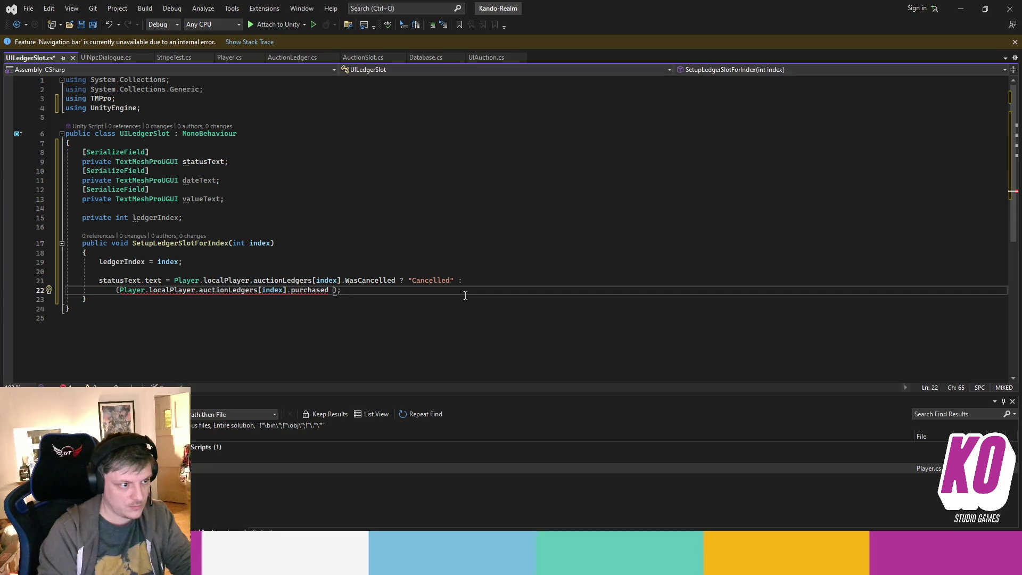
pyautogui.write('=')
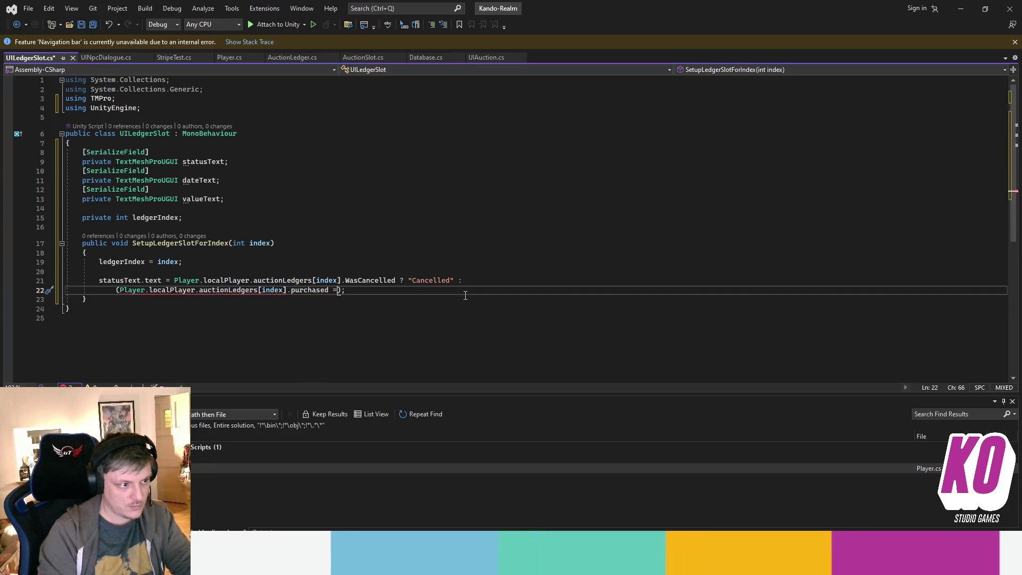
pyautogui.write('= false ? "')
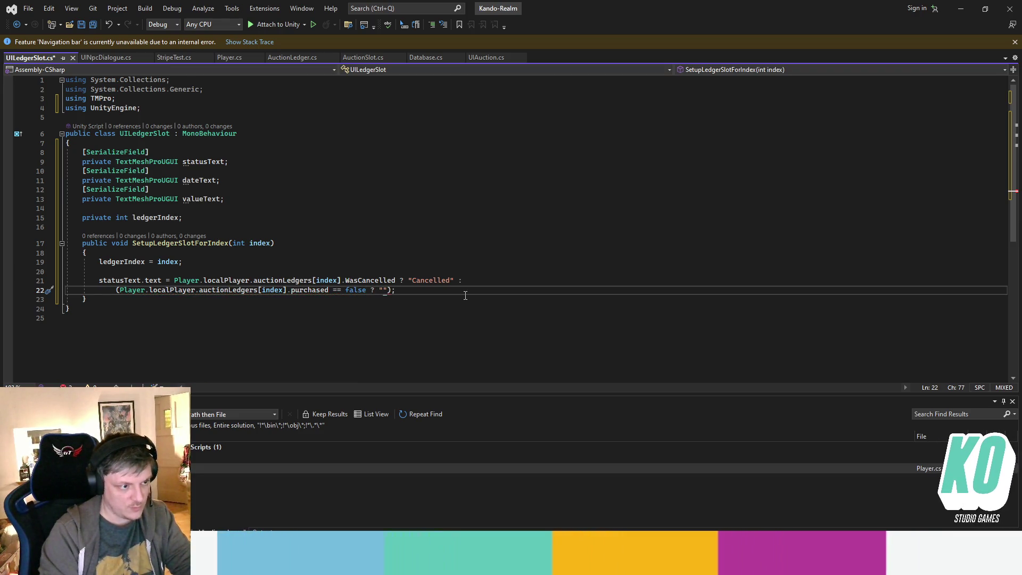
pyautogui.write('red" ')
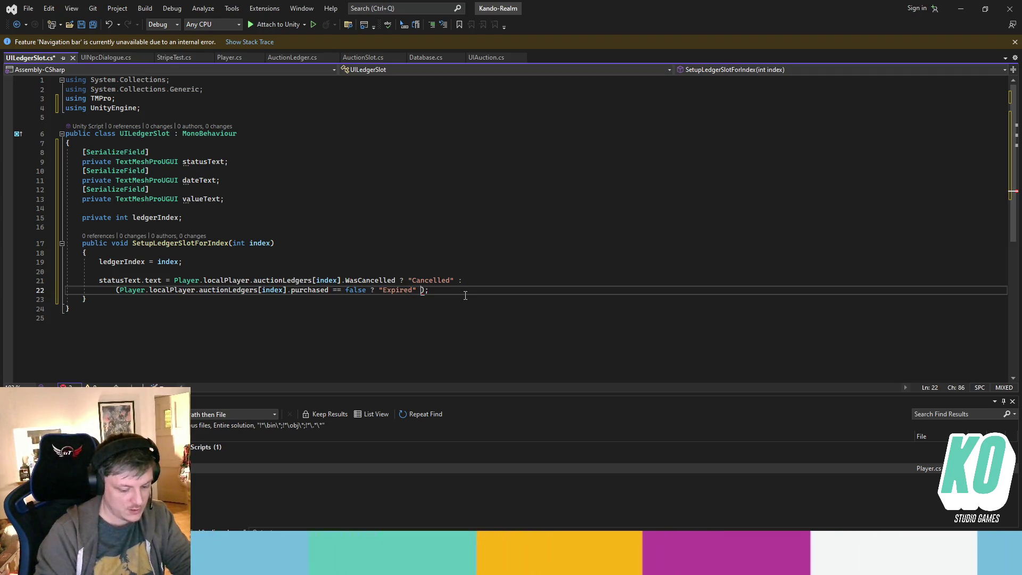
pyautogui.write(': ')
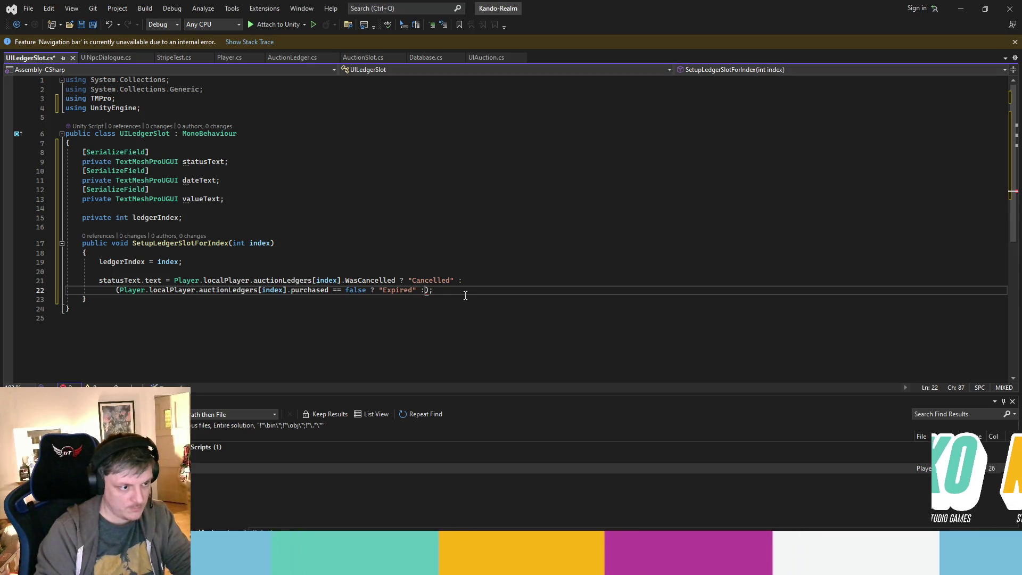
pyautogui.write('"Bought')
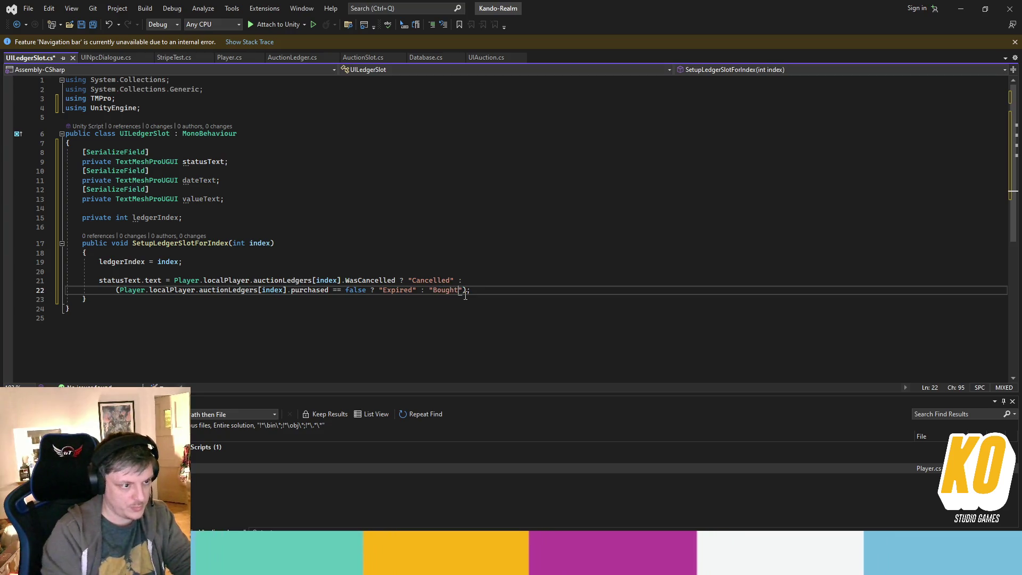
# Step: Begin a dateText.text assignment on a new line below the status statement
pyautogui.press('End')
pyautogui.press('Return')
pyautogui.press('Return')
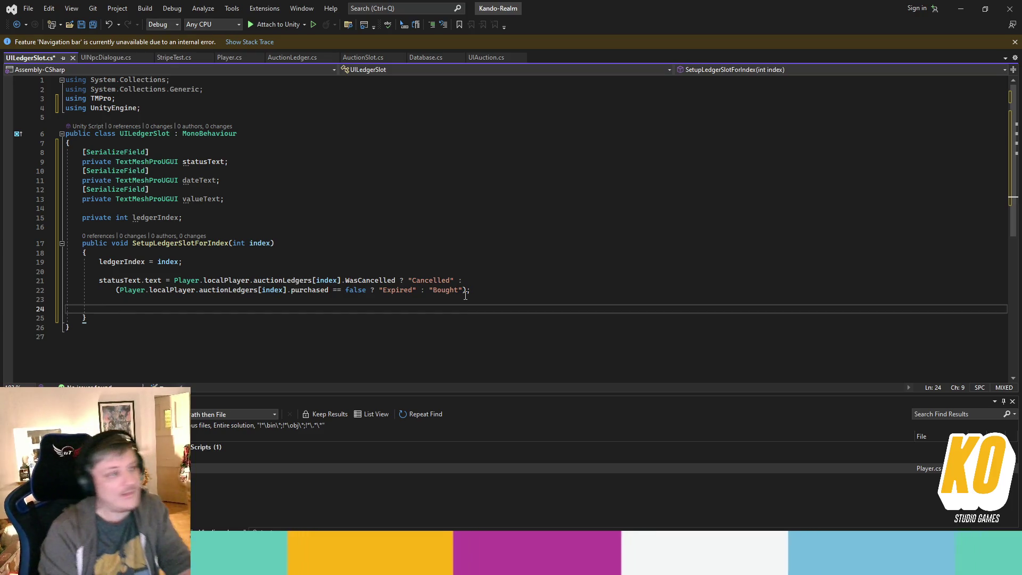
pyautogui.write('dateText.text =')
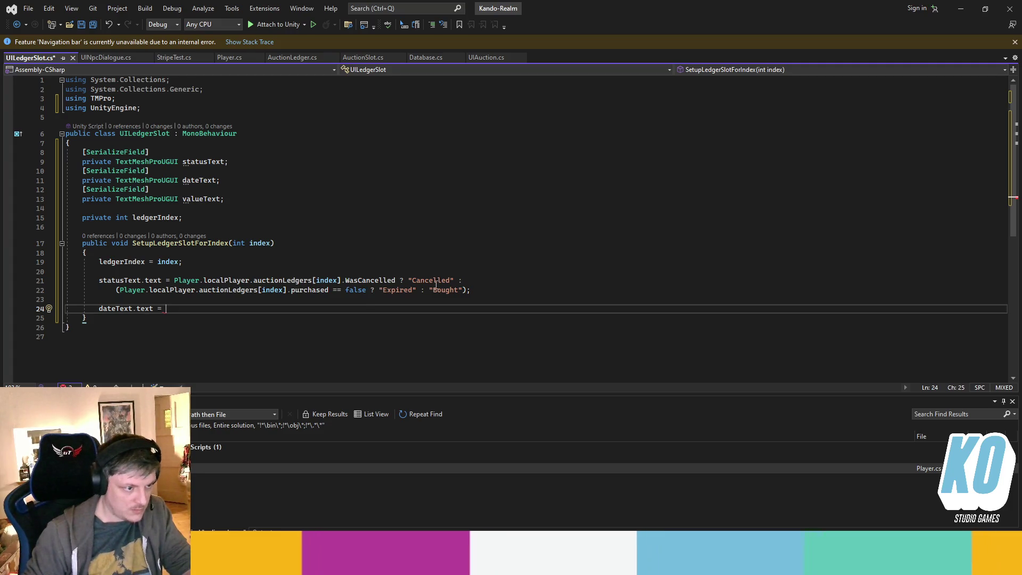
# Step: Reuse the purchased == false condition in the dateText assignment, dropping the "Expired" string
pyautogui.moveTo(463, 290); pyautogui.dragTo(120, 288)
pyautogui.hotkey('ctrl', 'c')
pyautogui.click(168, 309)
pyautogui.hotkey('ctrl', 'v')
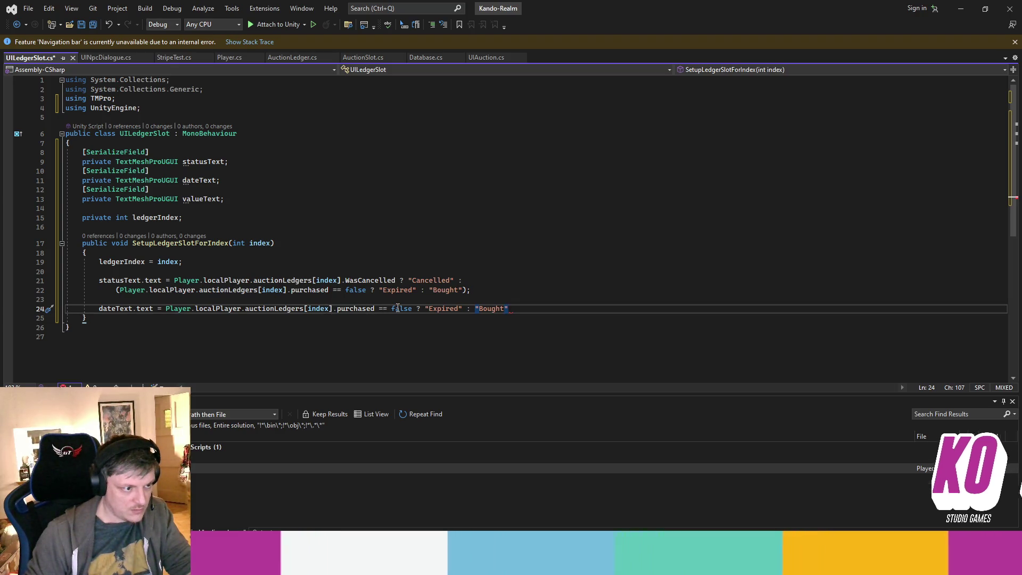
pyautogui.doubleClick(443, 308)
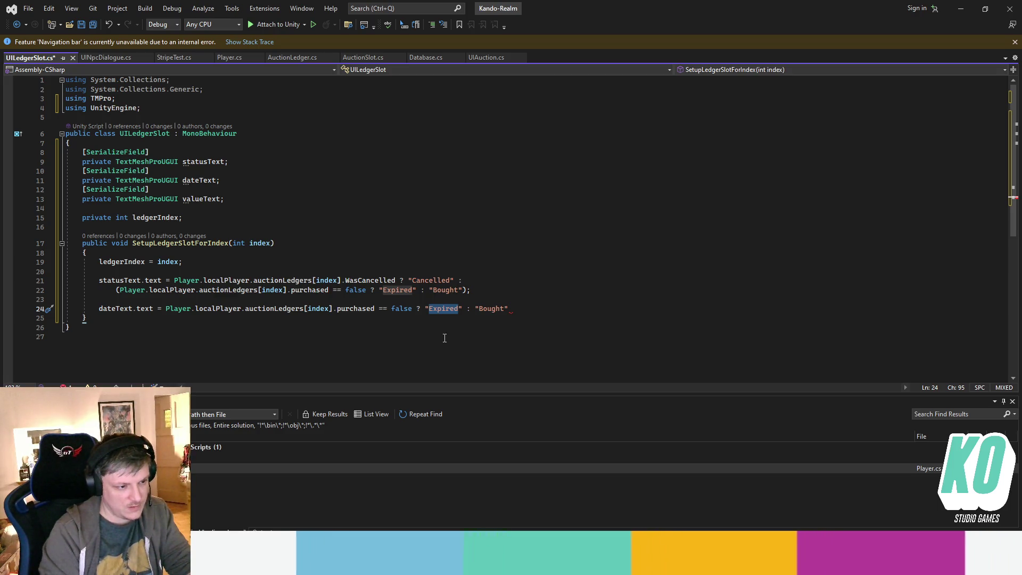
pyautogui.press('Delete')
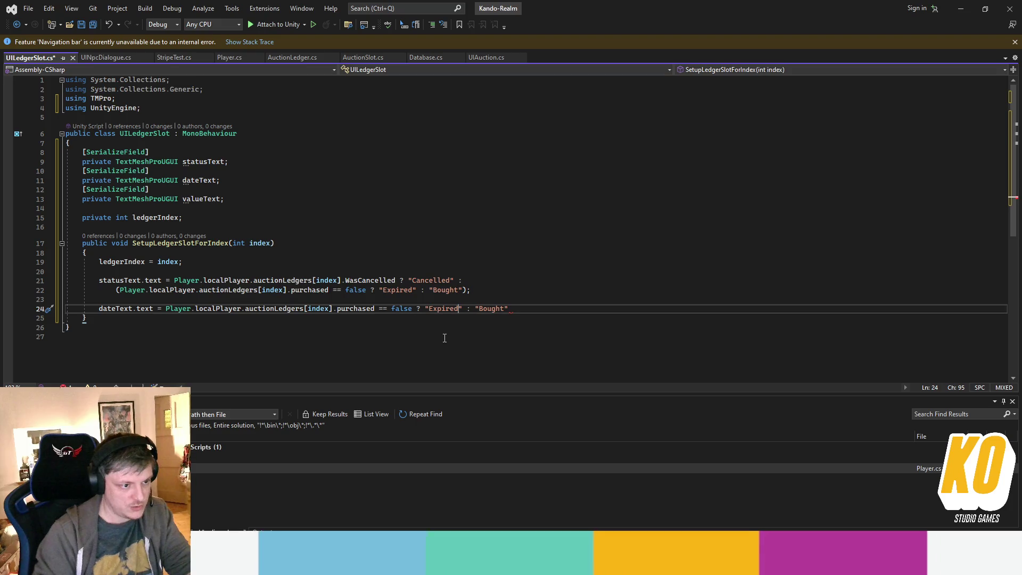
pyautogui.press('BackSpace')
pyautogui.press('BackSpace')
pyautogui.press('BackSpace')
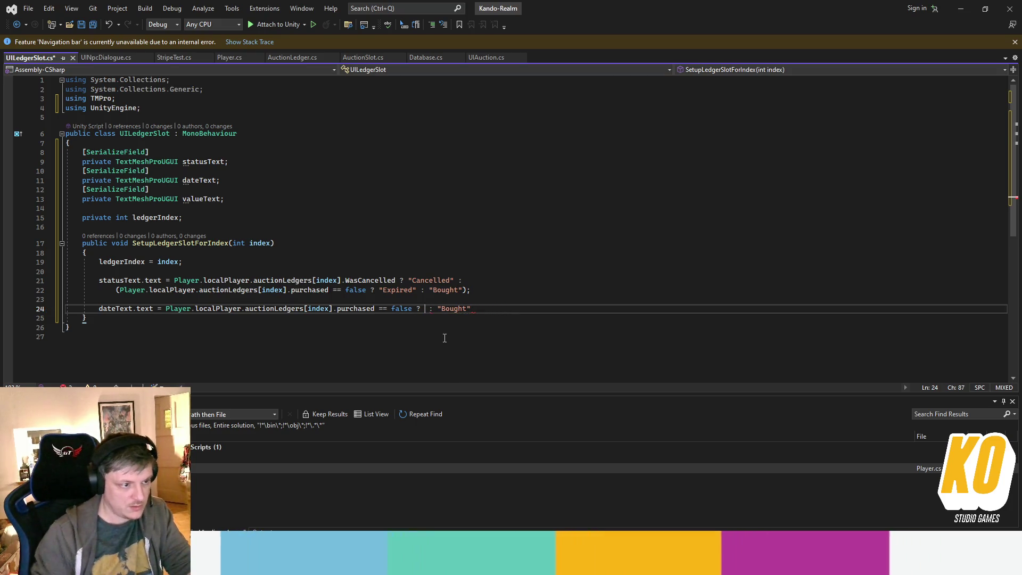
# Step: Show expiryDate.ToShortDateString() when the ledger is not purchased
pyautogui.moveTo(375, 308); pyautogui.dragTo(166, 309)
pyautogui.hotkey('ctrl', 'c')
pyautogui.click(427, 308)
pyautogui.hotkey('ctrl', 'v')
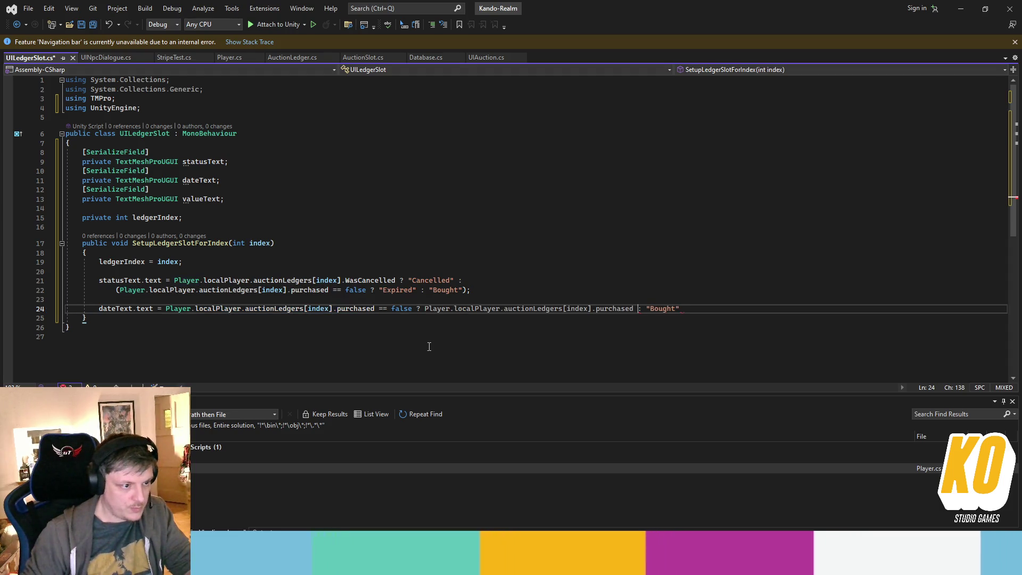
pyautogui.press('BackSpace')
pyautogui.press('BackSpace')
pyautogui.press('BackSpace')
pyautogui.press('BackSpace')
pyautogui.press('BackSpace')
pyautogui.press('BackSpace')
pyautogui.write('expiryDate')
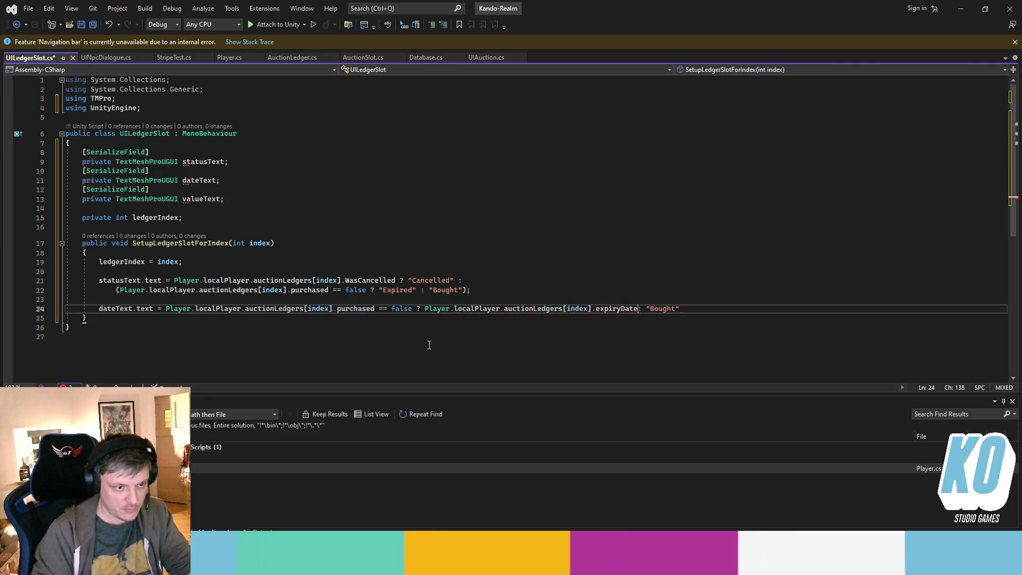
pyautogui.write('.to')
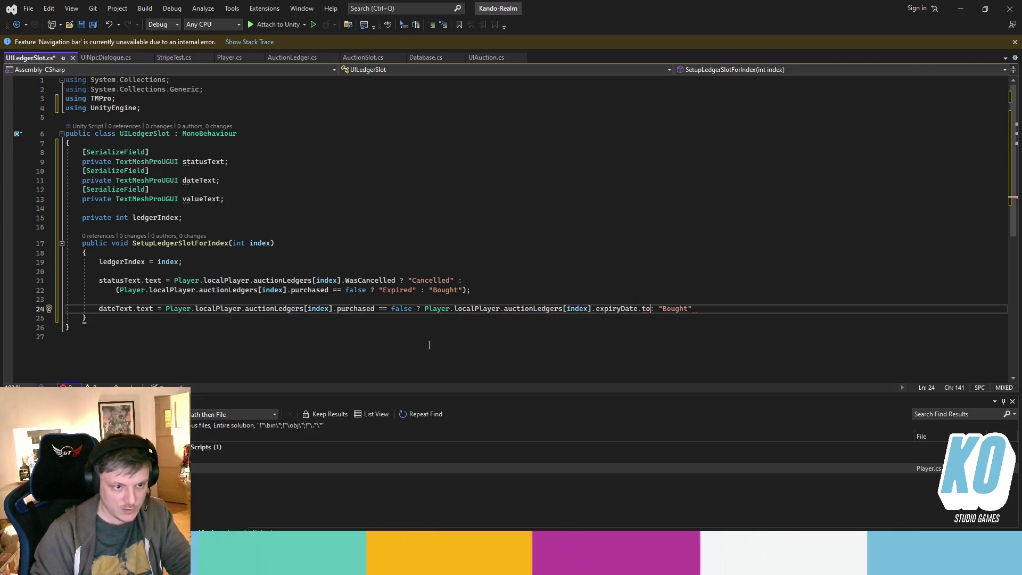
pyautogui.write('dat')
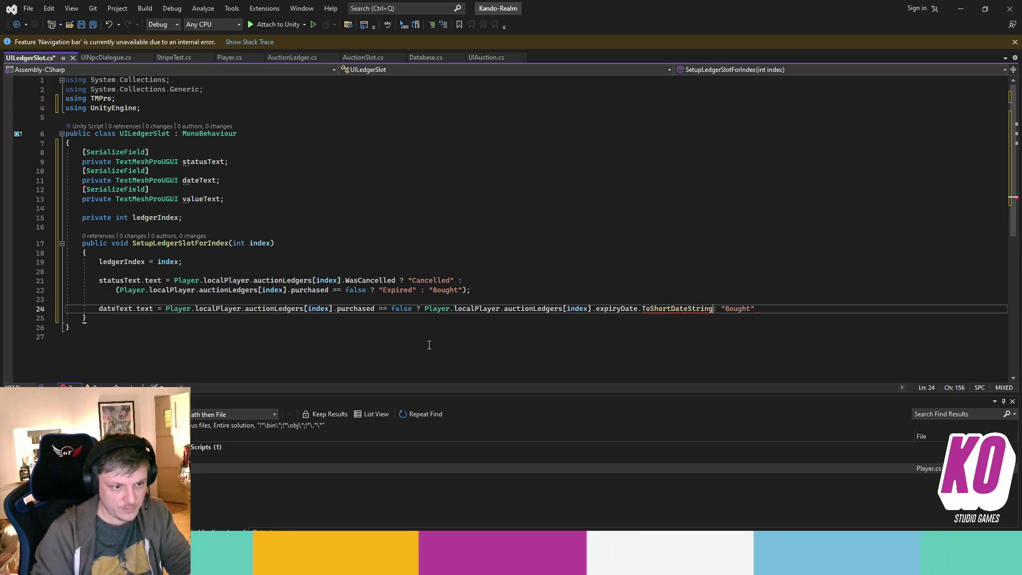
pyautogui.press('Tab')
pyautogui.write('() : "Bo')
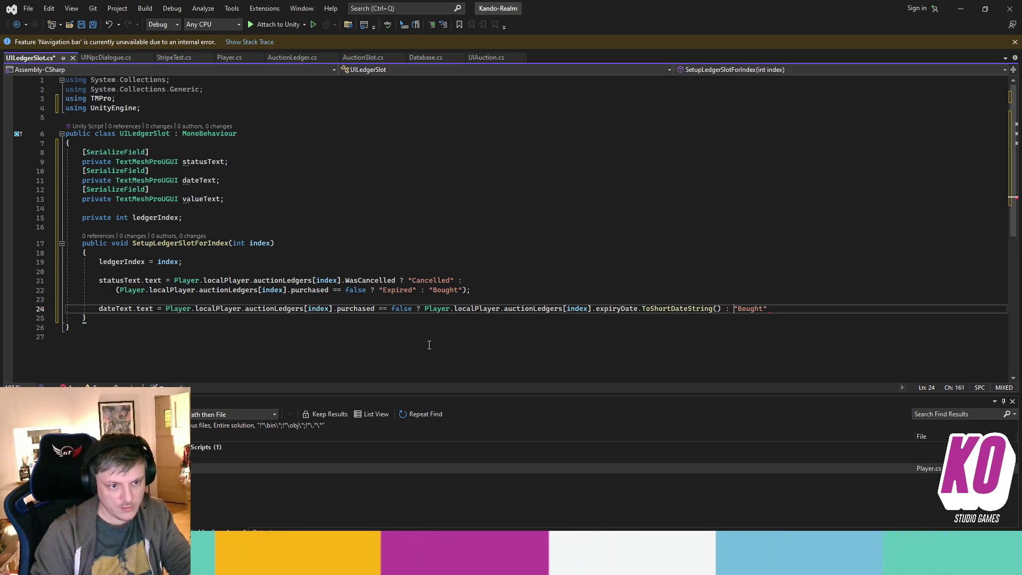
pyautogui.press('BackSpace')
pyautogui.press('BackSpace')
pyautogui.press('BackSpace')
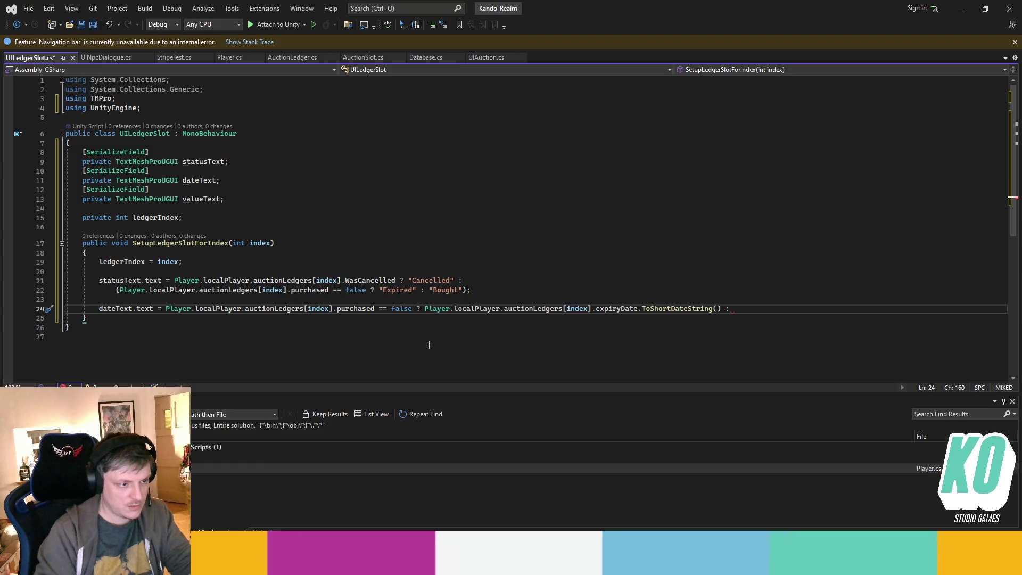
# Step: Split the date ternary across lines and add soldDate.ToShortDateString() as the else branch
pyautogui.click(422, 308)
pyautogui.press('Return')
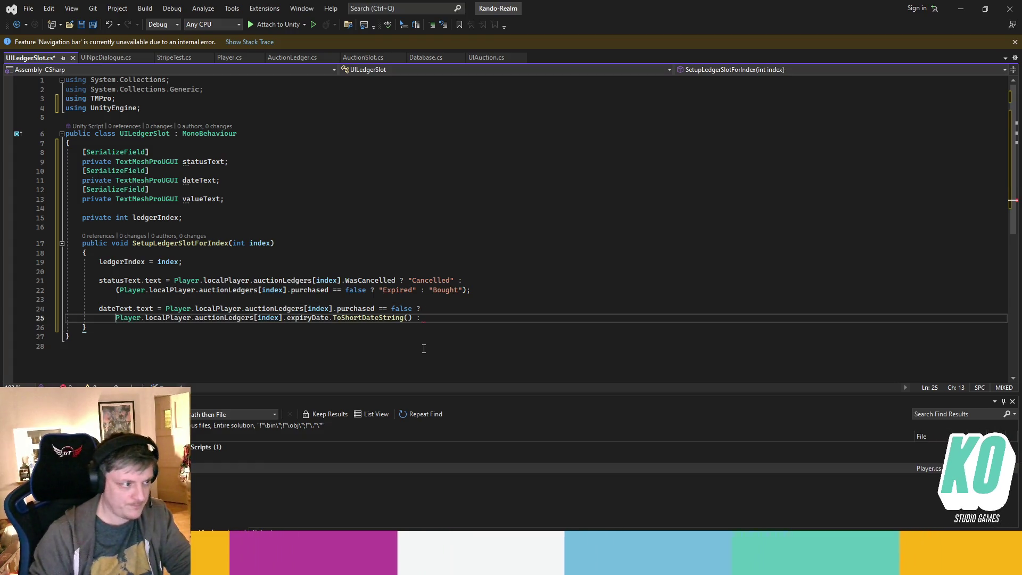
pyautogui.click(462, 317)
pyautogui.press('Return')
pyautogui.hotkey('ctrl', 'v')
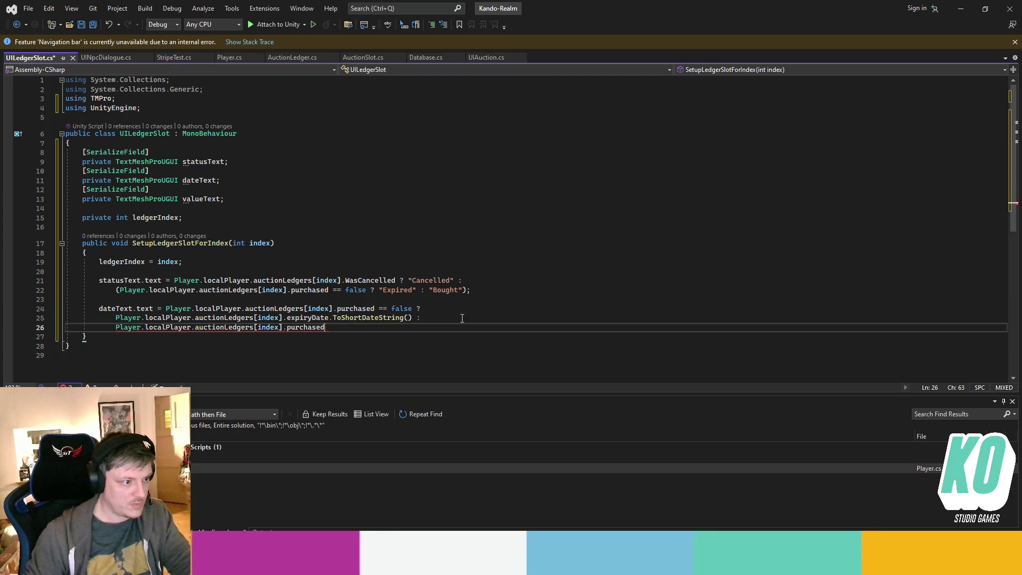
pyautogui.press('BackSpace')
pyautogui.press('BackSpace')
pyautogui.press('BackSpace')
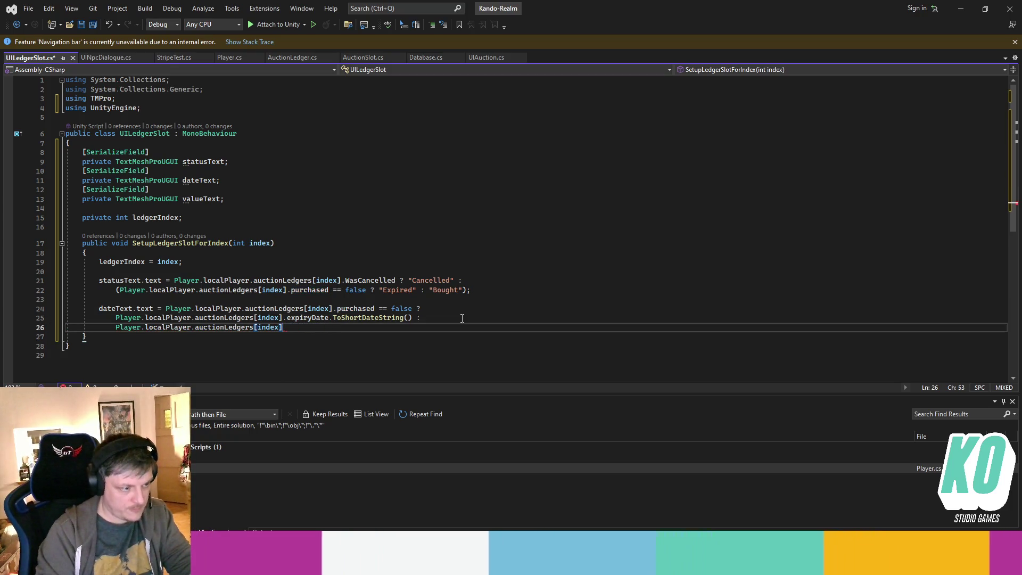
pyautogui.write('ur')
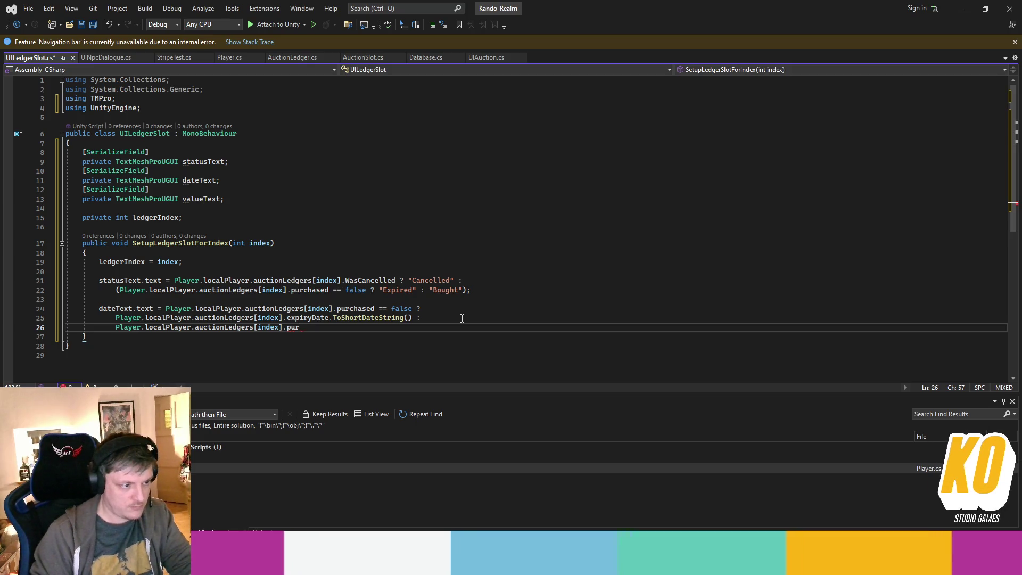
pyautogui.press('BackSpace')
pyautogui.press('BackSpace')
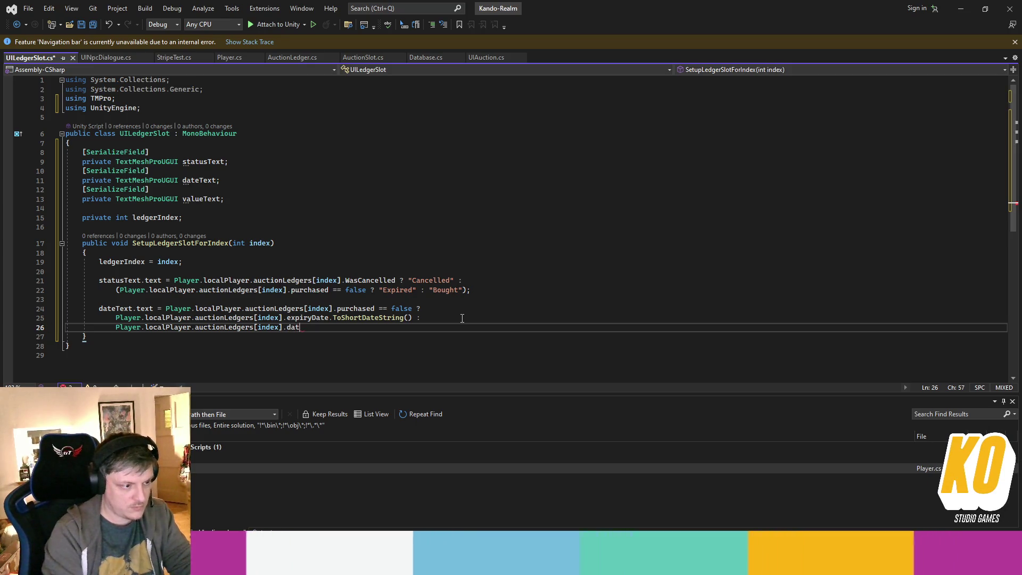
pyautogui.press('Tab')
# Step: Save UILedgerSlot.cs and double-check the purchased condition and date lines
pyautogui.hotkey('ctrl', 's')
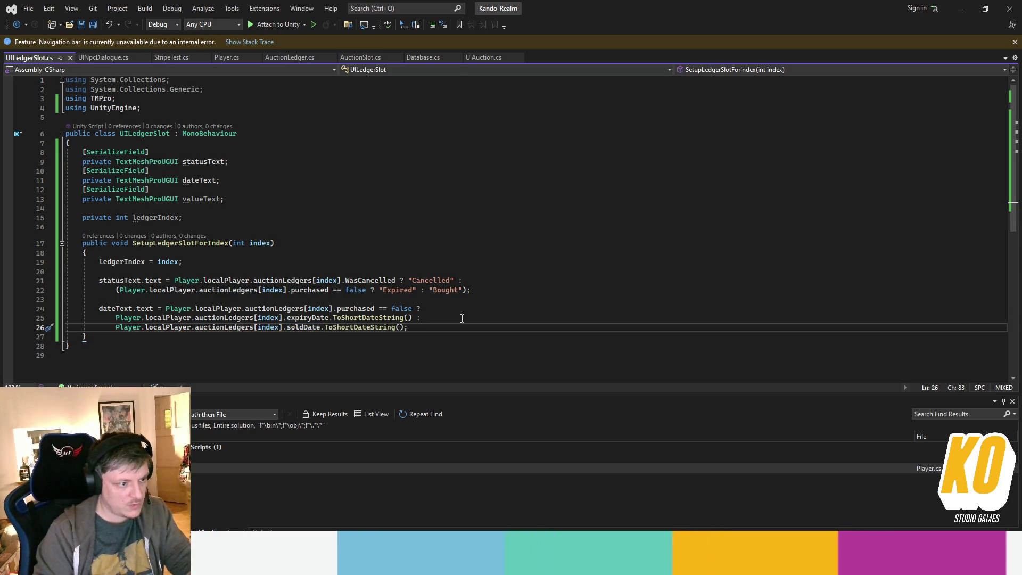
pyautogui.doubleClick(356, 309)
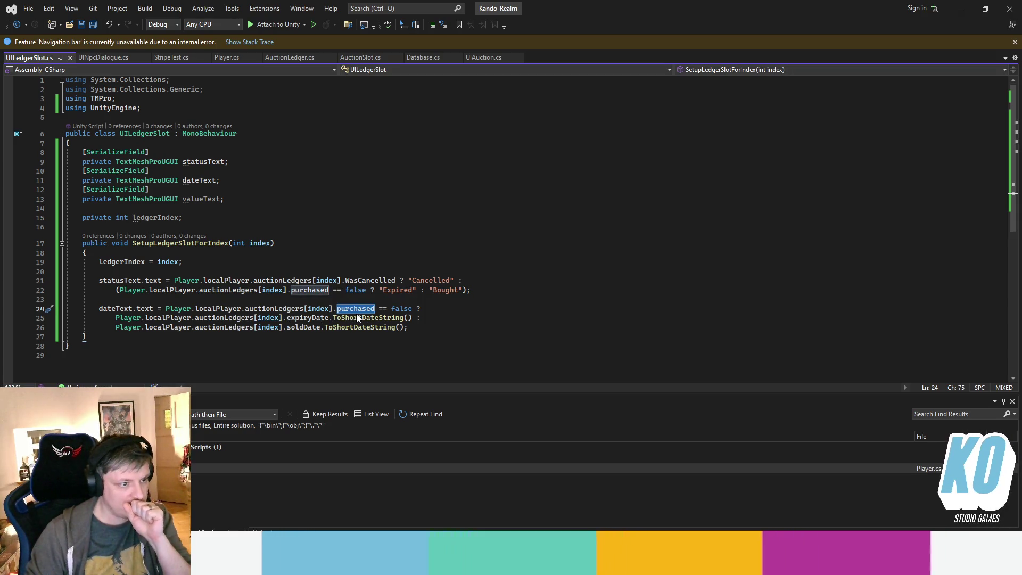
pyautogui.doubleClick(356, 318)
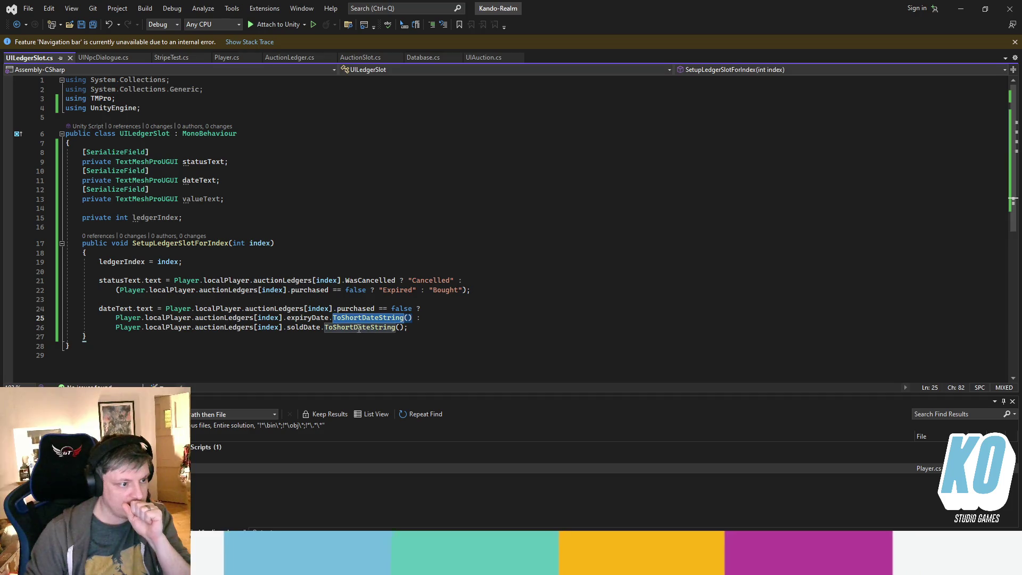
pyautogui.click(421, 327)
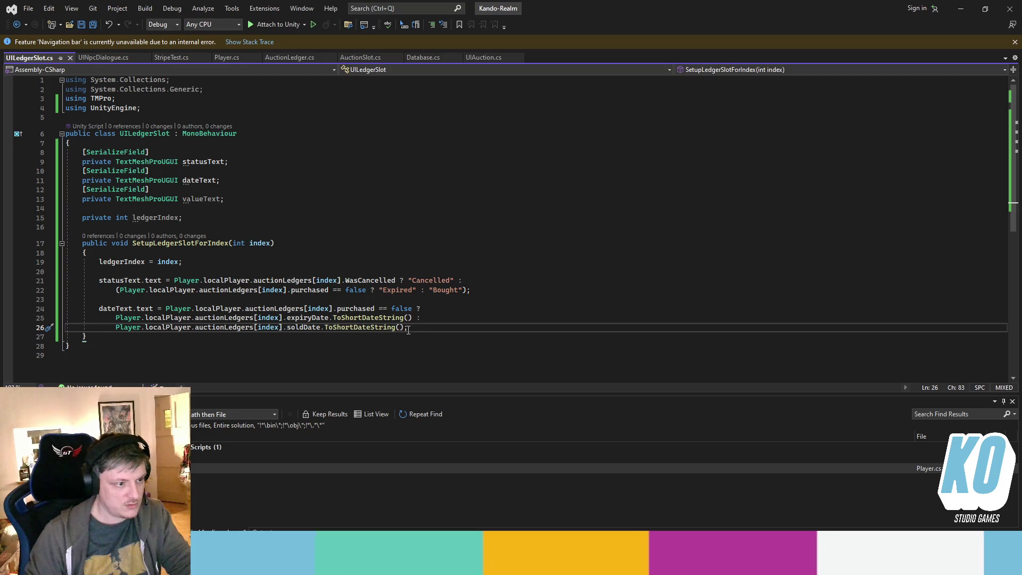
# Step: Set valueText.text to the ledger's value.ToString() and save
pyautogui.press('Return')
pyautogui.press('Return')
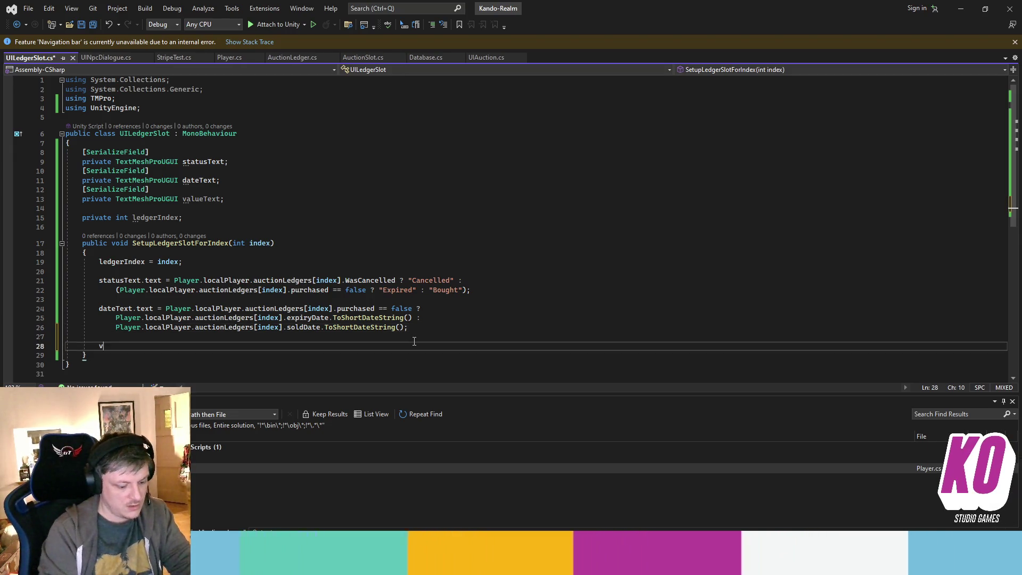
pyautogui.write('Text')
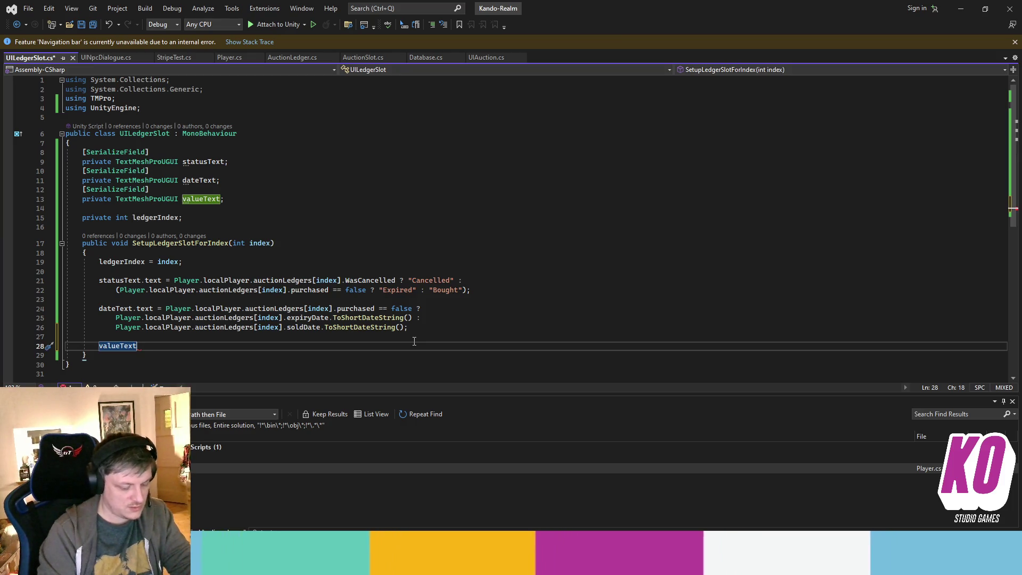
pyautogui.write('.text = Player.localPlayer.auctionLedgers[index].purchas')
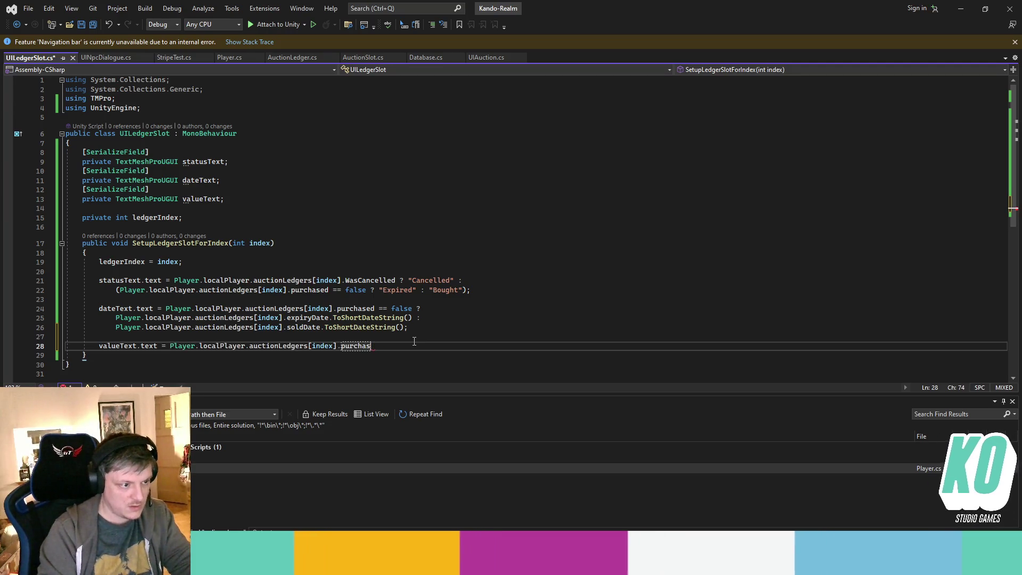
pyautogui.press('BackSpace')
pyautogui.press('BackSpace')
pyautogui.press('BackSpace')
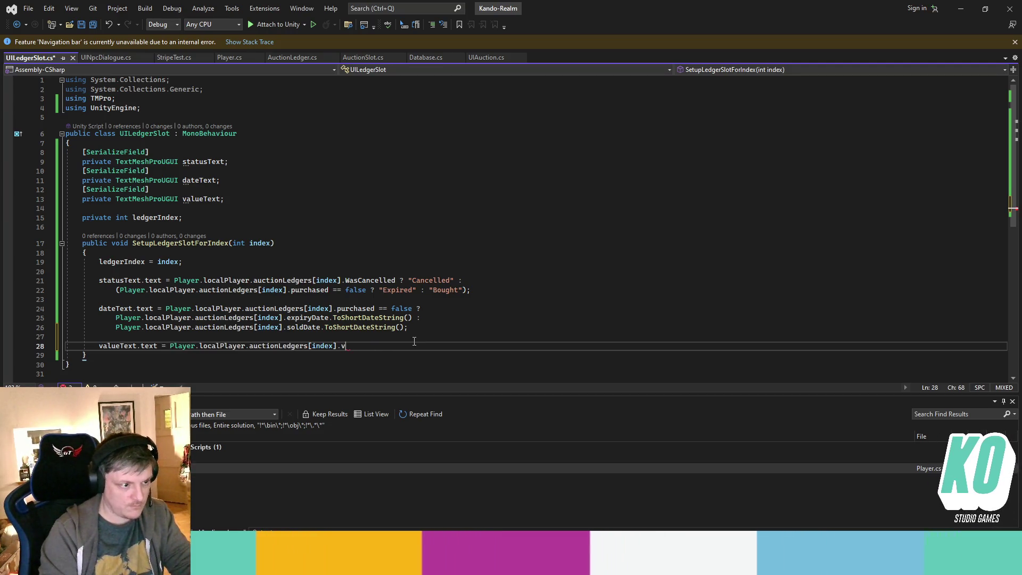
pyautogui.write('value.ToString();')
pyautogui.hotkey('ctrl', 's')
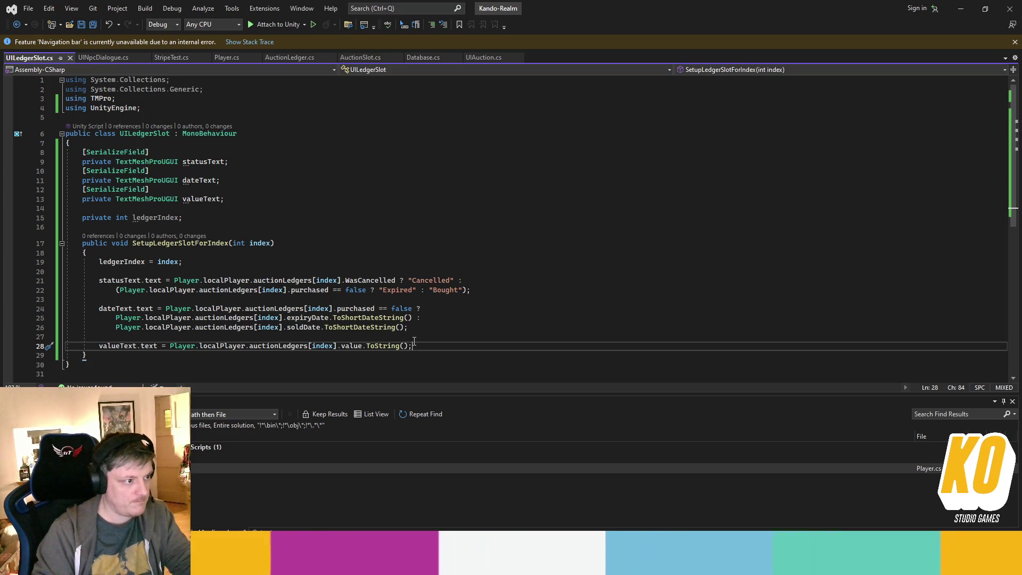
# Step: Replace every auctionLedgers[index] lookup with ledgerIndex in the status, date and value lines
pyautogui.click(180, 267)
pyautogui.doubleClick(122, 261)
pyautogui.hotkey('ctrl', 'c')
pyautogui.doubleClick(326, 281)
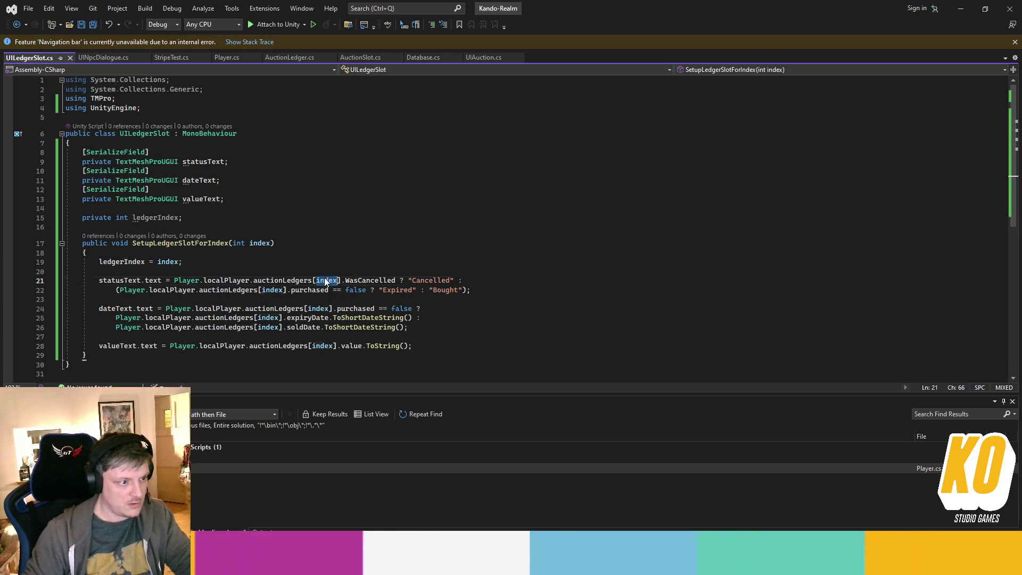
pyautogui.hotkey('ctrl', 'v')
pyautogui.doubleClick(271, 290)
pyautogui.hotkey('ctrl', 'v')
pyautogui.doubleClick(319, 309)
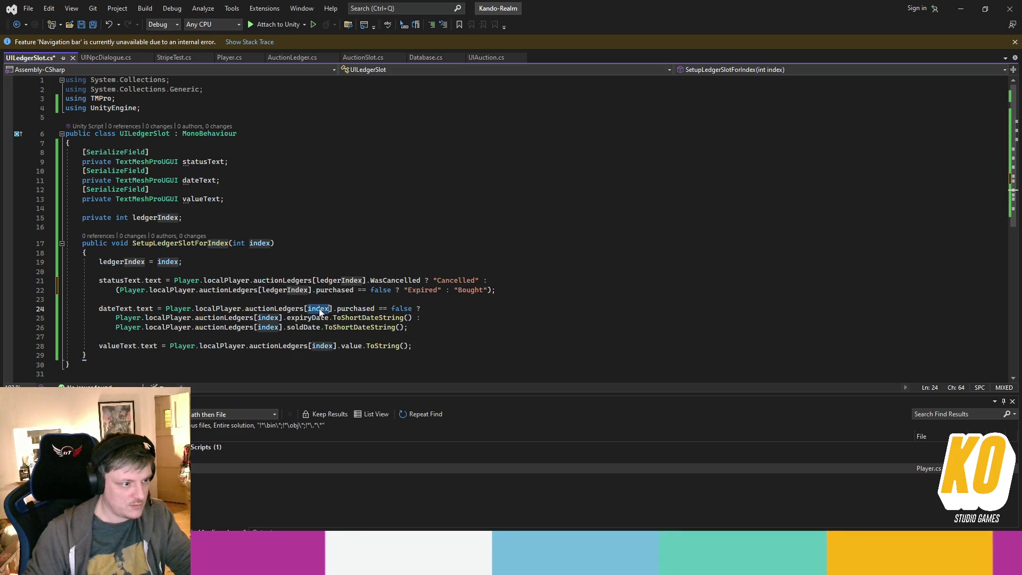
pyautogui.hotkey('ctrl', 'v')
pyautogui.doubleClick(268, 318)
pyautogui.hotkey('ctrl', 'v')
pyautogui.doubleClick(268, 327)
pyautogui.hotkey('ctrl', 'v')
pyautogui.click(325, 347)
pyautogui.doubleClick(325, 346)
pyautogui.hotkey('ctrl', 'v')
pyautogui.click(274, 355)
# Step: Delete the two unused System.Collections using lines and save
pyautogui.click(296, 253)
pyautogui.click(66, 99)
pyautogui.hotkey('shift', 'Up')
pyautogui.hotkey('shift', 'Up')
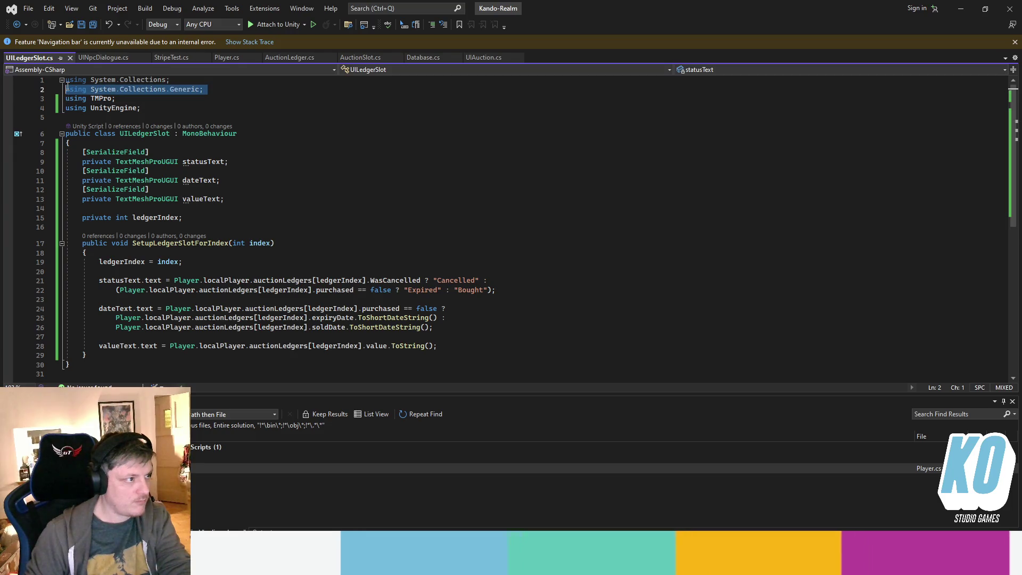
pyautogui.press('Delete')
pyautogui.hotkey('ctrl', 's')
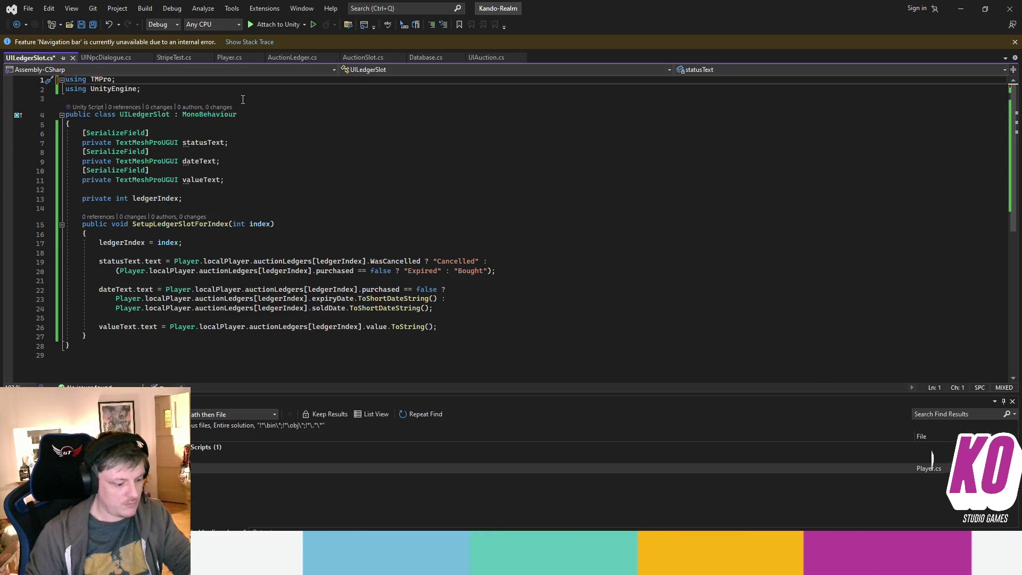
# Step: In UIAuction.cs, change the ledger count text field to UILedgerSlot ledgerSlotPrefab
pyautogui.click(484, 58)
pyautogui.doubleClick(153, 208)
pyautogui.write('uiledge')
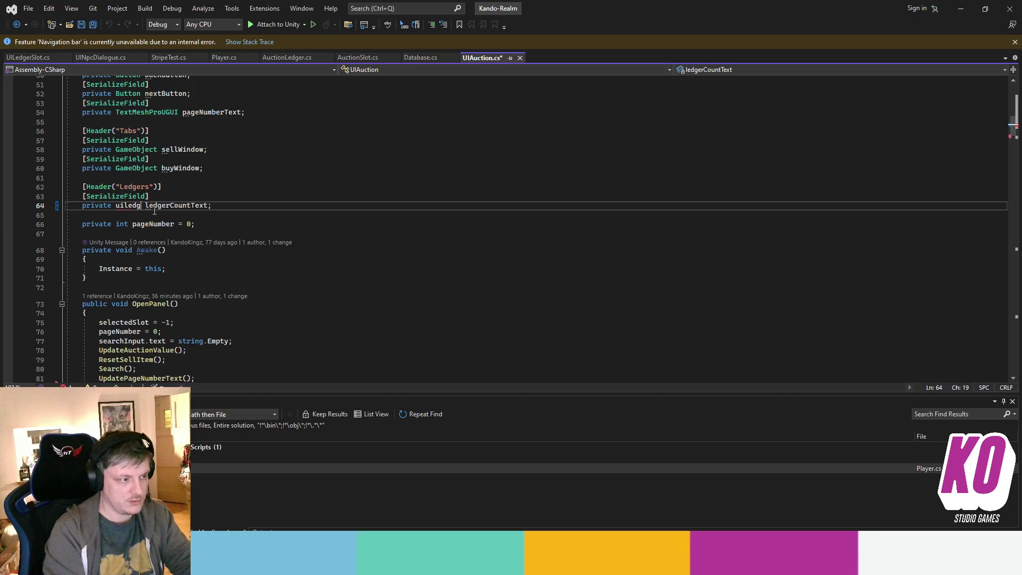
pyautogui.hotkey('ctrl', 'space')
pyautogui.doubleClick(210, 206)
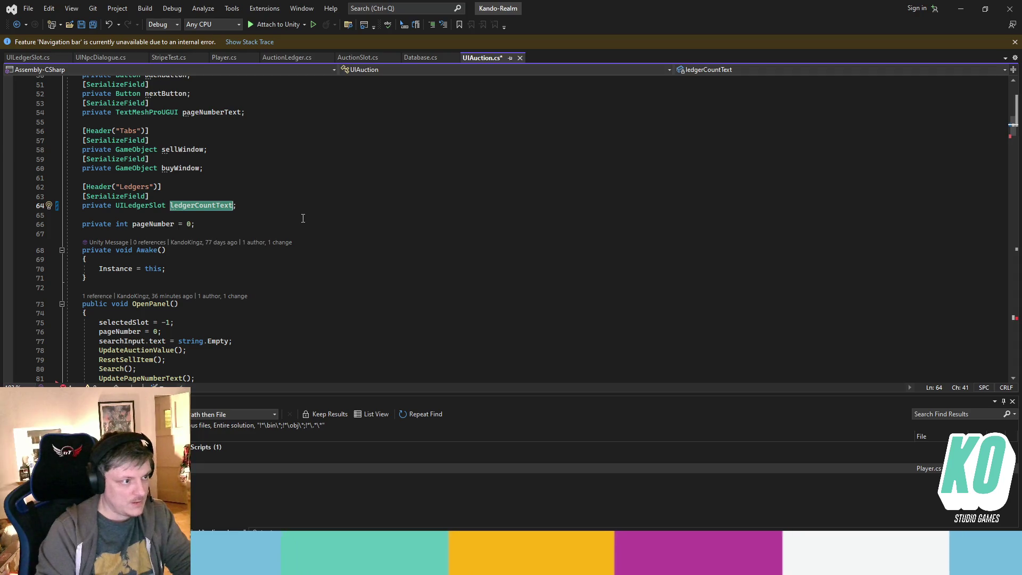
pyautogui.write('ledgerSlot')
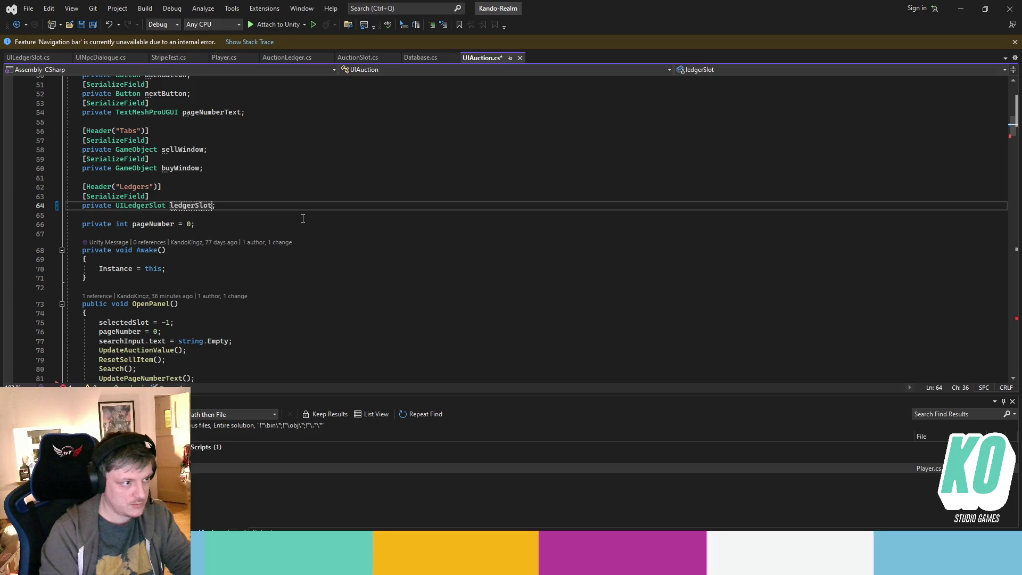
pyautogui.write('Prefab')
pyautogui.hotkey('ctrl', 's')
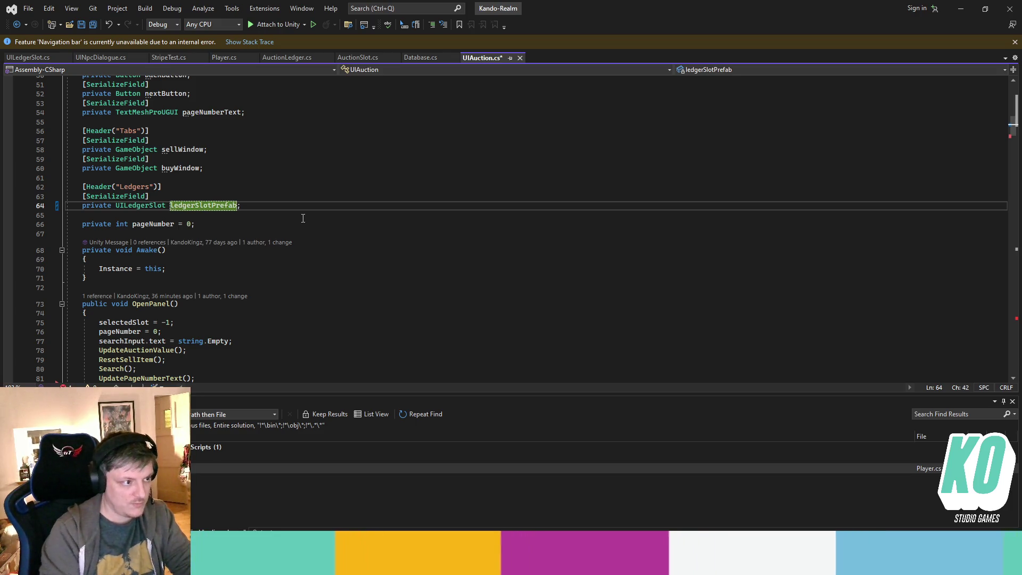
pyautogui.press('End')
# Step: Add a [SerializeField] private Transform ledgerParent; field below it and save
pyautogui.press('Return')
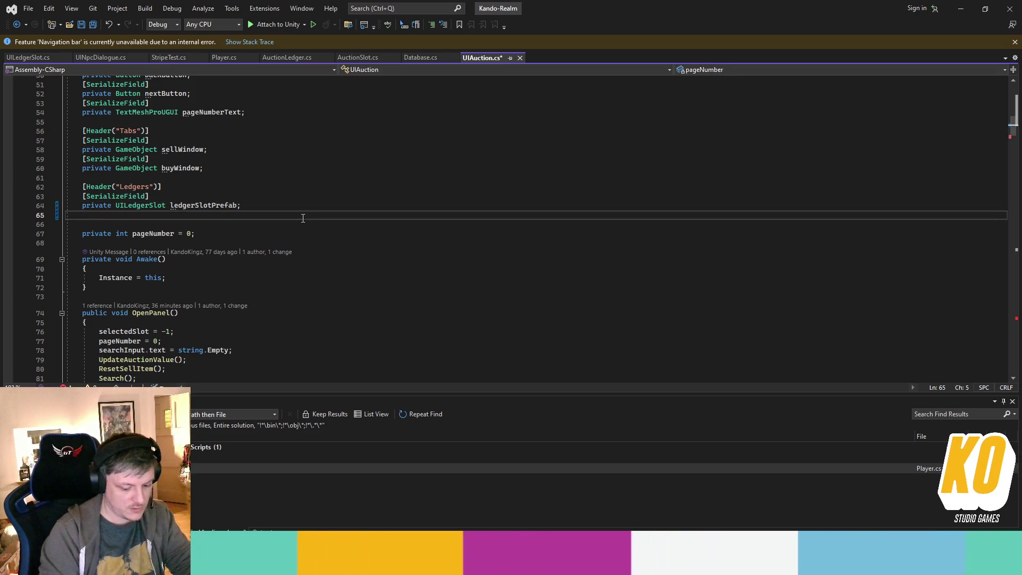
pyautogui.write('rializable]')
pyautogui.press('Return')
pyautogui.write('p')
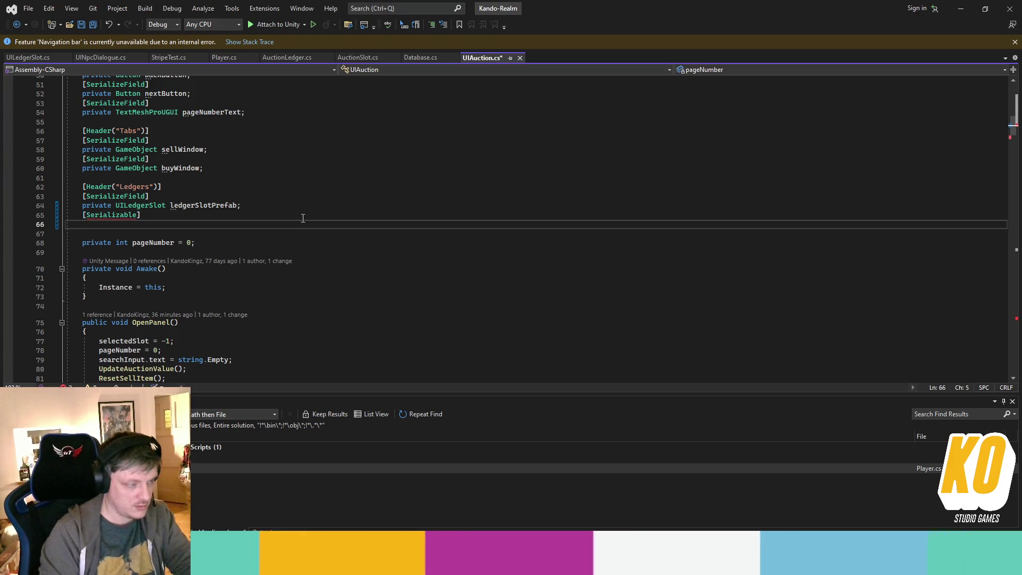
pyautogui.write('rivate trans')
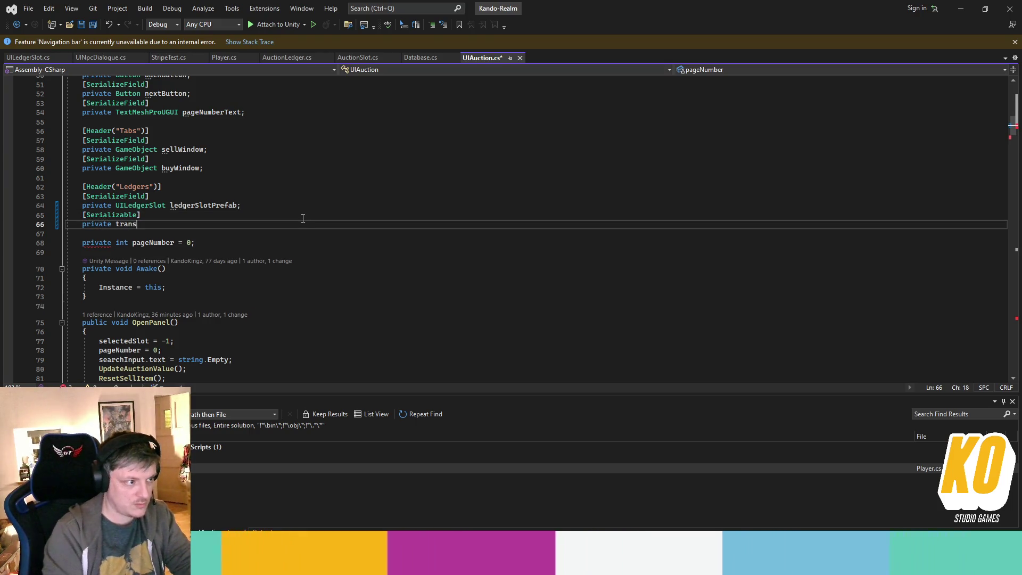
pyautogui.press('Tab')
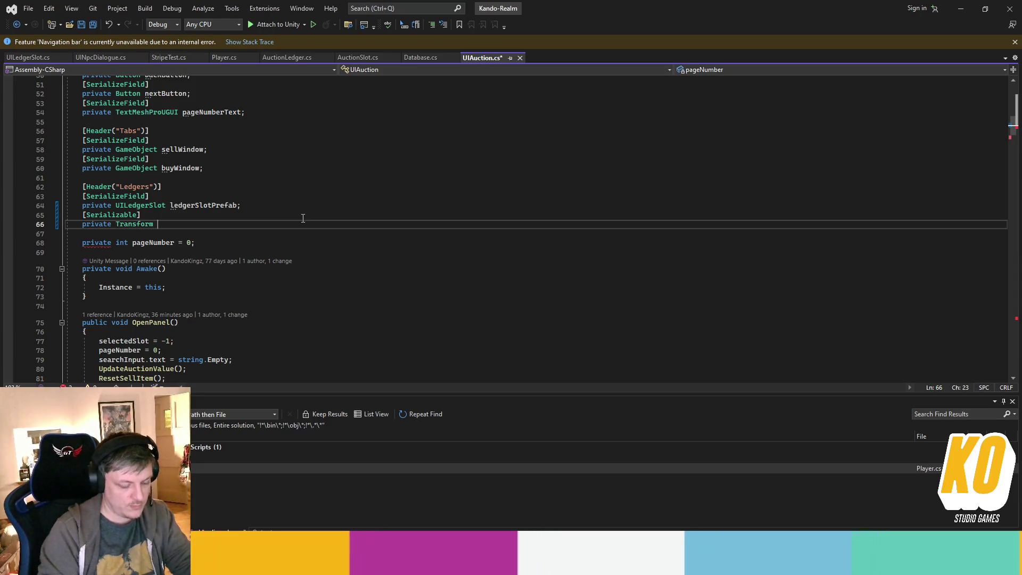
pyautogui.write('dgerS')
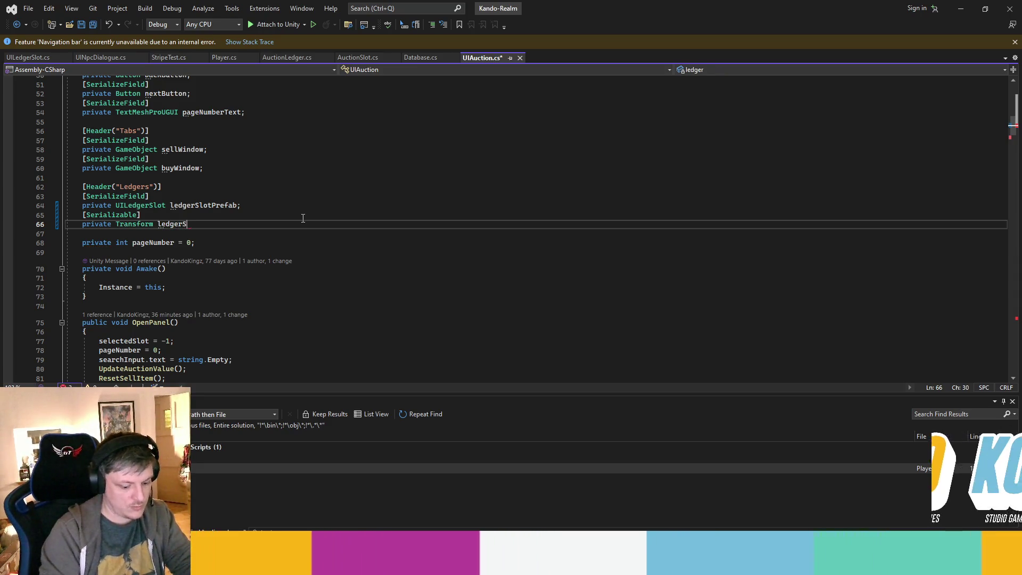
pyautogui.press('BackSpace')
pyautogui.write('Parent;')
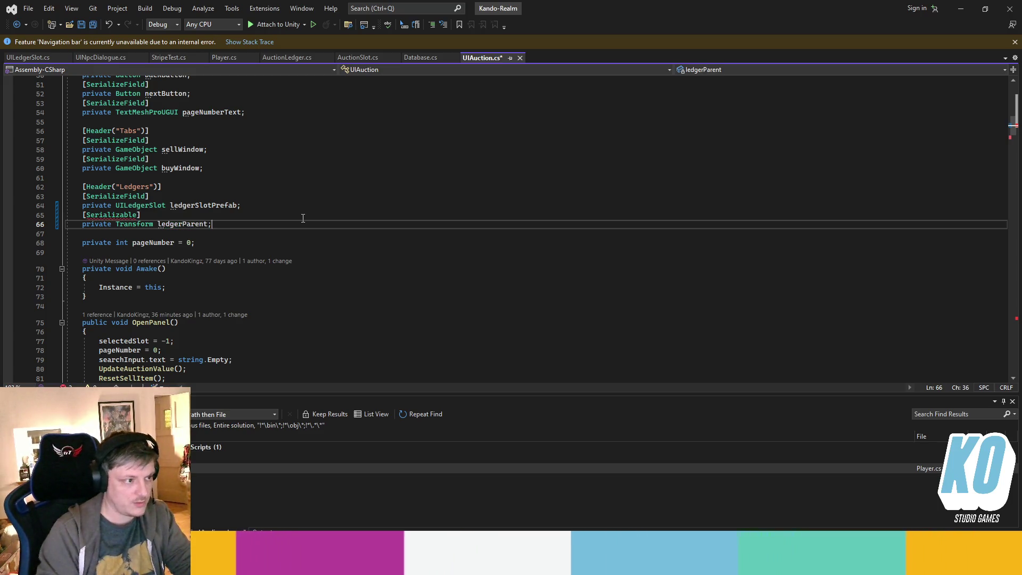
pyautogui.press('Up')
pyautogui.press('Left')
pyautogui.press('Left')
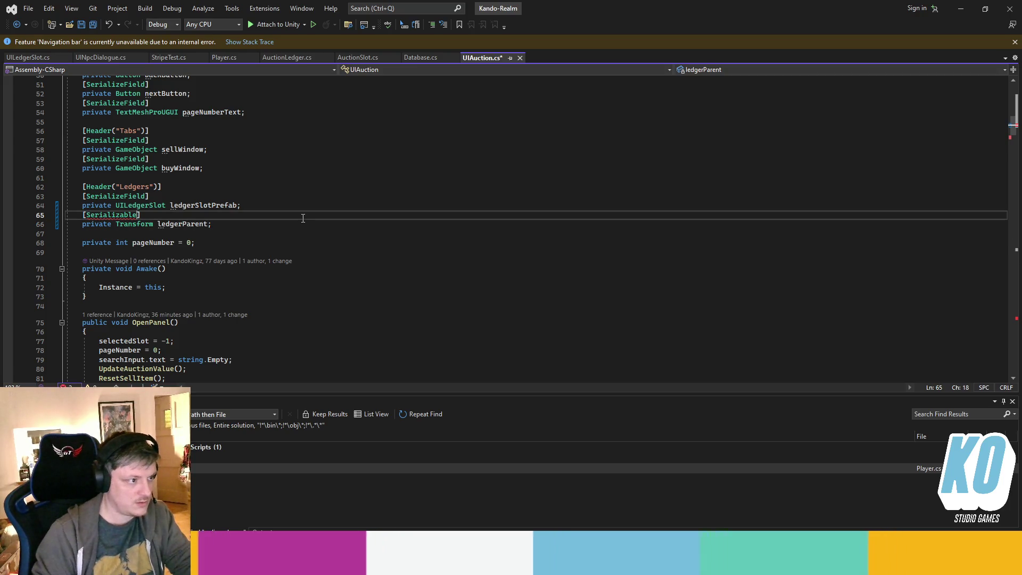
pyautogui.press('BackSpace')
pyautogui.press('BackSpace')
pyautogui.press('BackSpace')
pyautogui.write('Field')
pyautogui.press('Down')
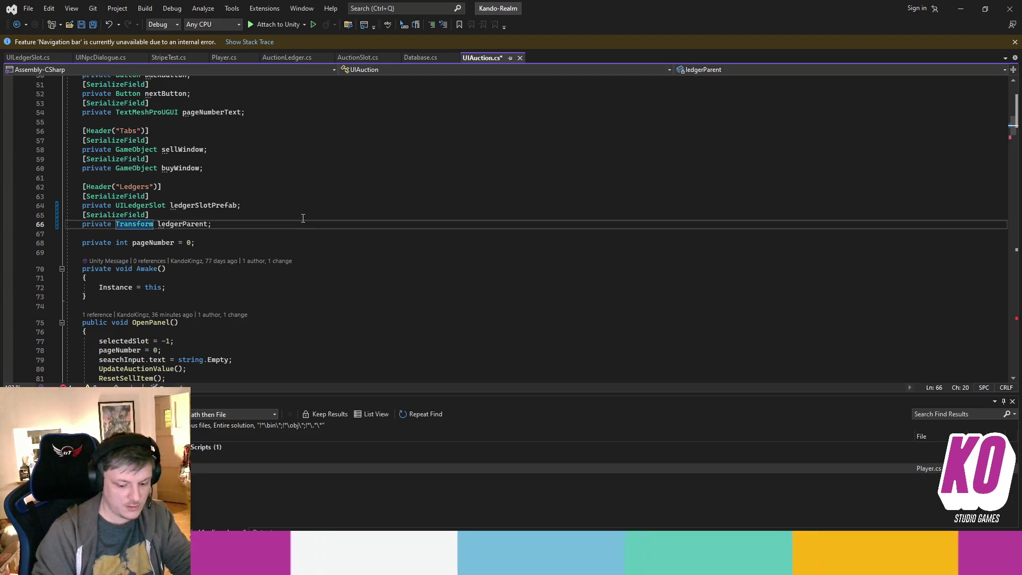
pyautogui.hotkey('ctrl', 's')
pyautogui.press('End')
pyautogui.scroll(-3, 239, 255)
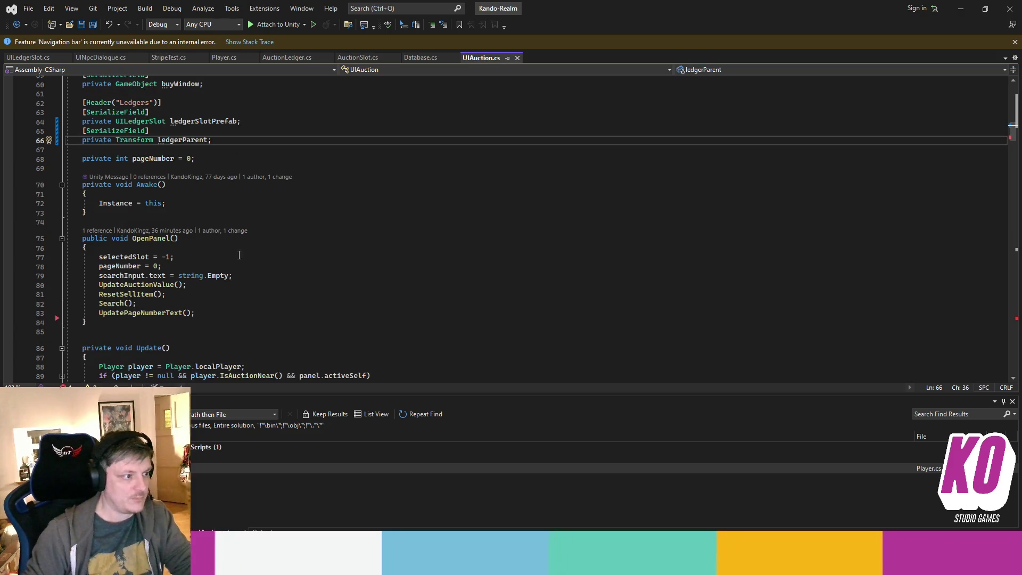
# Step: Delete the UpdateLedgerCountText method from UIAuction.cs and save
pyautogui.click(161, 316)
pyautogui.scroll(-20, 160, 298)
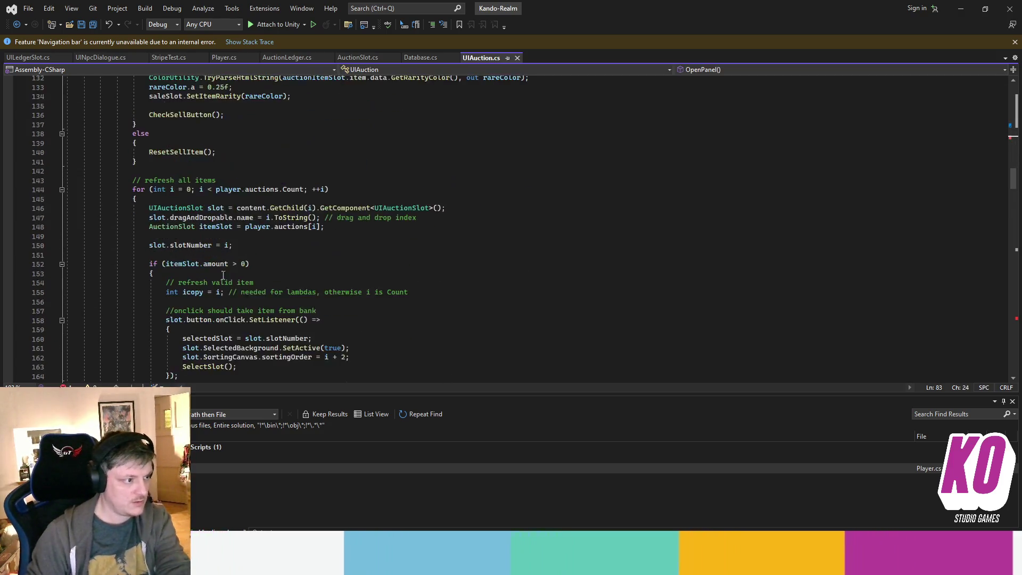
pyautogui.scroll(-17, 158, 275)
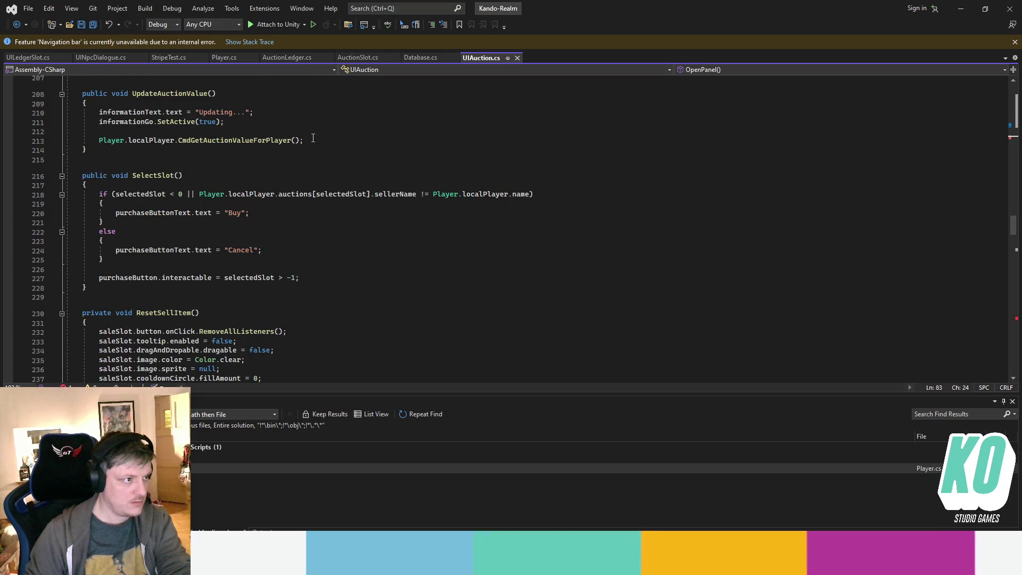
pyautogui.scroll(-15, 227, 241)
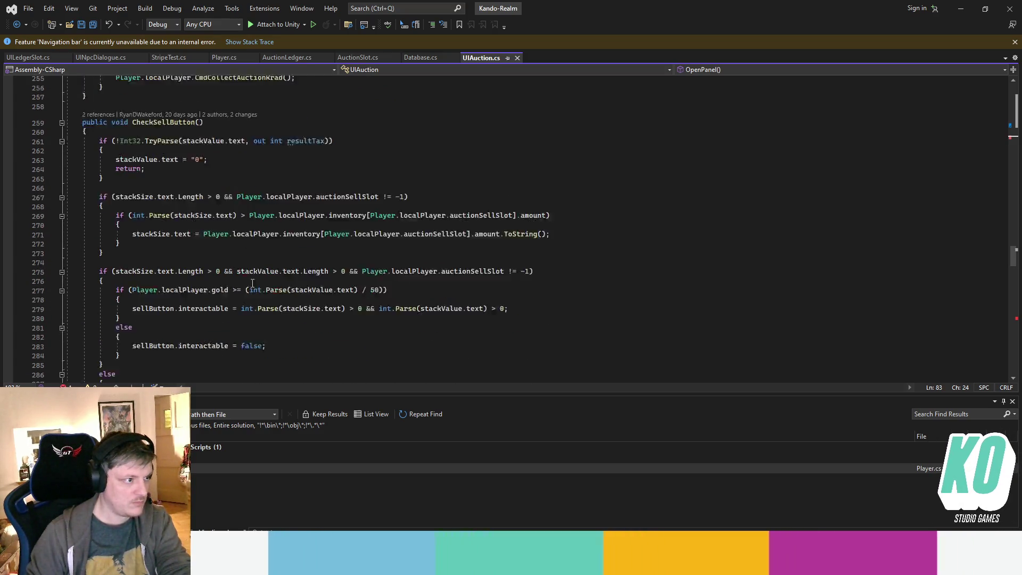
pyautogui.scroll(-19, 178, 252)
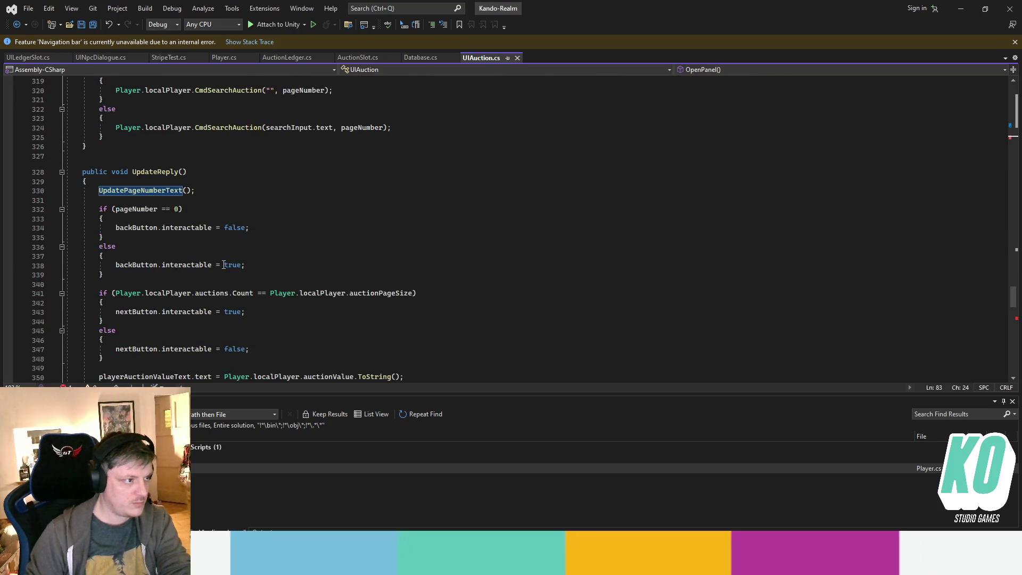
pyautogui.scroll(-4, 228, 271)
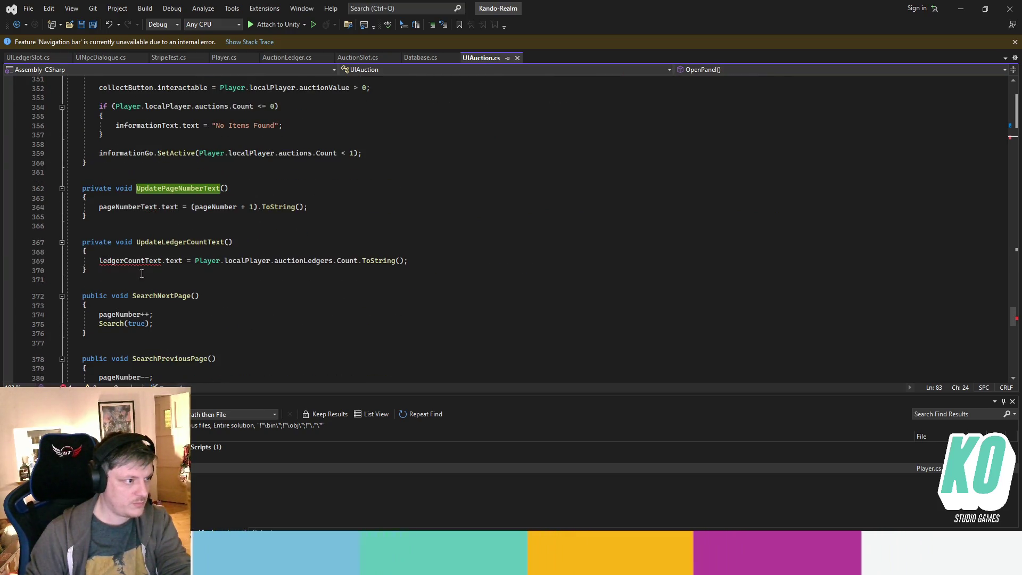
pyautogui.moveTo(156, 276)
pyautogui.mouseDown()
pyautogui.moveTo(154, 261)
pyautogui.moveTo(85, 227)
pyautogui.mouseUp()
pyautogui.press('Delete')
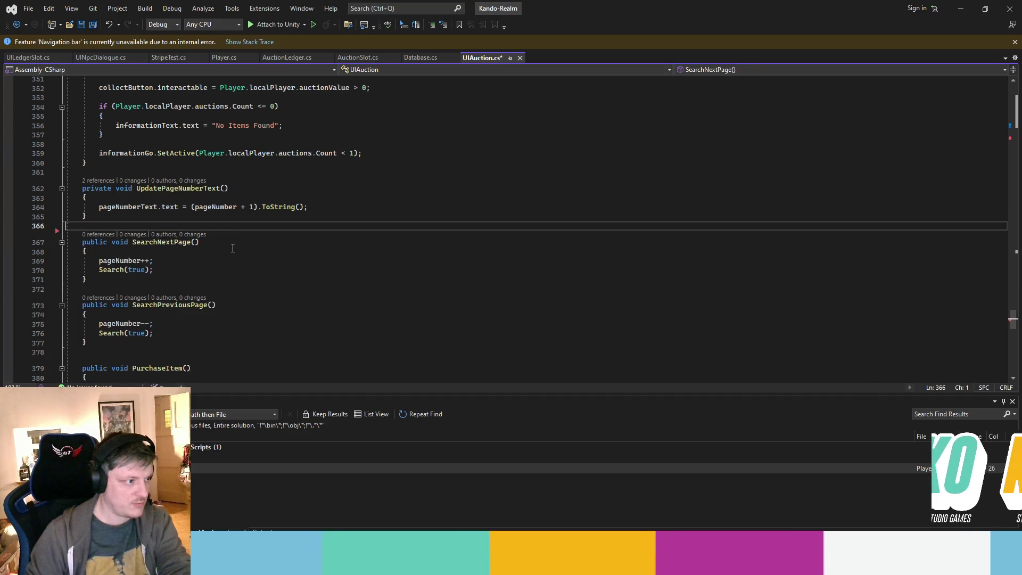
pyautogui.hotkey('ctrl', 's')
# Step: Go to the UpdatePageNumberText definition from its call in OpenPanel
pyautogui.scroll(20, 282, 258)
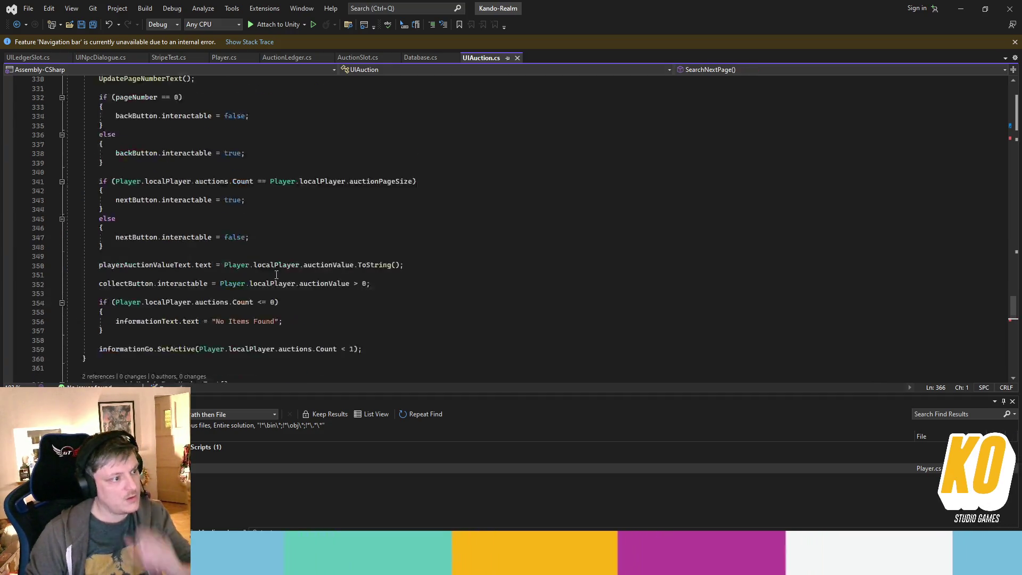
pyautogui.scroll(20, 282, 258)
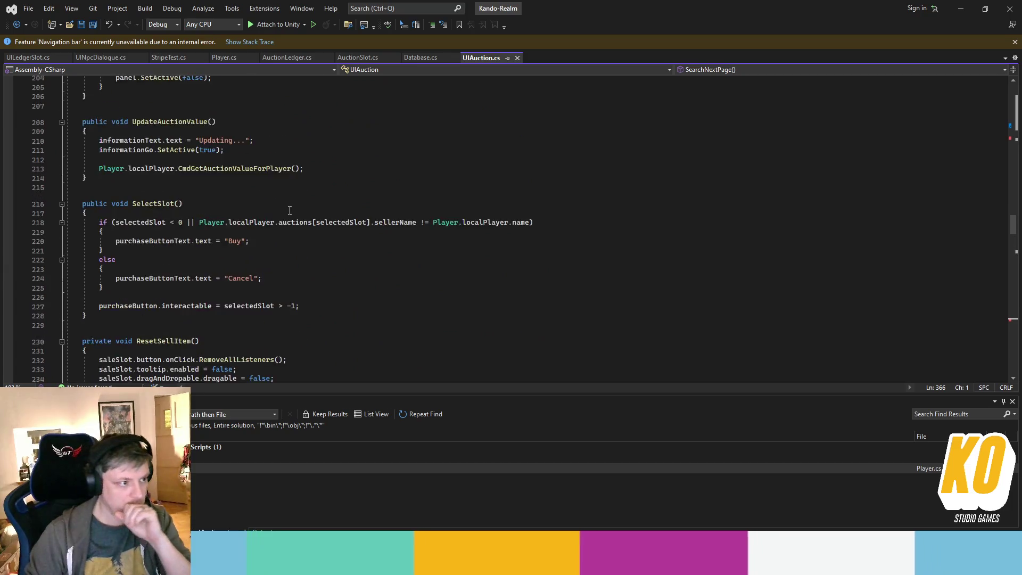
pyautogui.scroll(20, 290, 204)
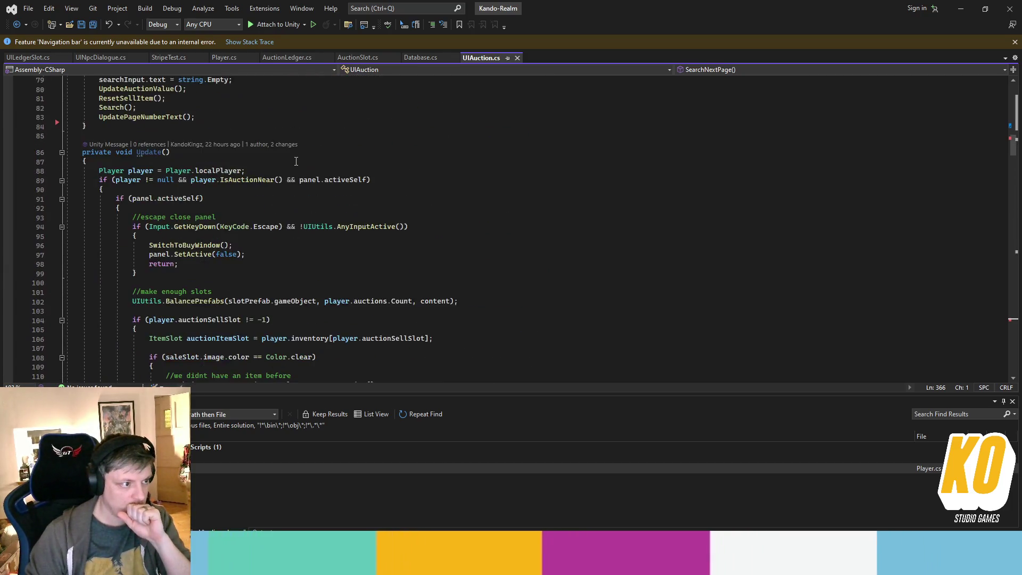
pyautogui.scroll(-3, 296, 158)
pyautogui.click(220, 284)
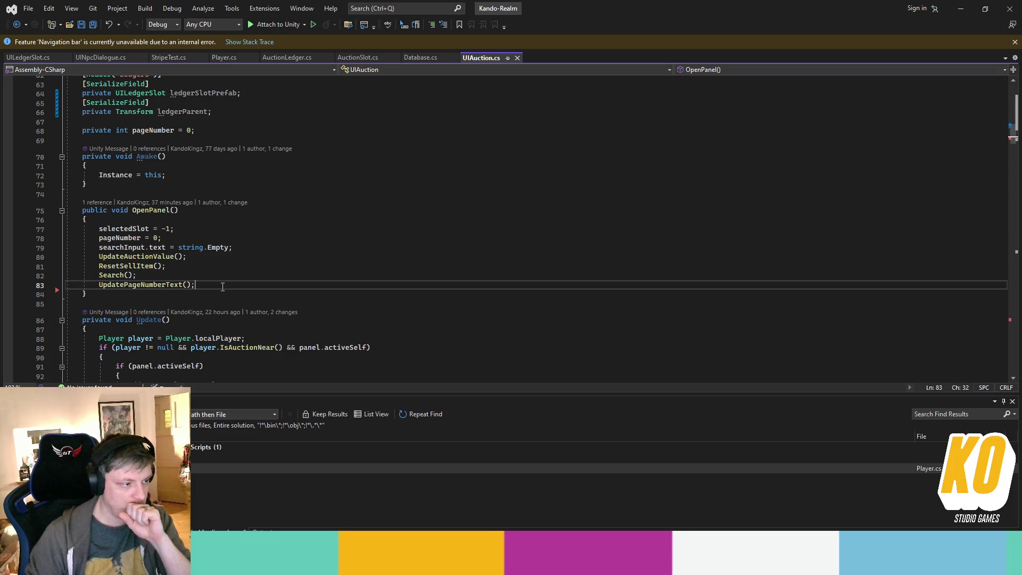
pyautogui.keyDown('ctrl'); pyautogui.click(161, 284); pyautogui.keyUp('ctrl')
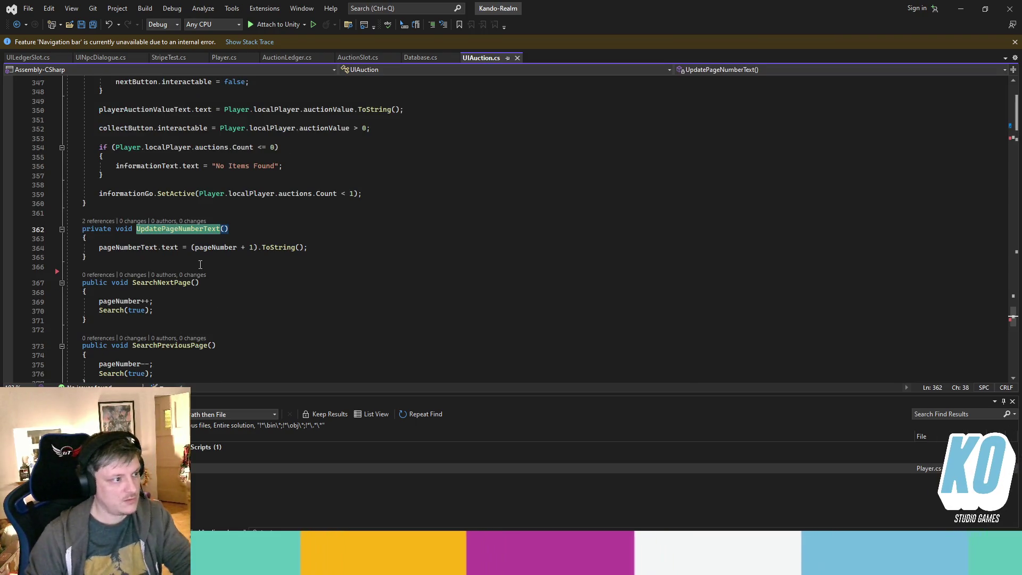
pyautogui.click(186, 261)
# Step: Declare a new private void UpdateAllLedger() method with an open body
pyautogui.press('Return')
pyautogui.press('Return')
pyautogui.write('ivate void Upd')
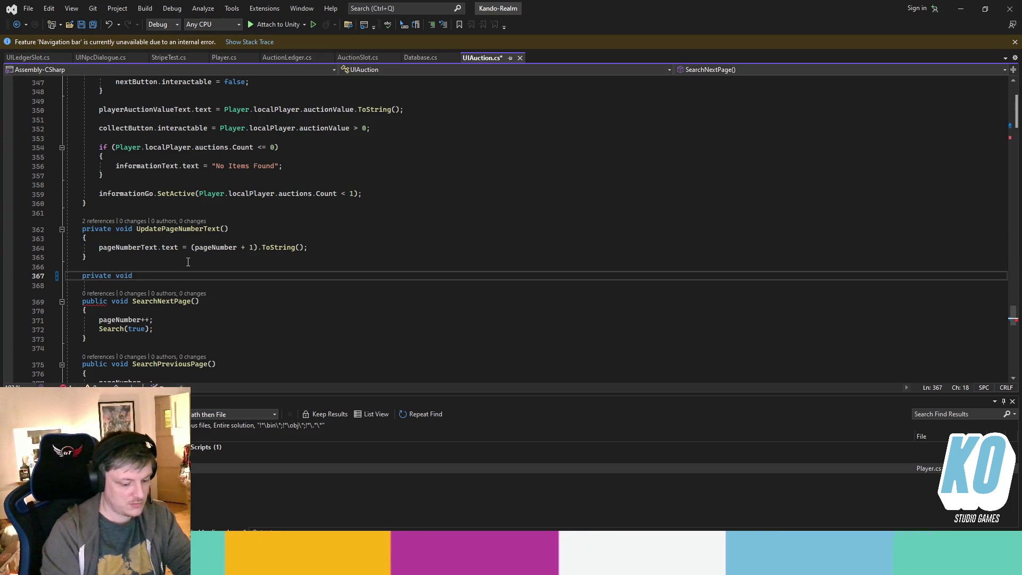
pyautogui.write('ateAllLedger')
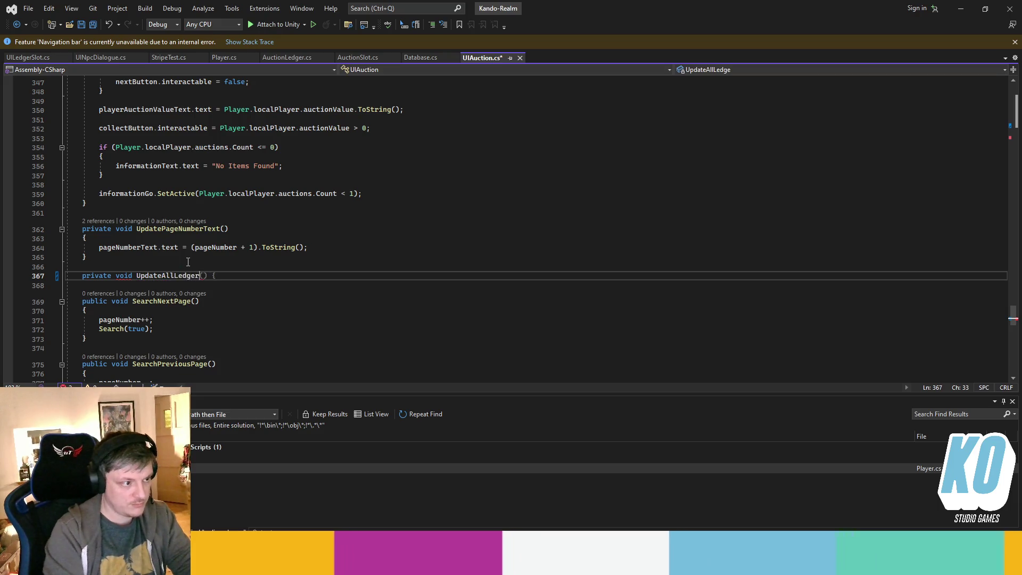
pyautogui.hotkey('ctrl', 'shift', 'Left')
pyautogui.write('Fixed')
pyautogui.press('Tab')
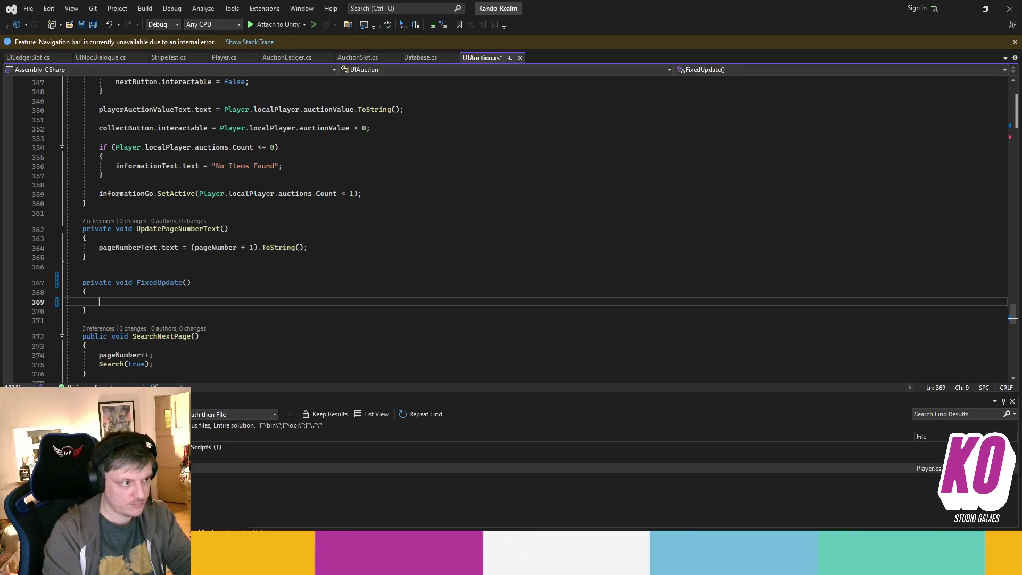
pyautogui.hotkey('ctrl', 'z')
pyautogui.hotkey('ctrl', 'z')
pyautogui.write('dger(){')
pyautogui.press('Return')
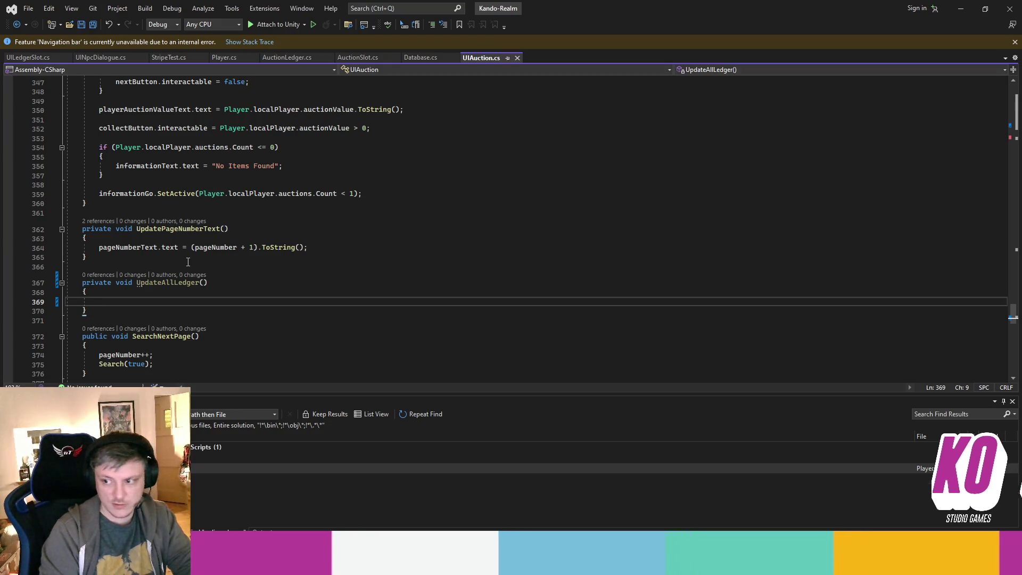
# Step: Add a foreach over Player.localPlayer.auctionLedgers that instantiates ledgerSlotPrefab under ledgerParent and calls SetupLedgerSlotForIndex
pyautogui.write('foreach(l')
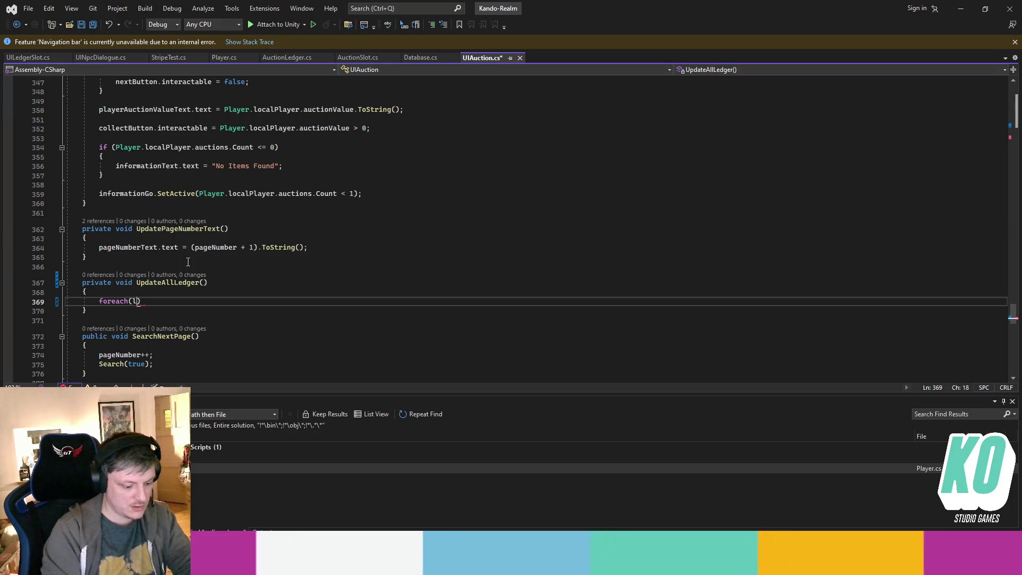
pyautogui.press('BackSpace')
pyautogui.write('r l')
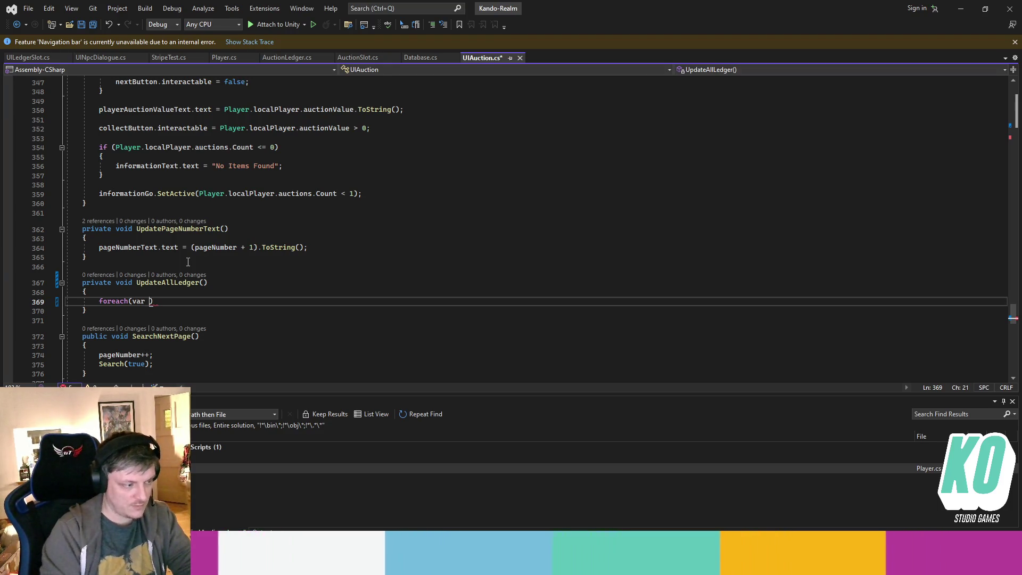
pyautogui.write('edger in Player.loc')
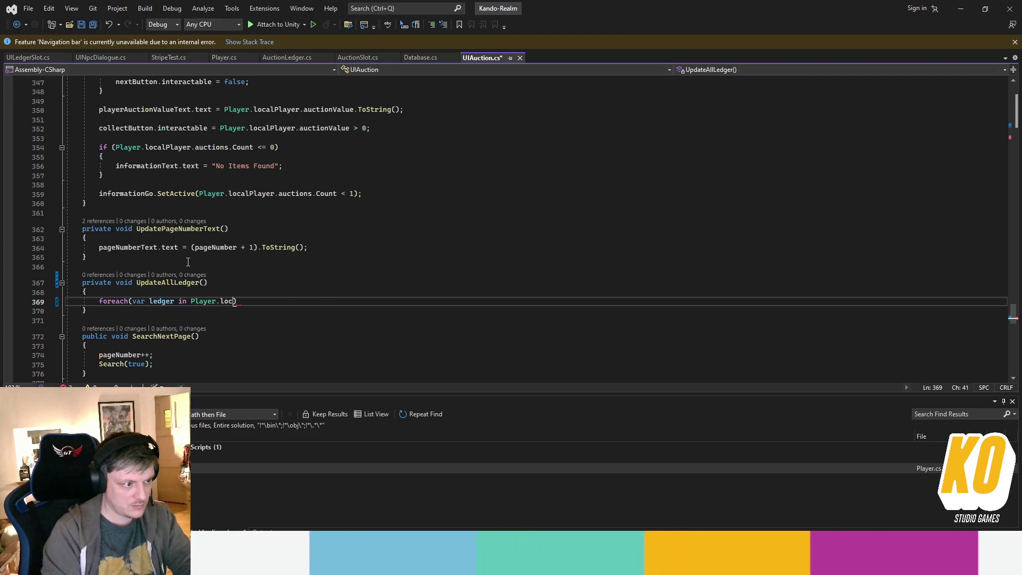
pyautogui.write('alPlayer.ledg')
pyautogui.press('Tab')
pyautogui.write(') {')
pyautogui.press('Return')
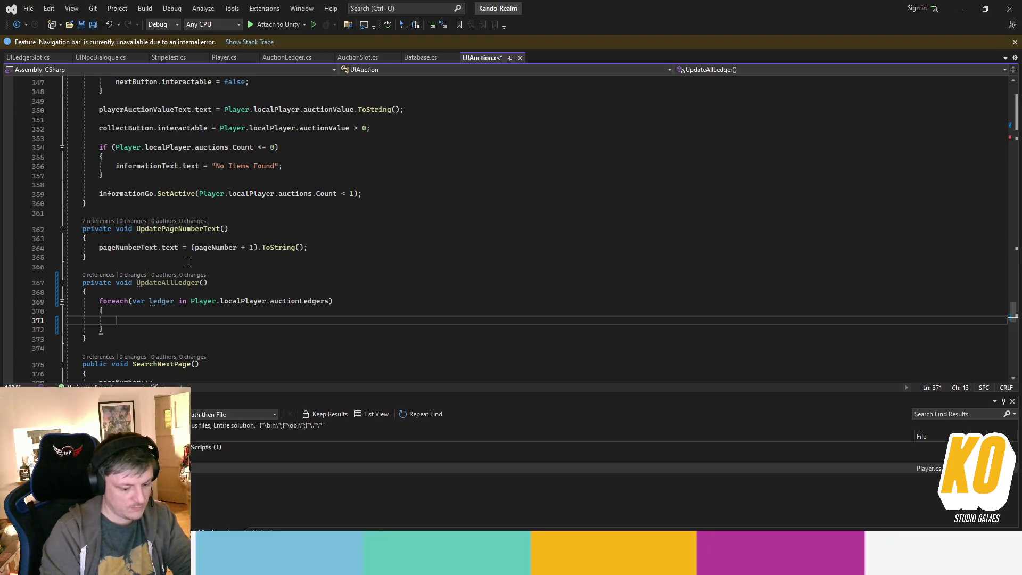
pyautogui.write('led')
pyautogui.press('BackSpace')
pyautogui.press('BackSpace')
pyautogui.press('BackSpace')
pyautogui.write('r ledger')
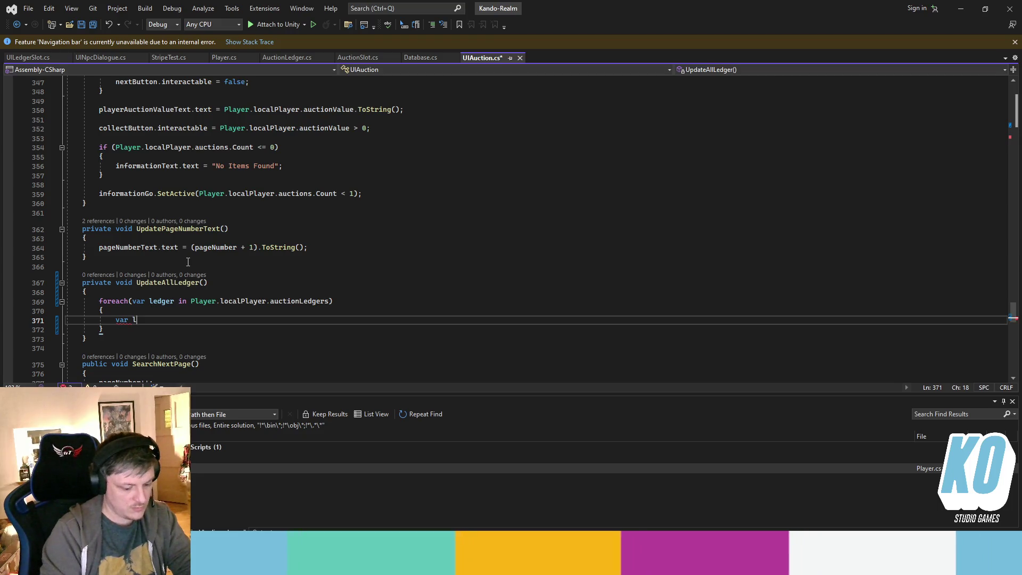
pyautogui.write('Slot ')
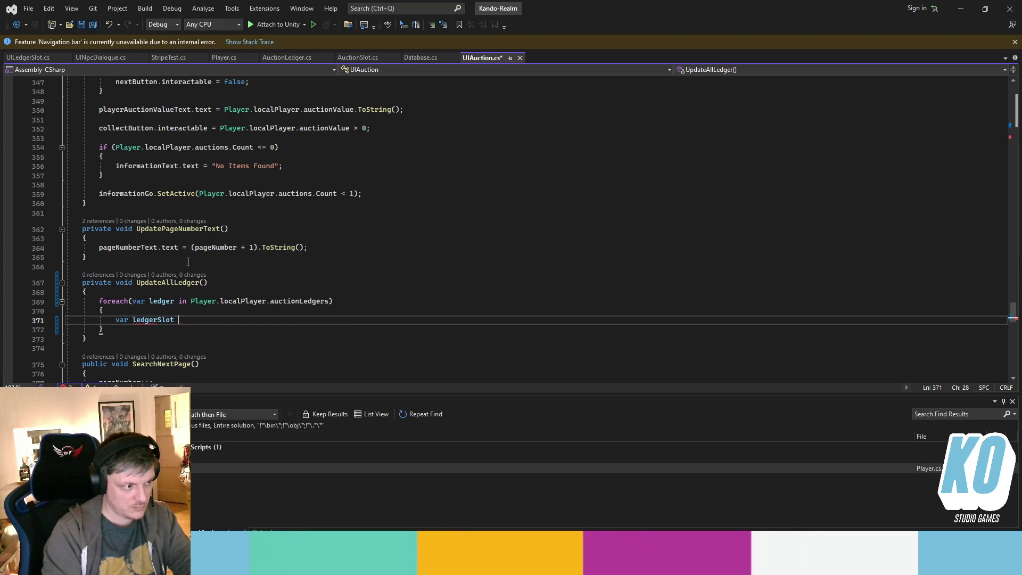
pyautogui.write('= Instantiate')
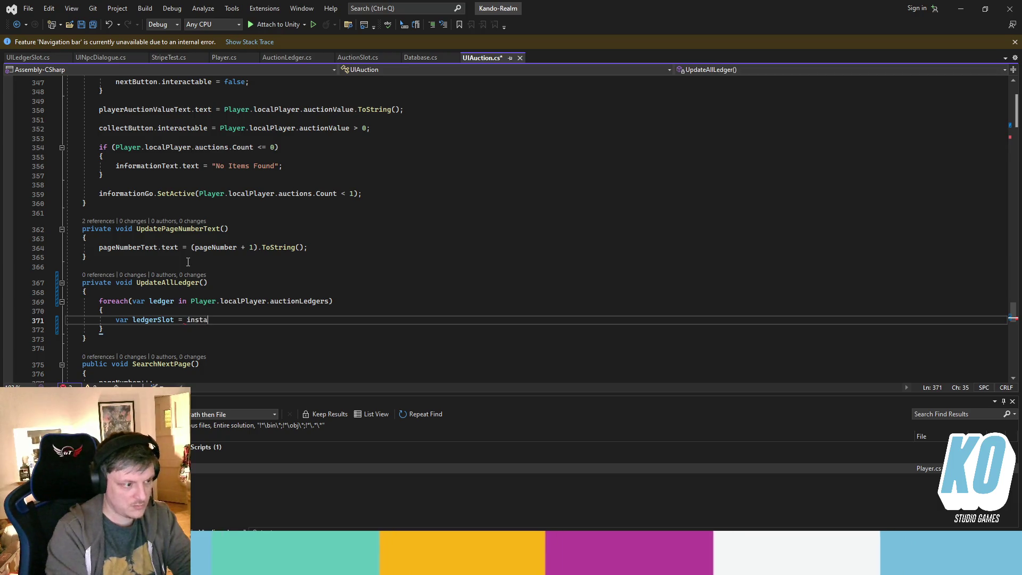
pyautogui.write('(')
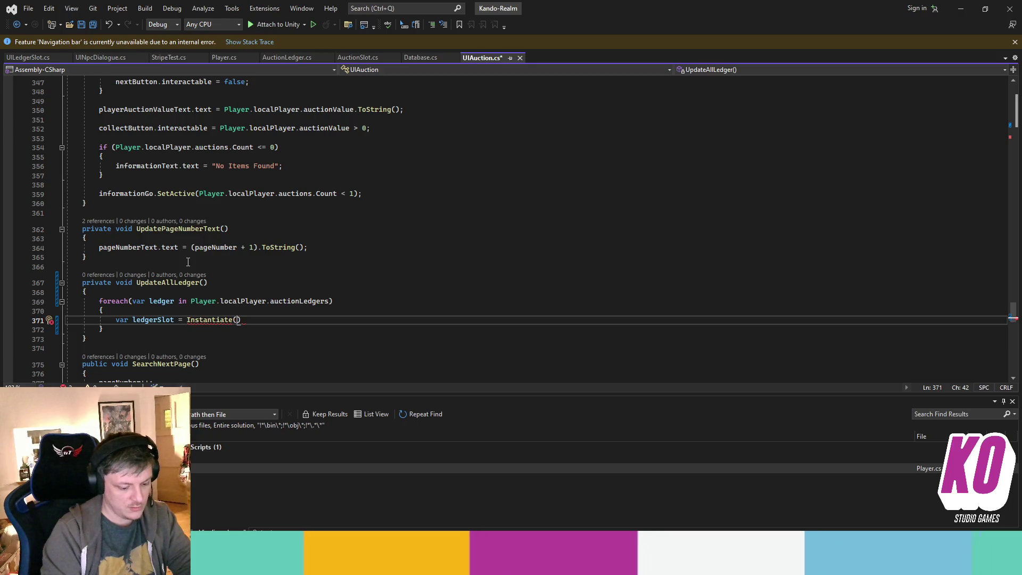
pyautogui.write('ledger')
pyautogui.write('SlotPrefab')
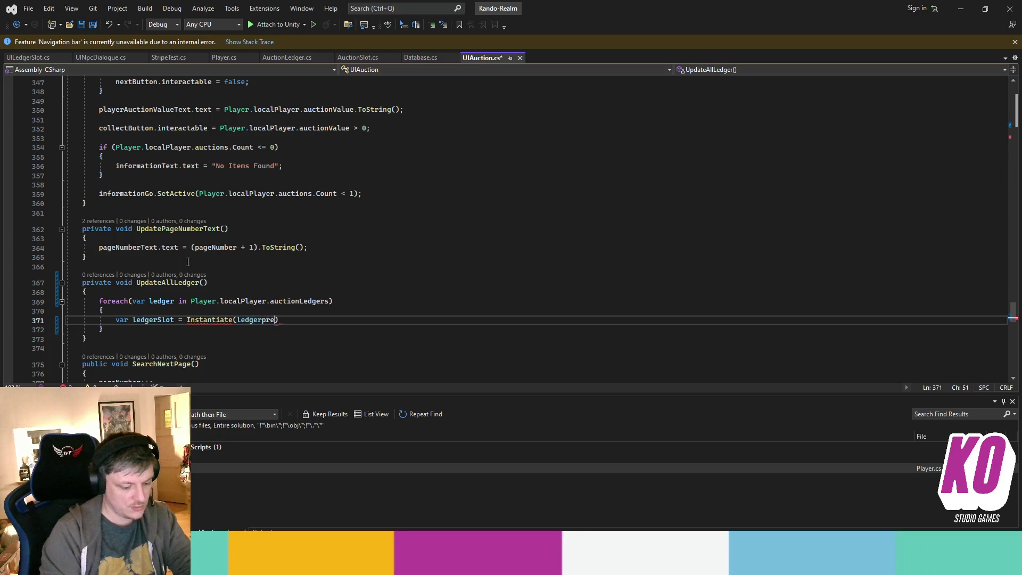
pyautogui.write(', ')
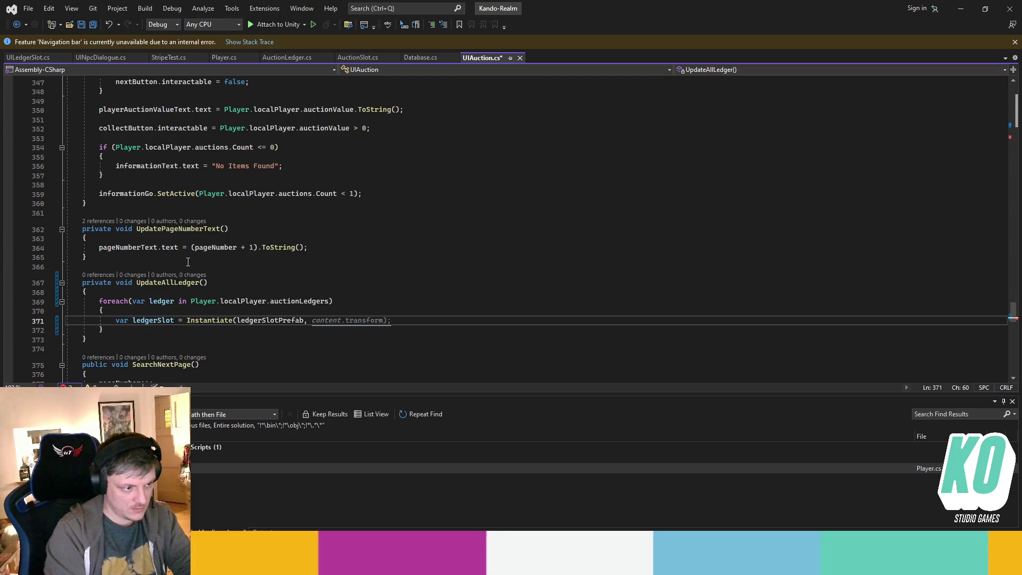
pyautogui.write('ledgerParent')
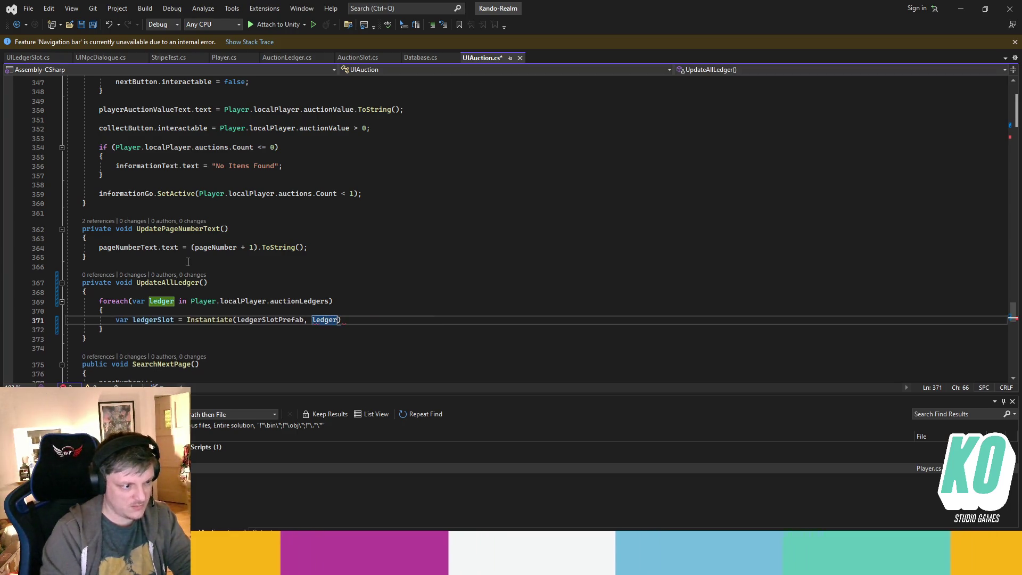
pyautogui.write(')')
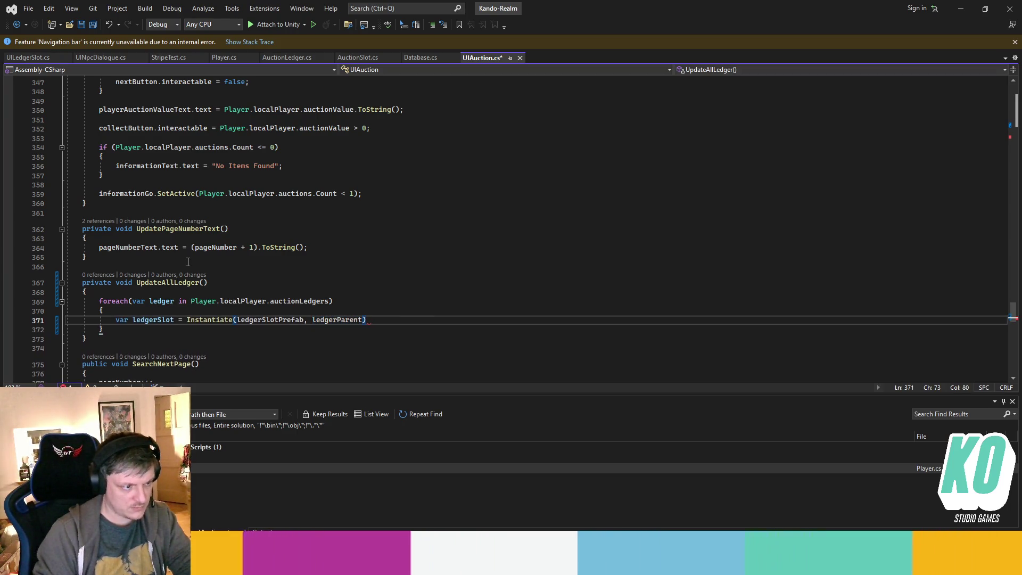
pyautogui.write(';')
pyautogui.press('Return')
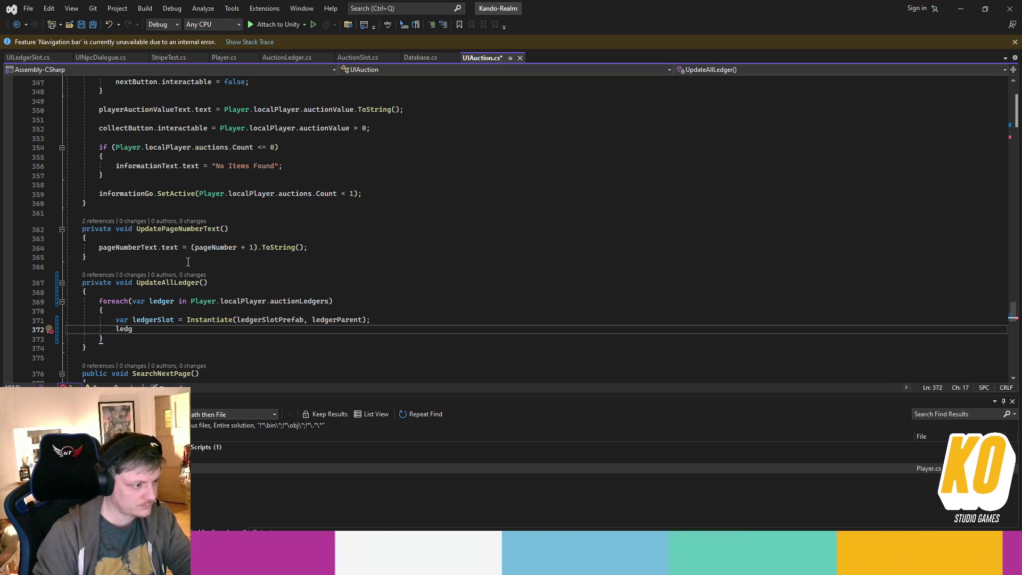
pyautogui.write('erSlot.Set')
pyautogui.press('Tab')
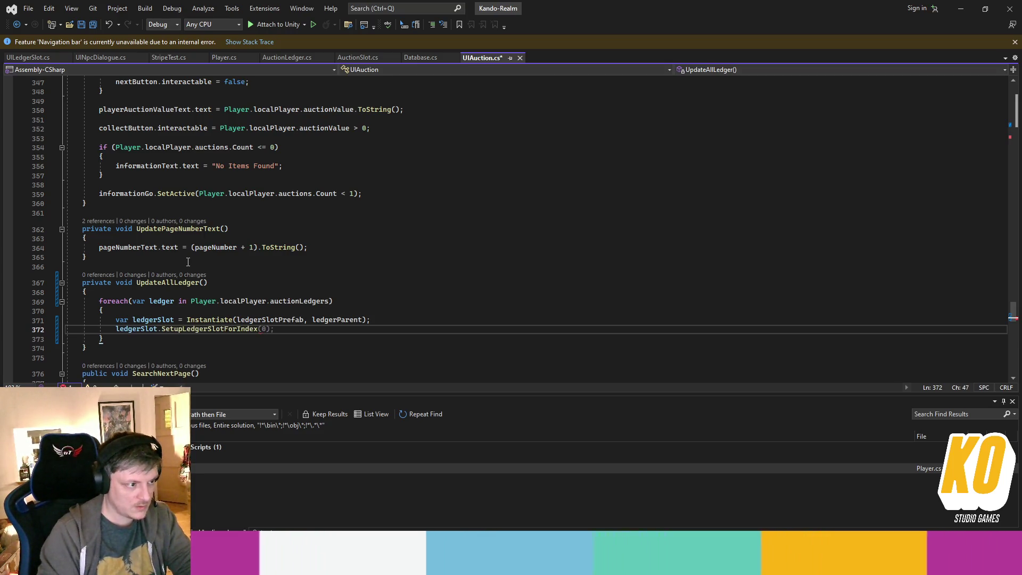
pyautogui.press('Tab')
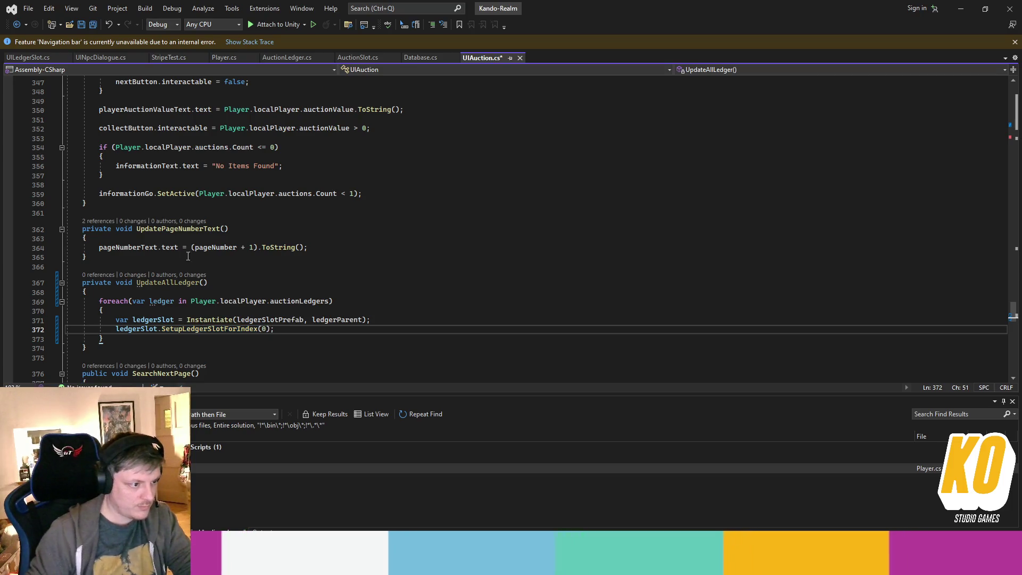
# Step: Turn the foreach into for(int i = 0; i < auctionLedgers.Count; i++), pass i to SetupLedgerSlotForIndex, and save
pyautogui.click(129, 290)
pyautogui.press('Return')
pyautogui.press('Left')
pyautogui.press('Left')
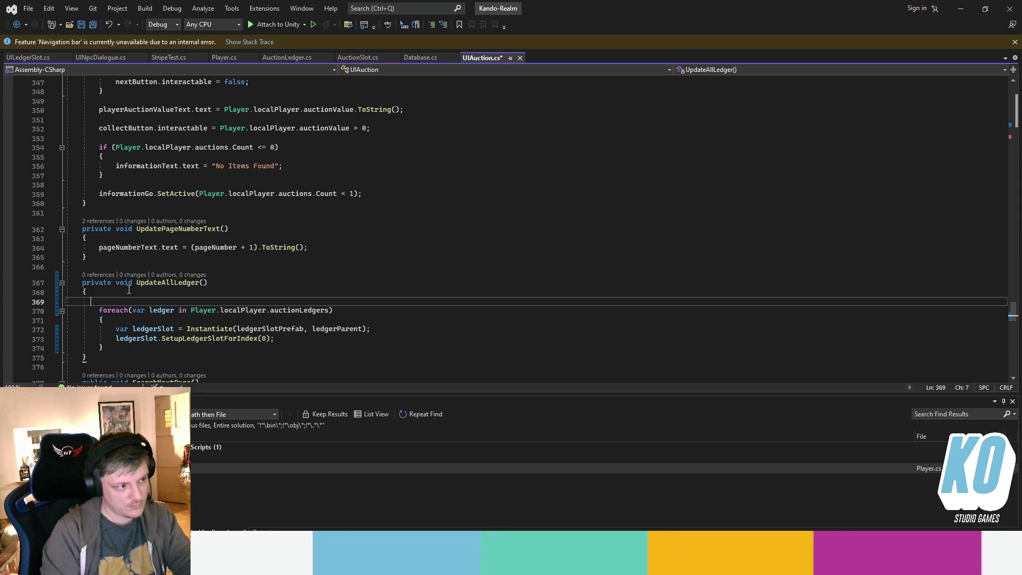
pyautogui.press('Home')
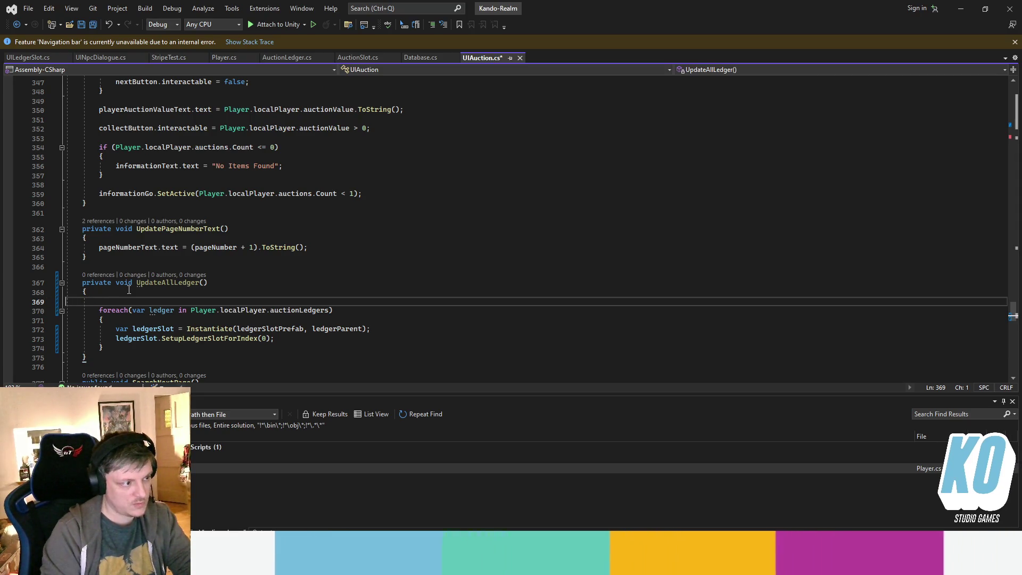
pyautogui.press('BackSpace')
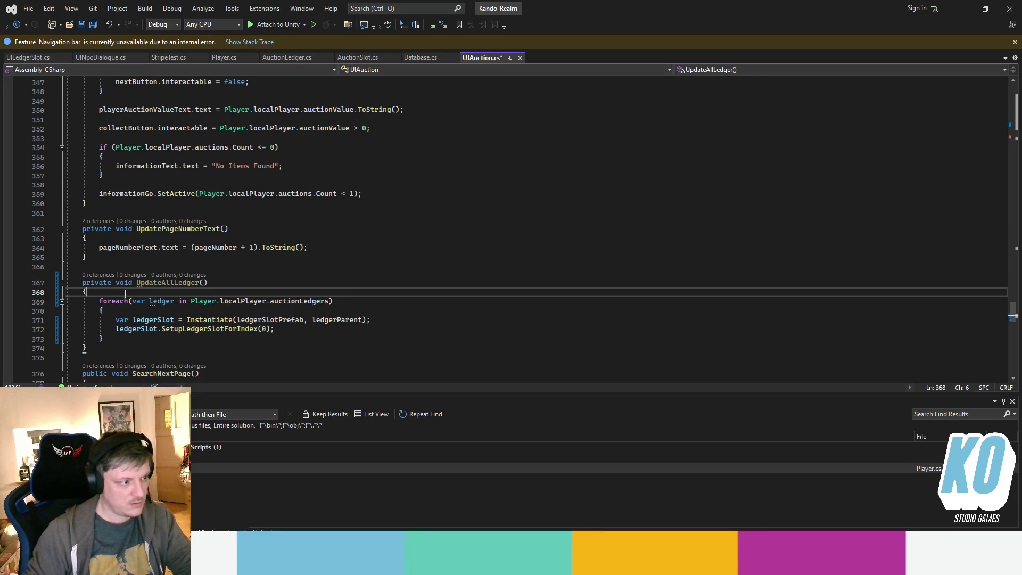
pyautogui.doubleClick(122, 300)
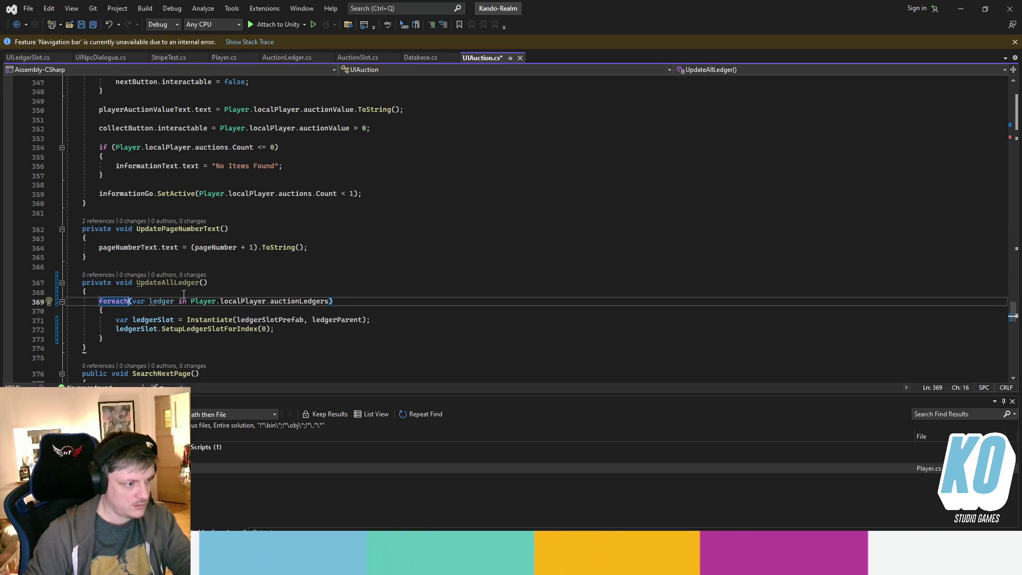
pyautogui.moveTo(128, 301); pyautogui.dragTo(111, 303)
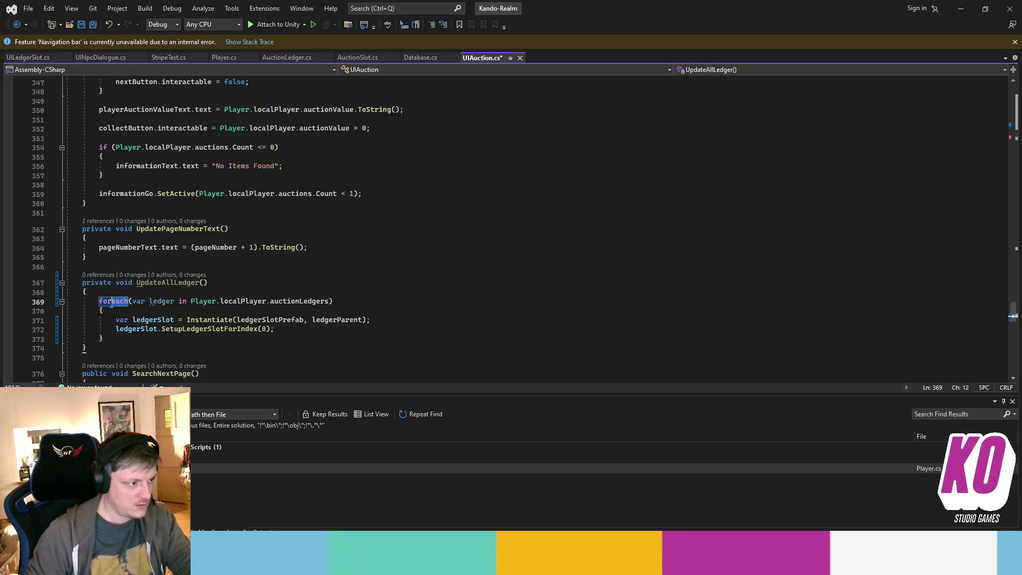
pyautogui.press('BackSpace')
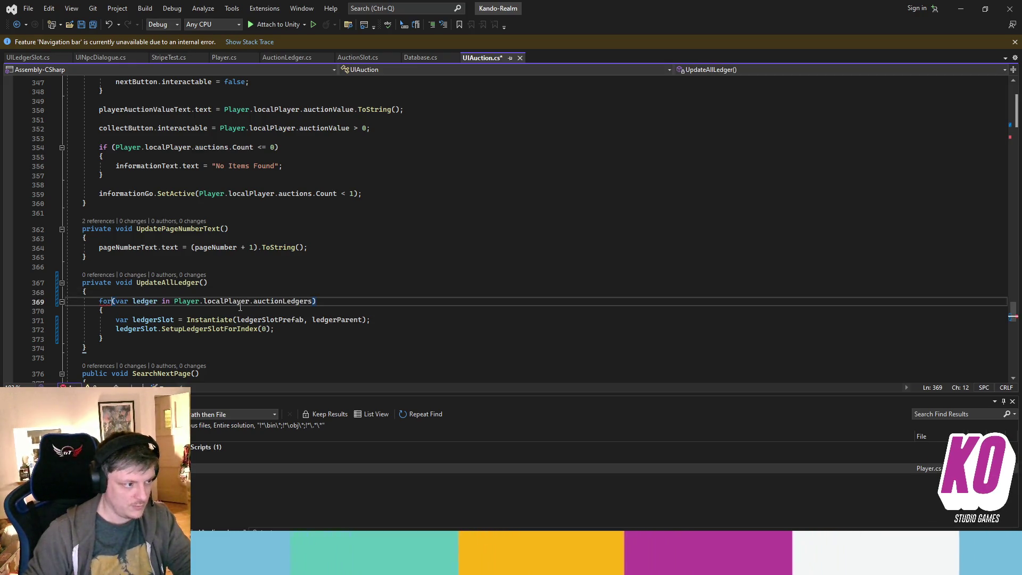
pyautogui.moveTo(314, 301); pyautogui.dragTo(118, 302)
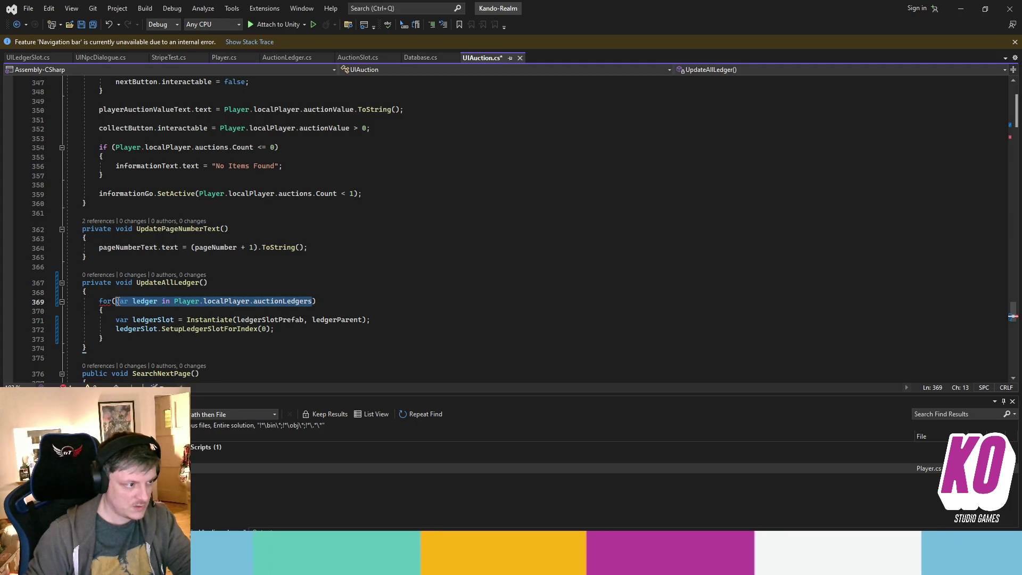
pyautogui.write('int i ')
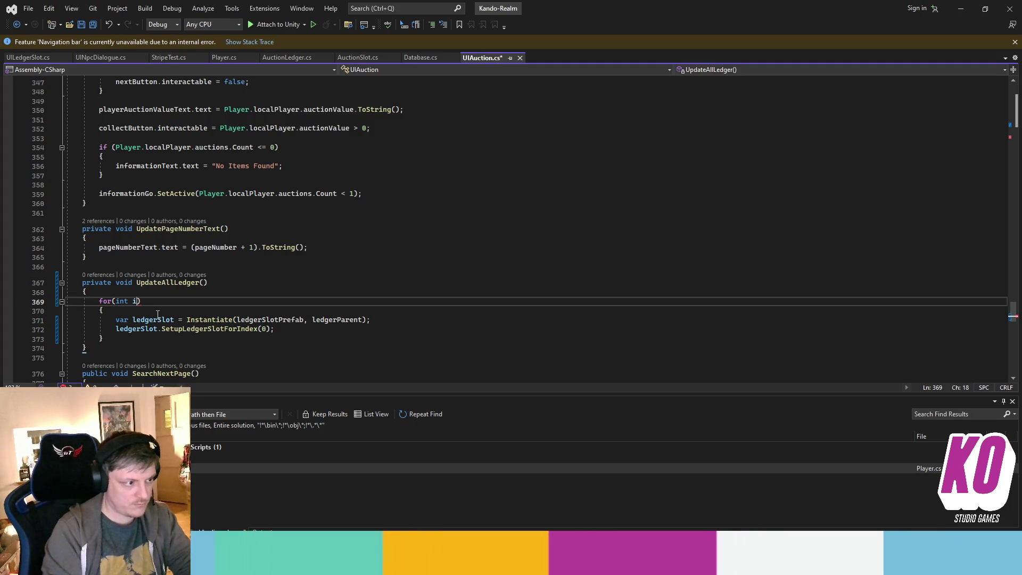
pyautogui.write('0; i < ')
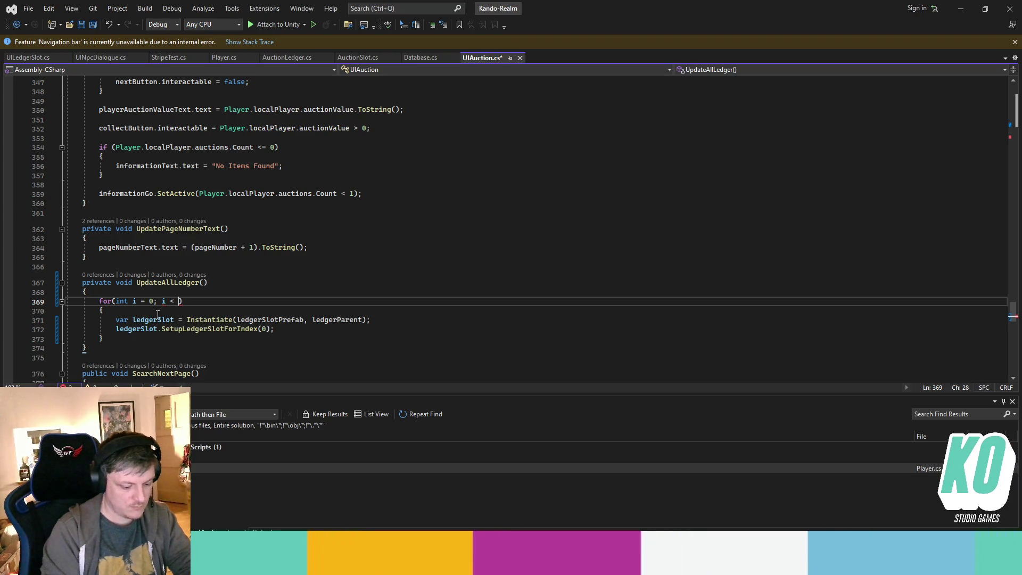
pyautogui.write('Player.lo')
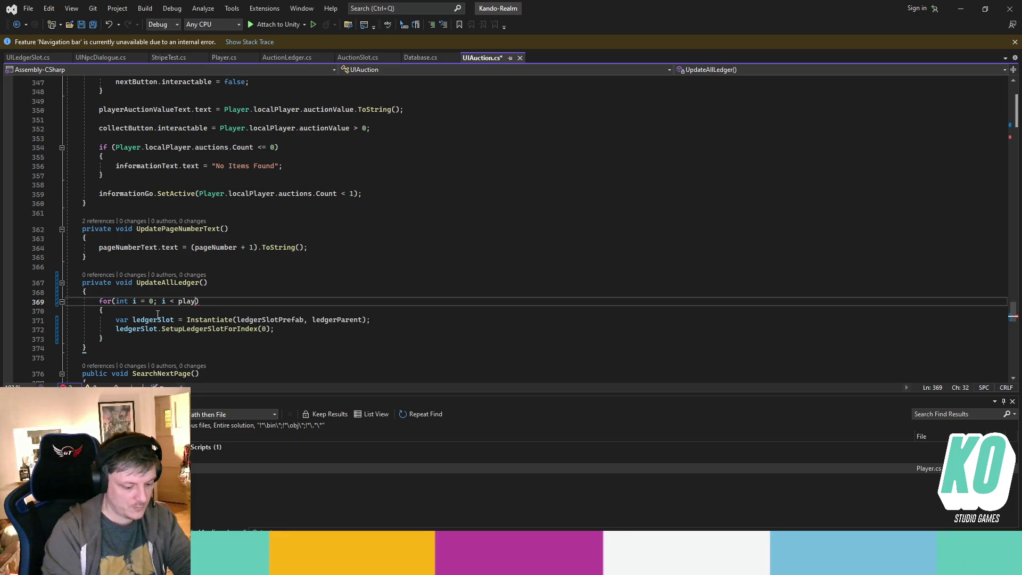
pyautogui.write('.localPlayer')
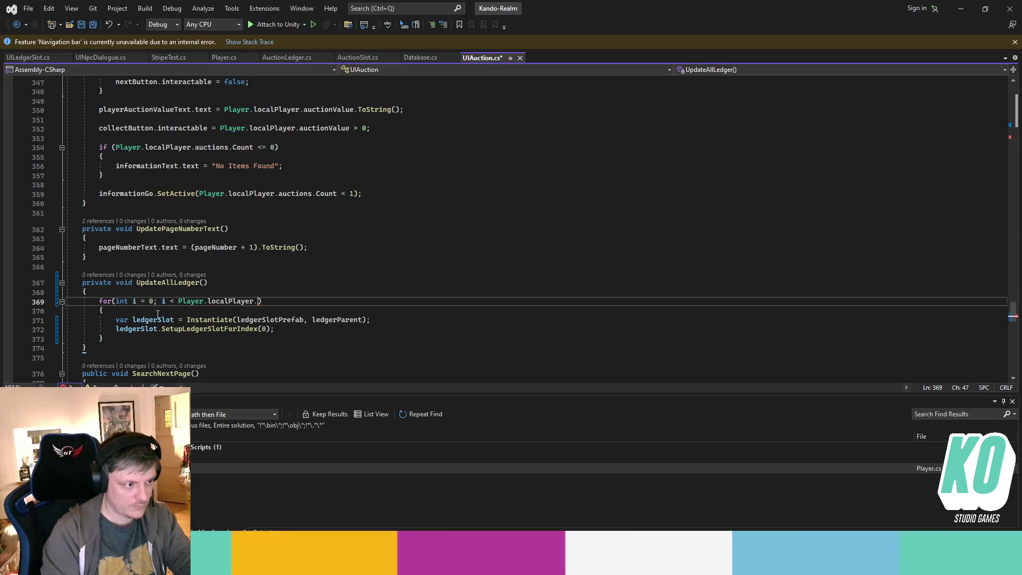
pyautogui.write('.count')
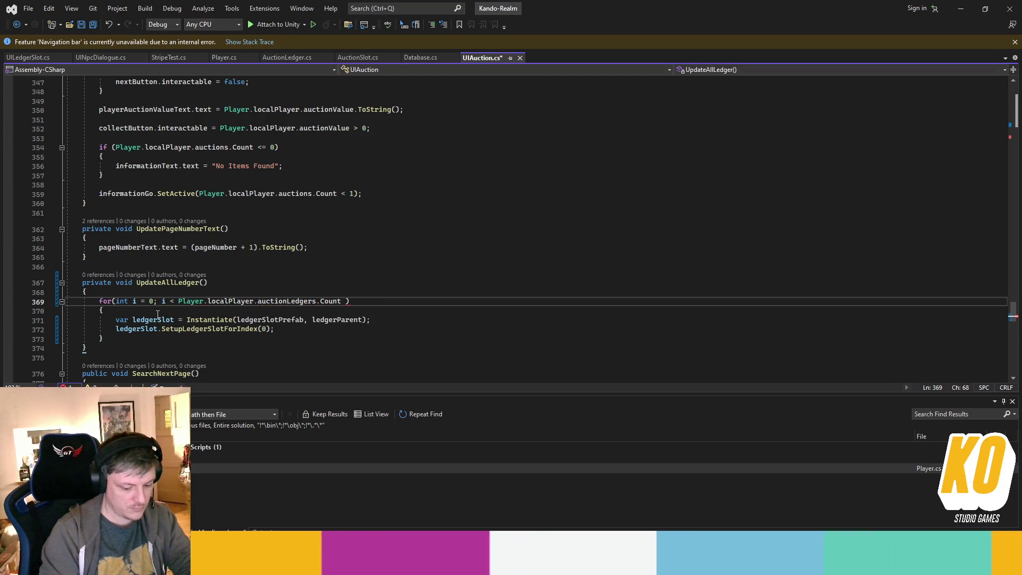
pyautogui.write(' i++')
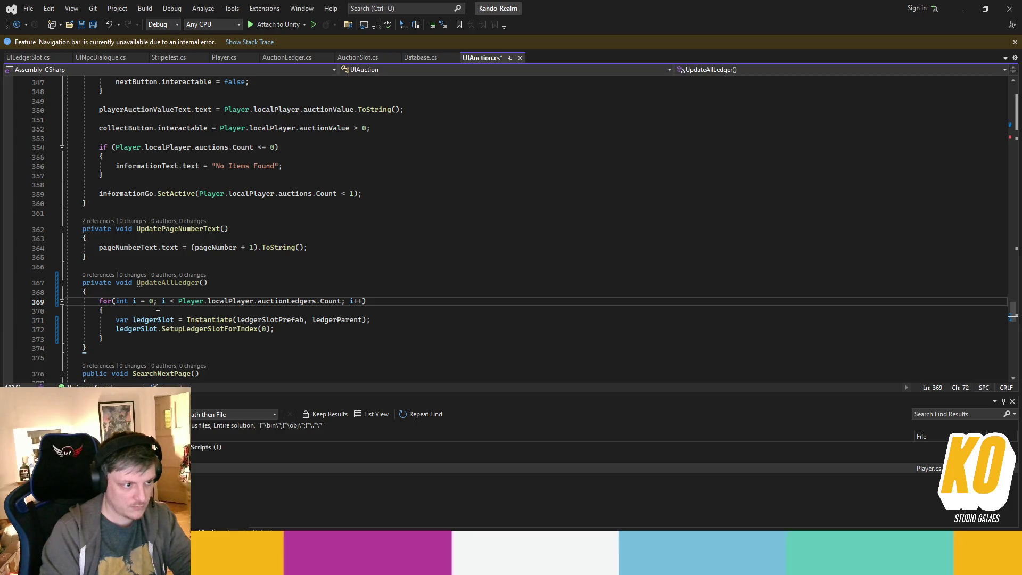
pyautogui.press('Down')
pyautogui.press('Down')
pyautogui.press('Down')
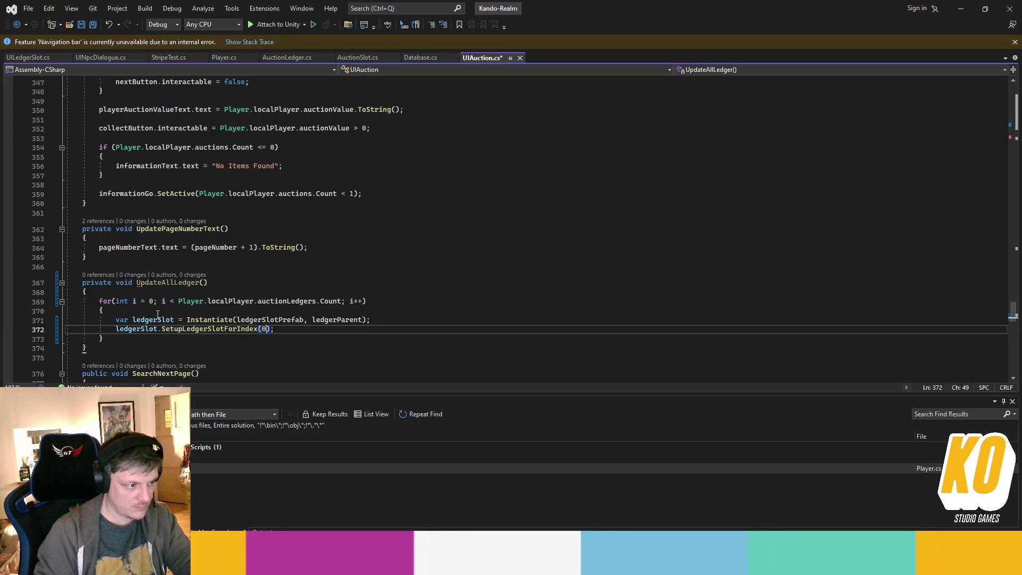
pyautogui.write('i')
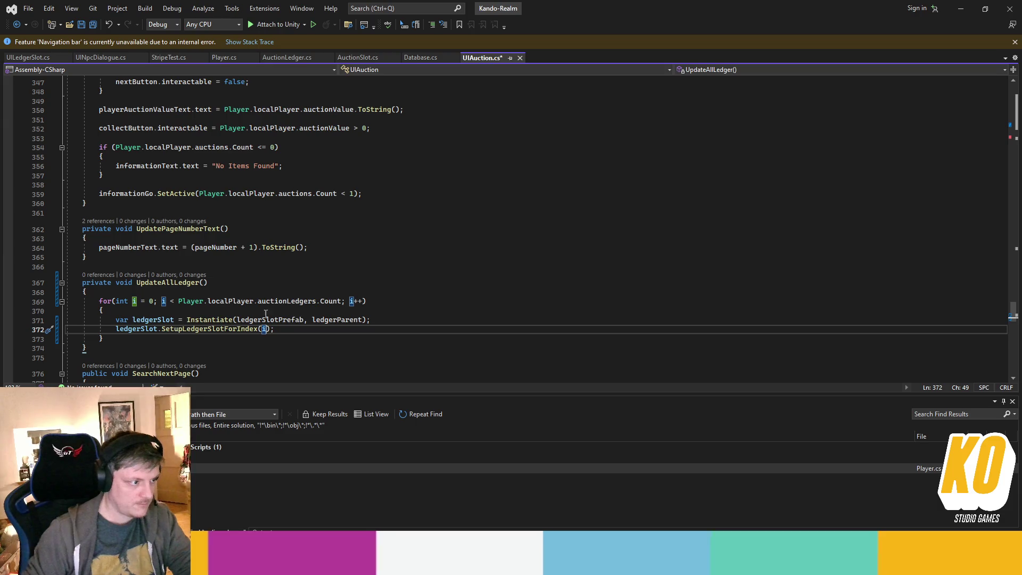
pyautogui.click(195, 346)
pyautogui.click(202, 340)
pyautogui.hotkey('ctrl', 's')
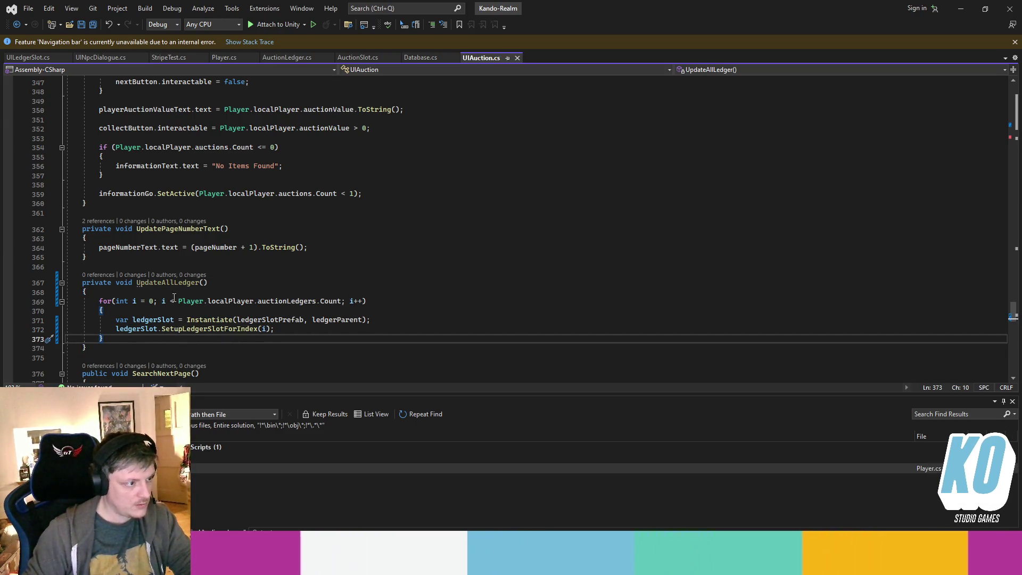
# Step: Insert UpdateAllLedger(); on the line after UpdatePageNumberText(); in OpenPanel
pyautogui.doubleClick(170, 283)
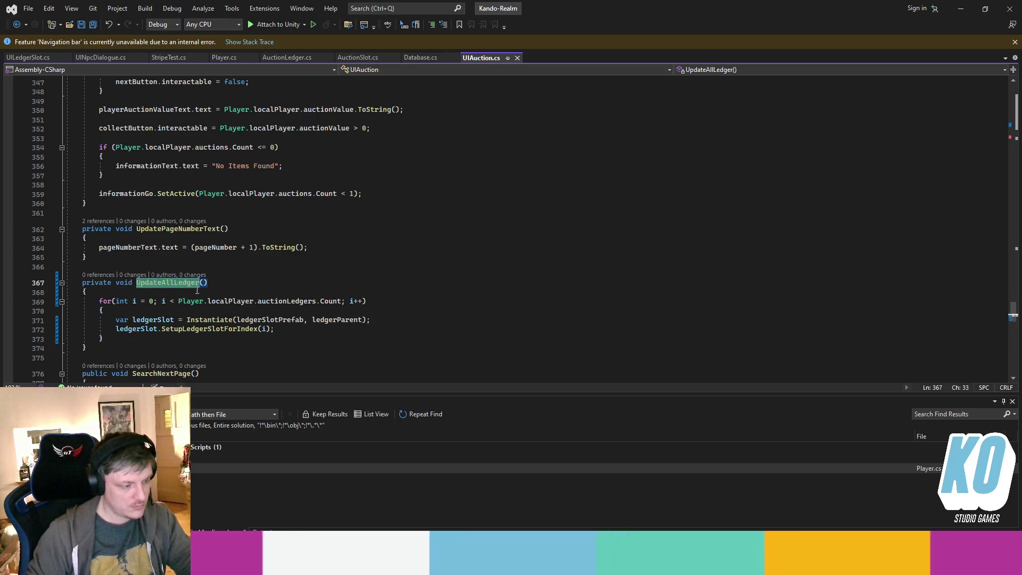
pyautogui.scroll(19, 205, 284)
pyautogui.scroll(20, 204, 284)
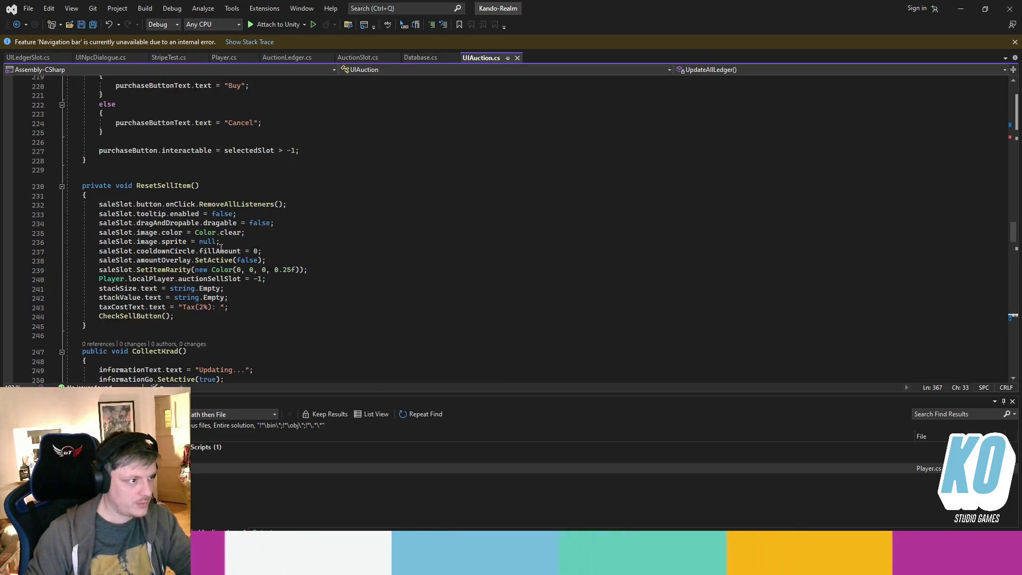
pyautogui.scroll(20, 221, 247)
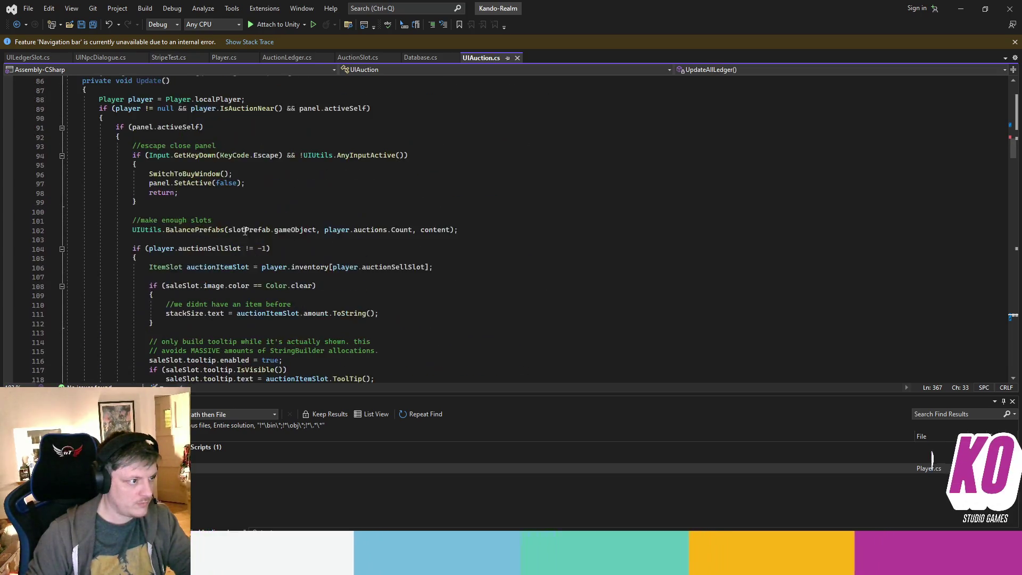
pyautogui.scroll(1, 245, 251)
pyautogui.click(228, 331)
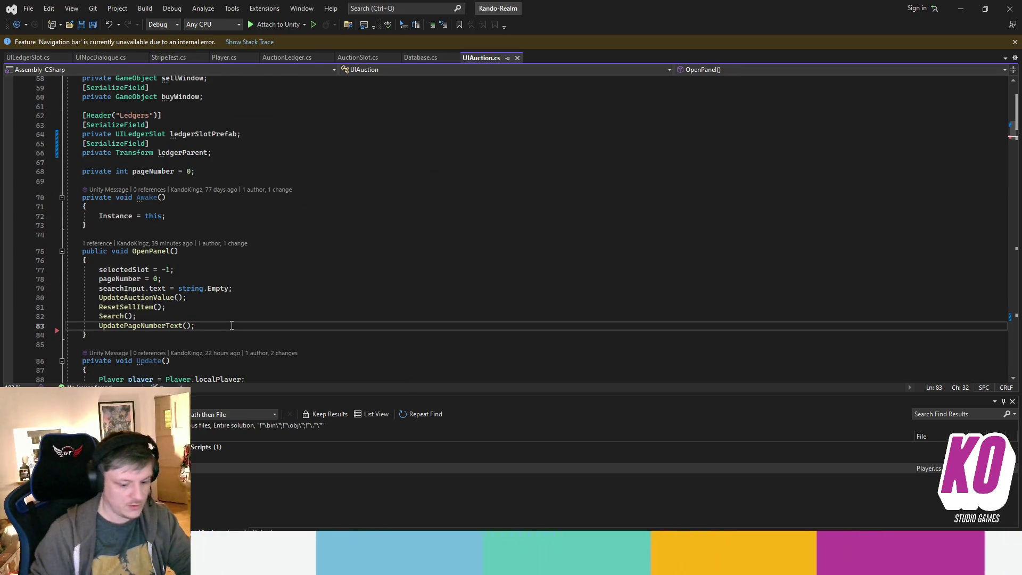
pyautogui.press('Return')
pyautogui.write('UpdateAllLedger();')
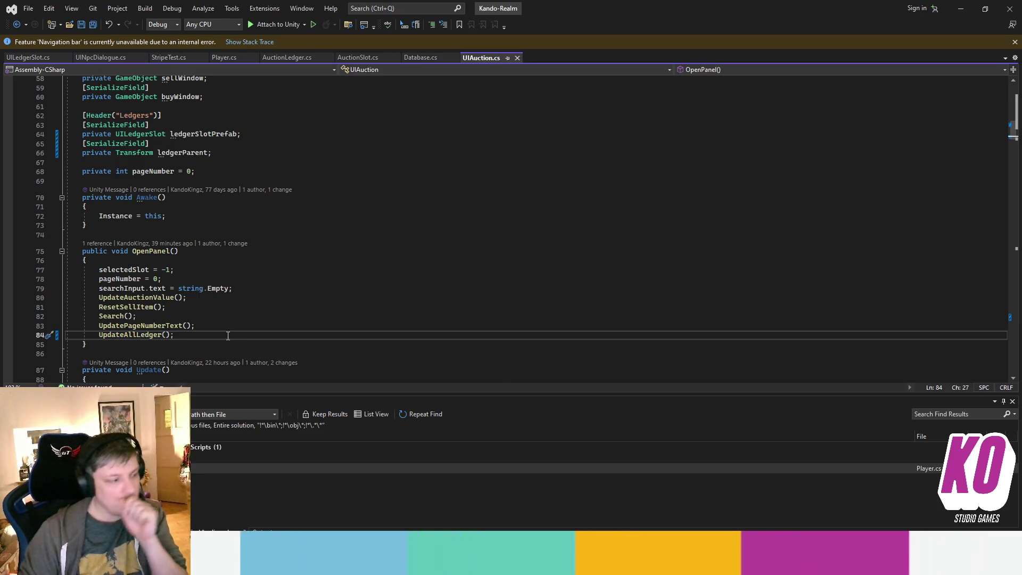
pyautogui.scroll(-3, 319, 330)
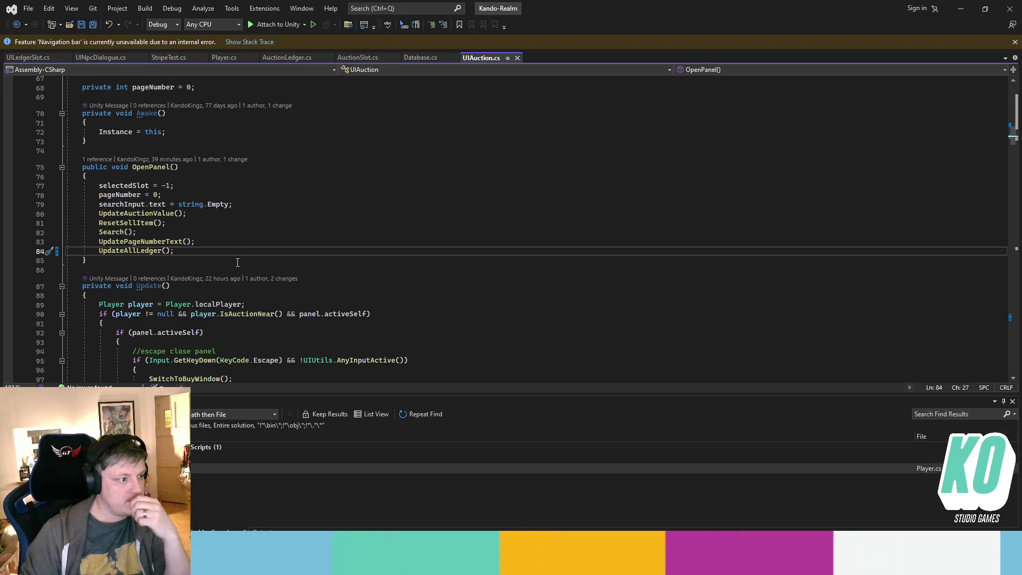
pyautogui.scroll(-20, 238, 262)
pyautogui.scroll(-20, 319, 284)
pyautogui.scroll(-9, 182, 285)
pyautogui.scroll(5, 181, 283)
# Step: Declare public void AllLedgersButtonPress() below the SwitchToBuyWindow method
pyautogui.click(129, 286)
pyautogui.press('Return')
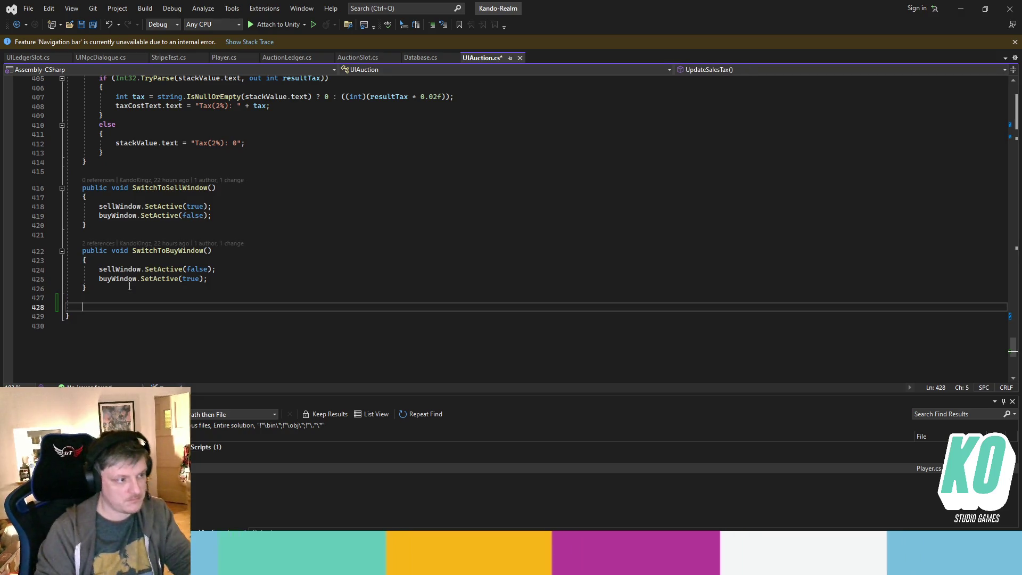
pyautogui.write('publci void')
pyautogui.press('BackSpace')
pyautogui.press('BackSpace')
pyautogui.press('BackSpace')
pyautogui.write('ic void Upda')
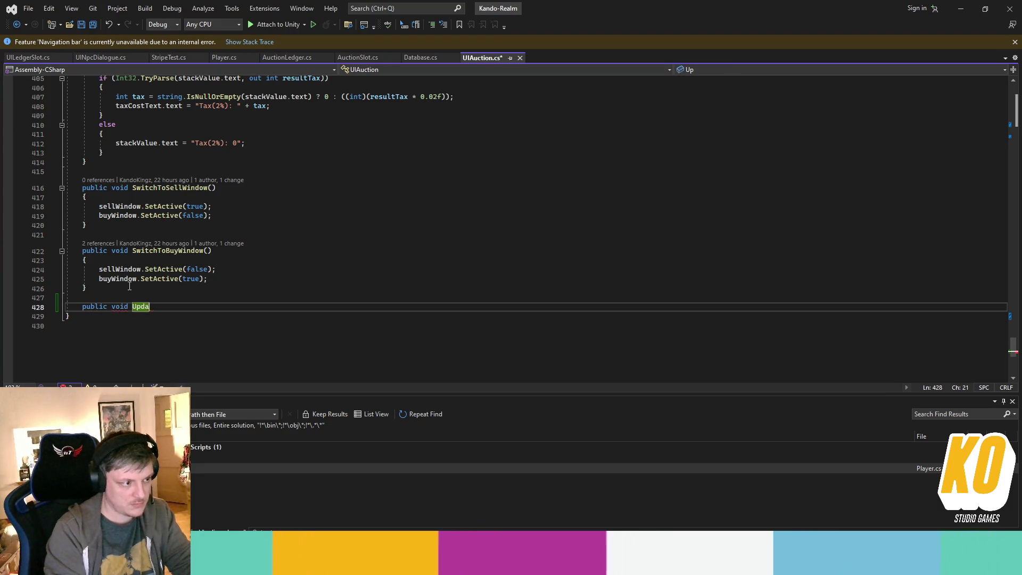
pyautogui.press('BackSpace')
pyautogui.press('BackSpace')
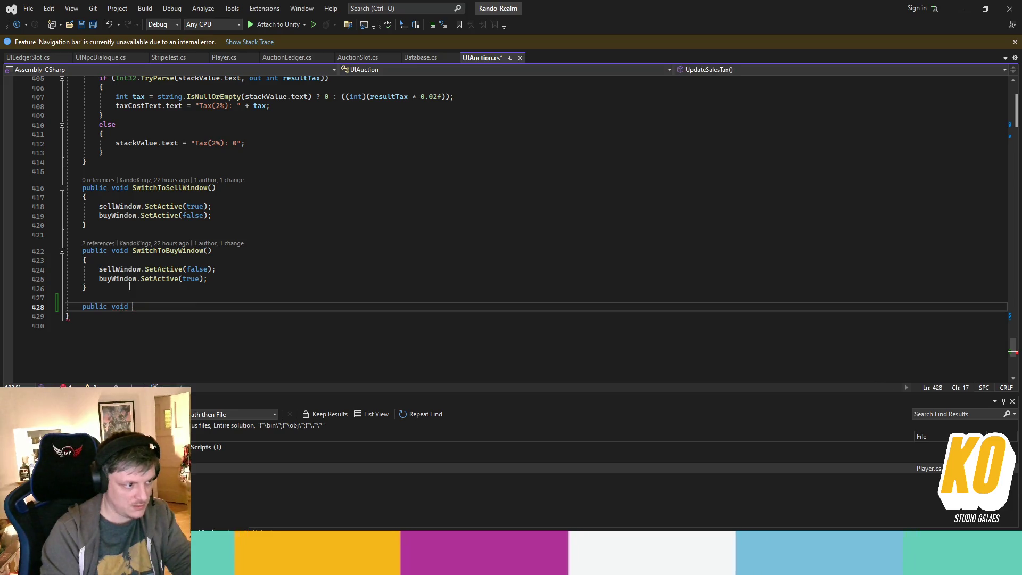
pyautogui.press('BackSpace')
pyautogui.press('BackSpace')
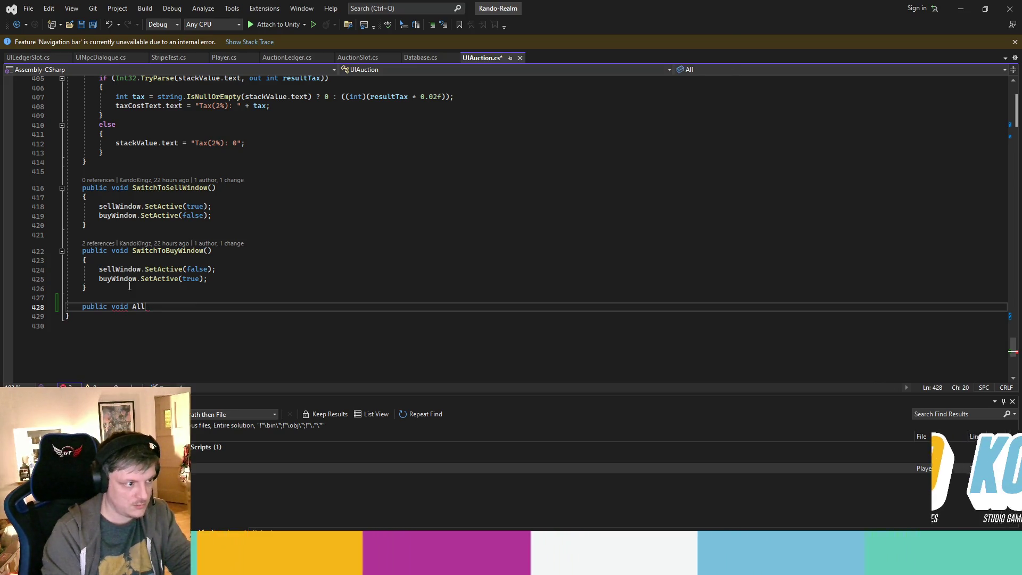
pyautogui.write('lLedgers')
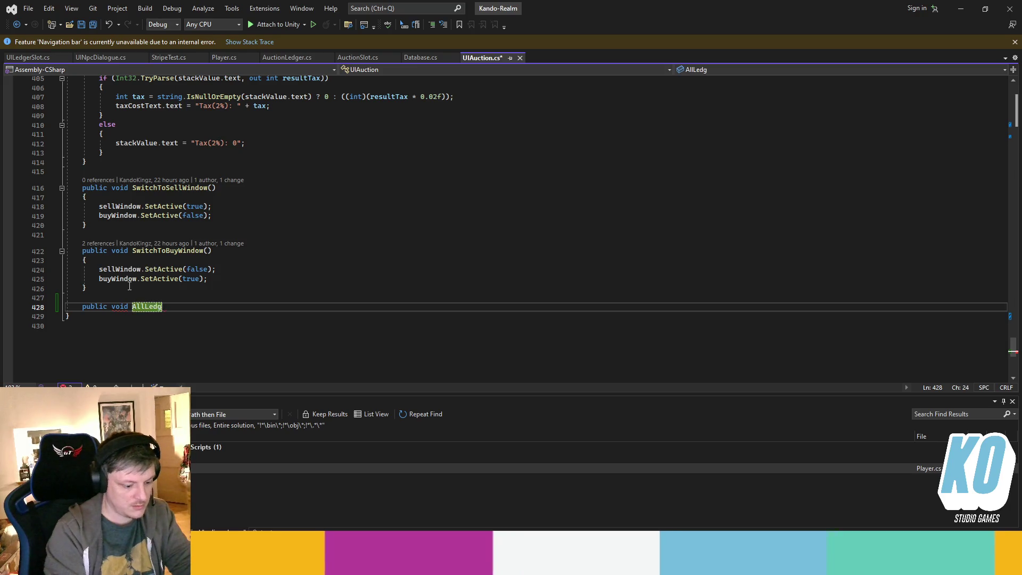
pyautogui.write('ButtonPress()')
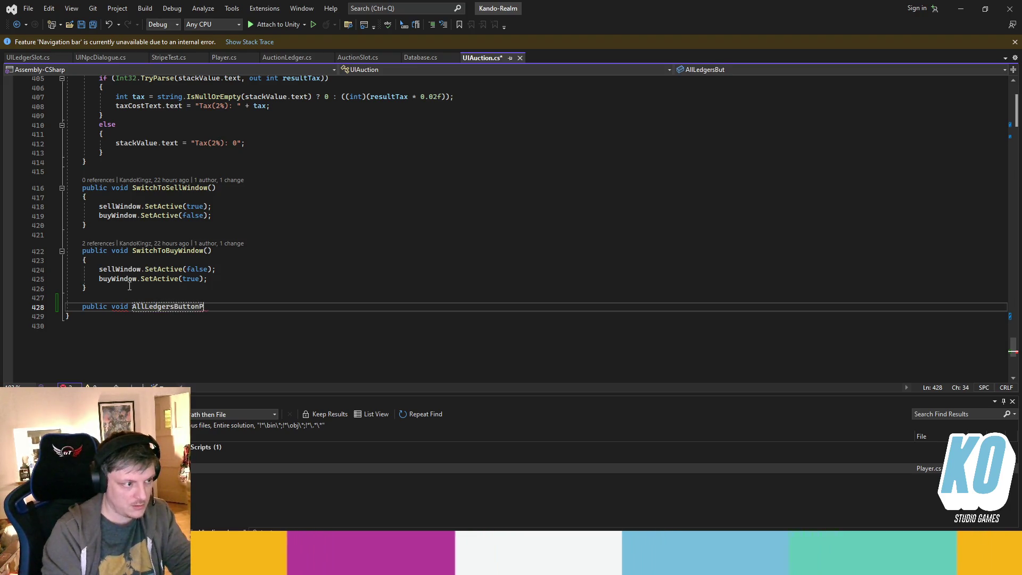
pyautogui.press('Return')
pyautogui.write('{')
pyautogui.press('Return')
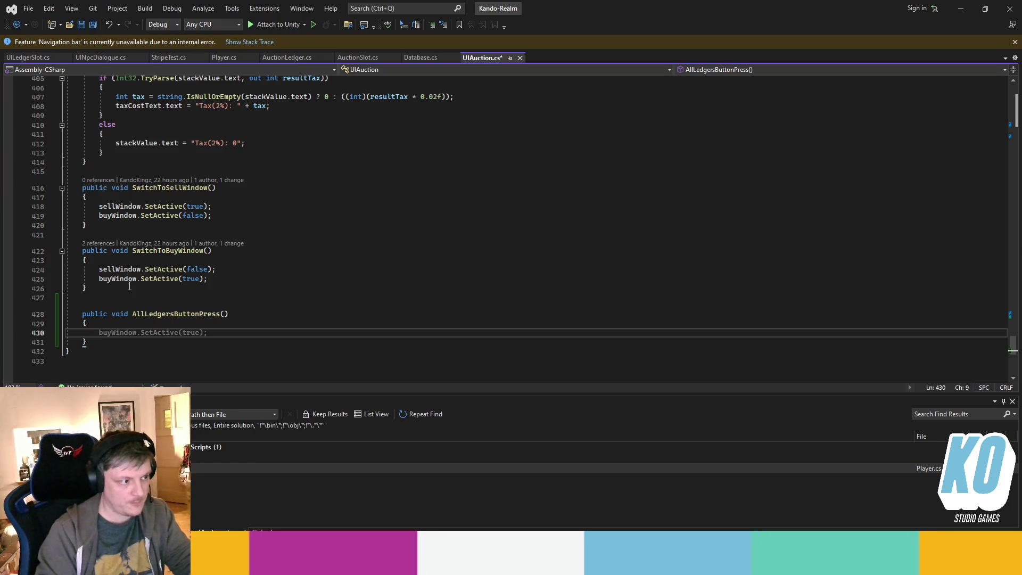
# Step: Make AllLedgersButtonPress call UpdateAllLedger(), then go to UpdateAllLedger's definition
pyautogui.write('update')
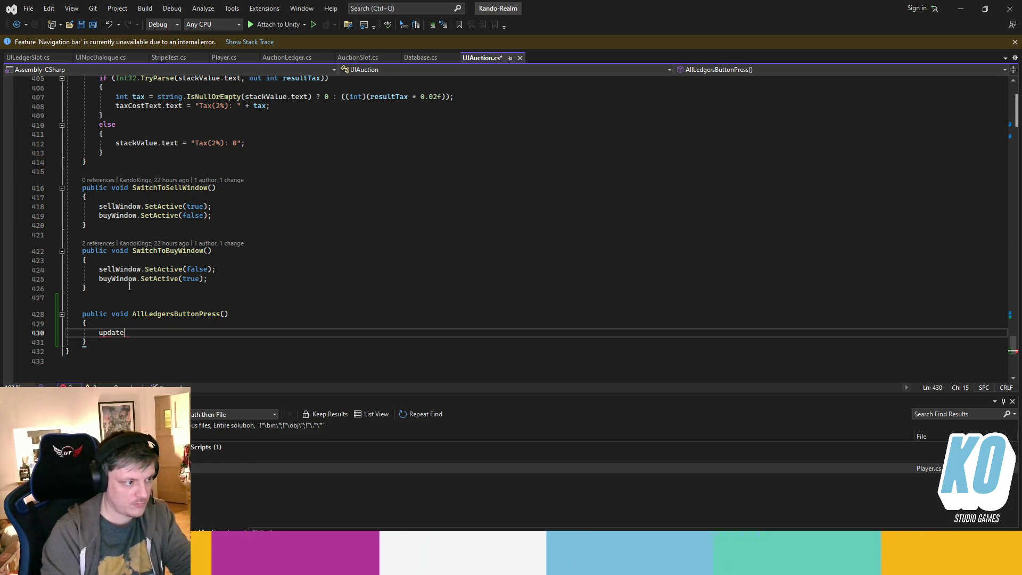
pyautogui.write('Al')
pyautogui.press('Tab')
pyautogui.write('();')
pyautogui.press('F12')
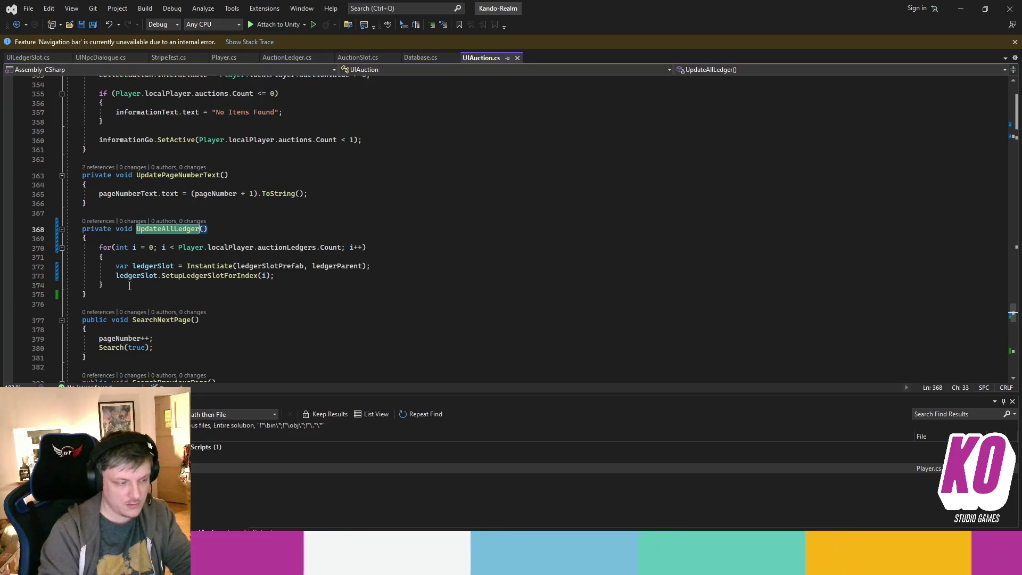
pyautogui.click(139, 294)
# Step: Add an empty private void ClearLedgers() method and save the script
pyautogui.press('Return')
pyautogui.press('Return')
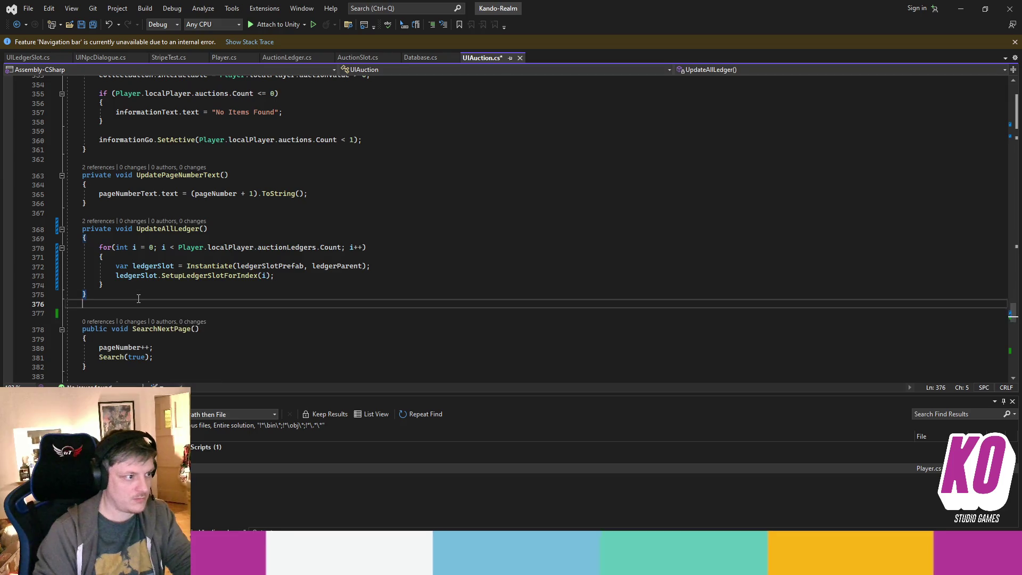
pyautogui.write('private vo')
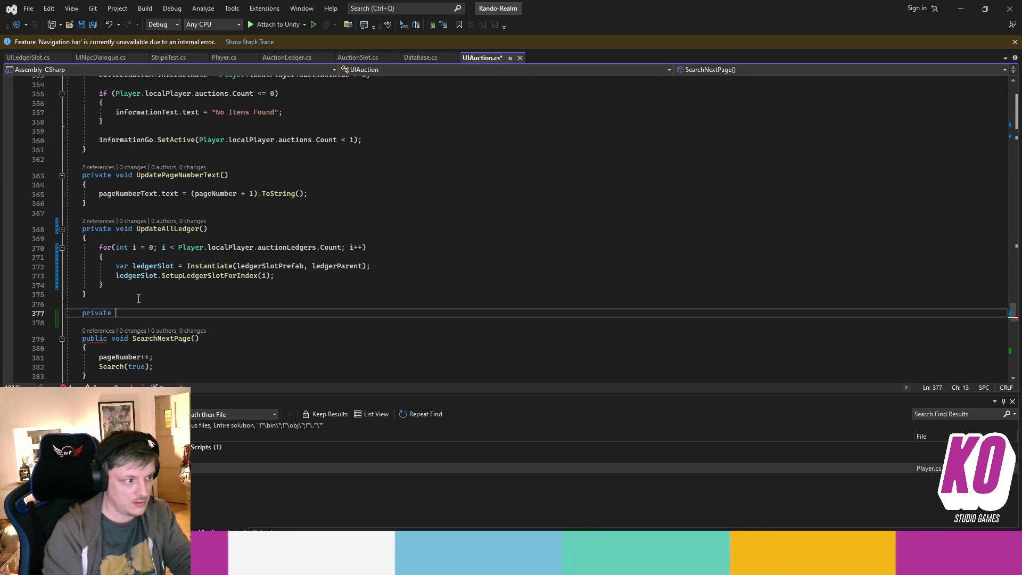
pyautogui.write('id Clear')
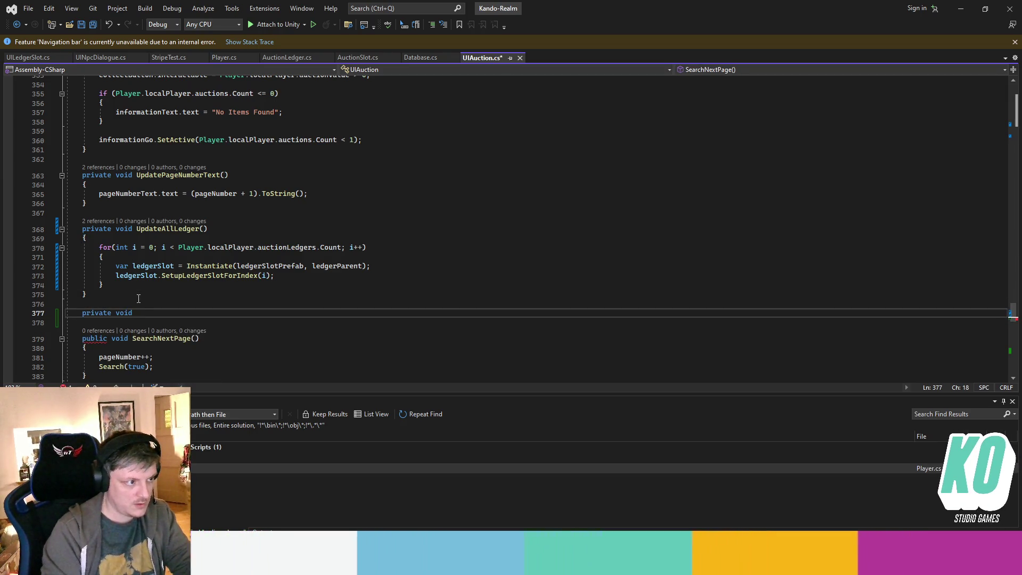
pyautogui.write('Ledgers()')
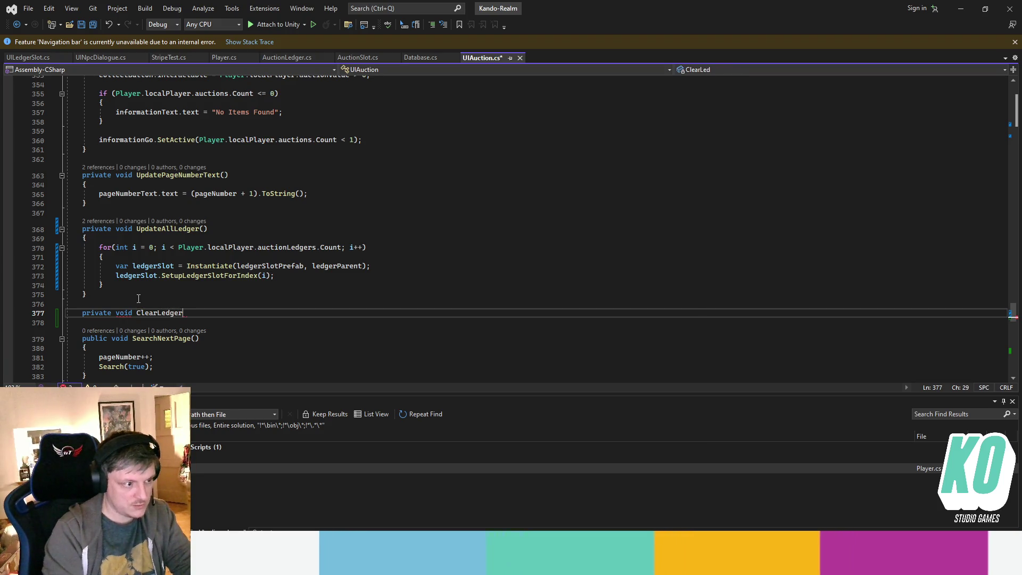
pyautogui.press('Return')
pyautogui.write('{')
pyautogui.press('Return')
pyautogui.hotkey('ctrl', 's')
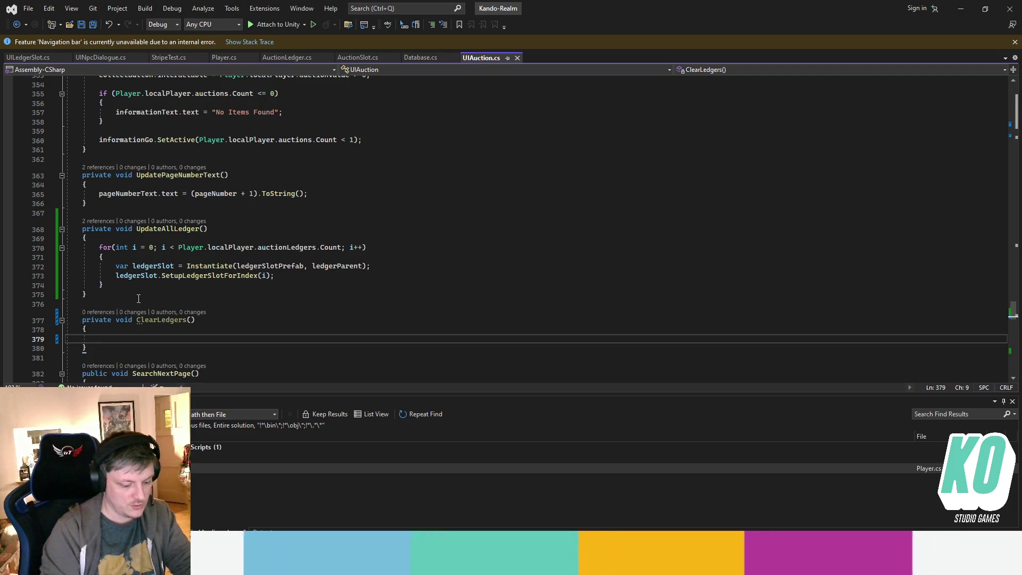
# Step: Write a reverse loop from ledgerParent.childCount - 1 calling Destroy(ledgerParent.GetChild(i).gameObject)
pyautogui.write('for(int i ')
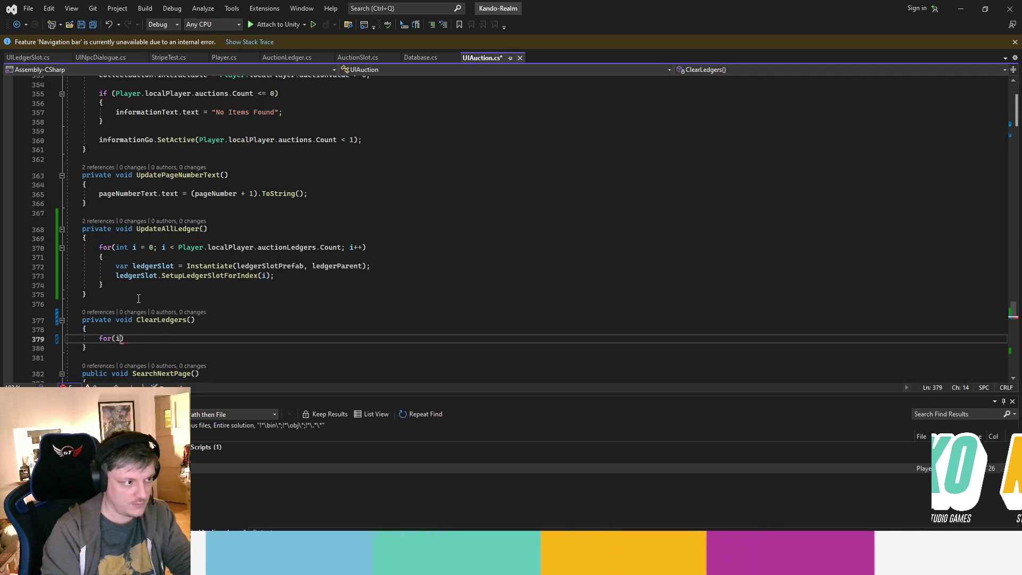
pyautogui.write('= ')
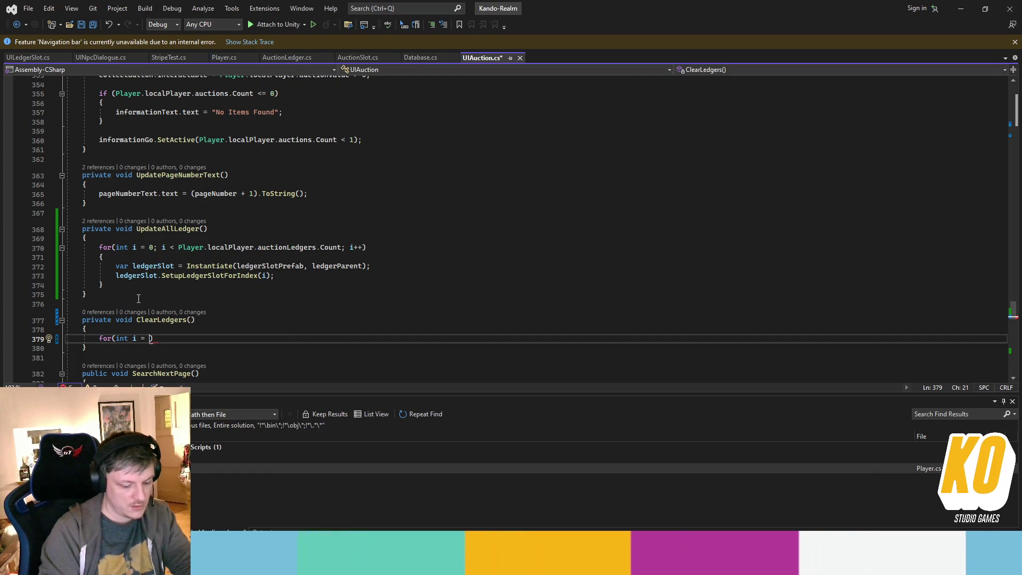
pyautogui.write('ledgersl')
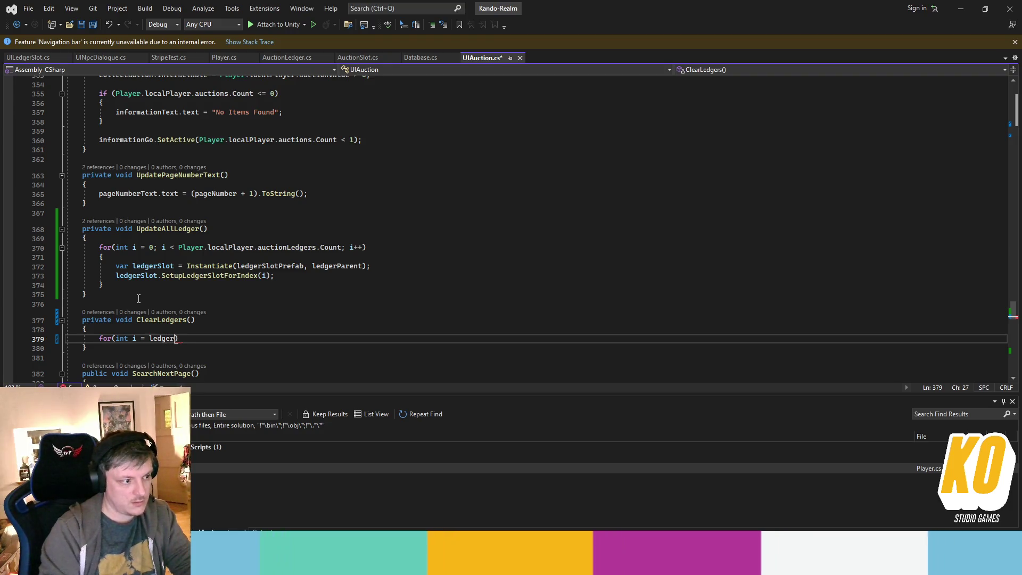
pyautogui.press('BackSpace')
pyautogui.press('BackSpace')
pyautogui.write('Parent.childCount')
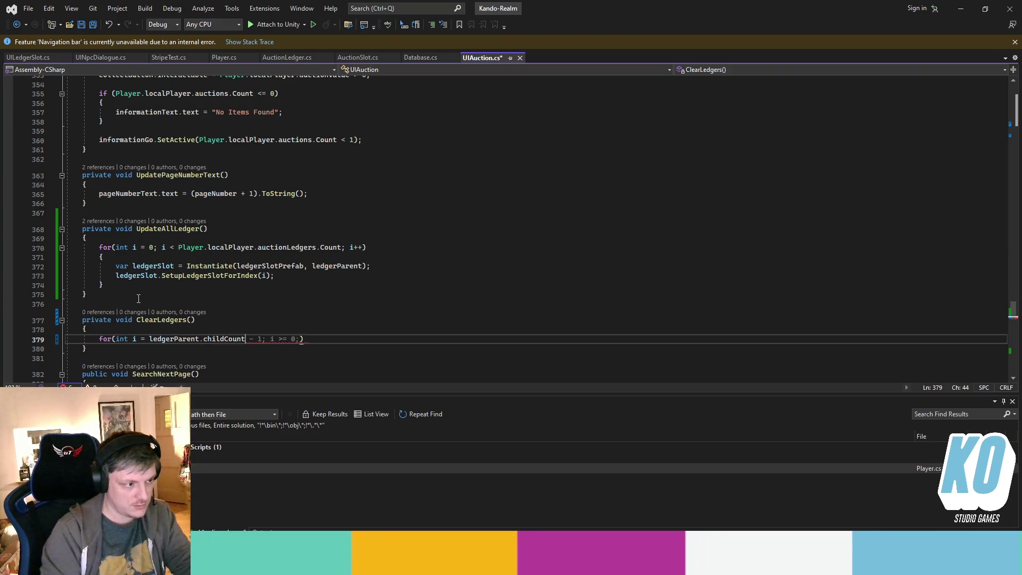
pyautogui.press('Tab')
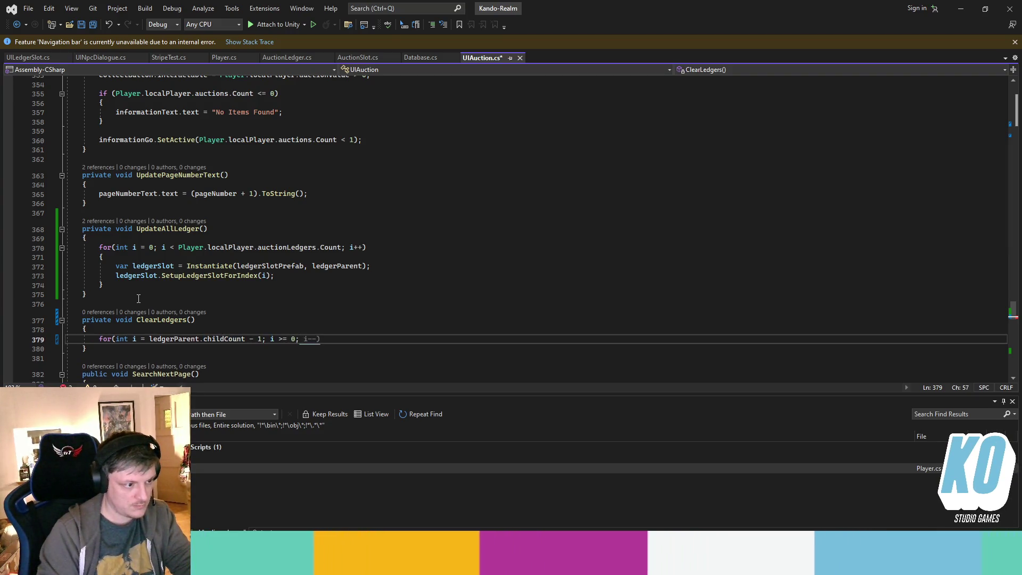
pyautogui.press('Tab')
pyautogui.press('Return')
pyautogui.write('{')
pyautogui.press('Return')
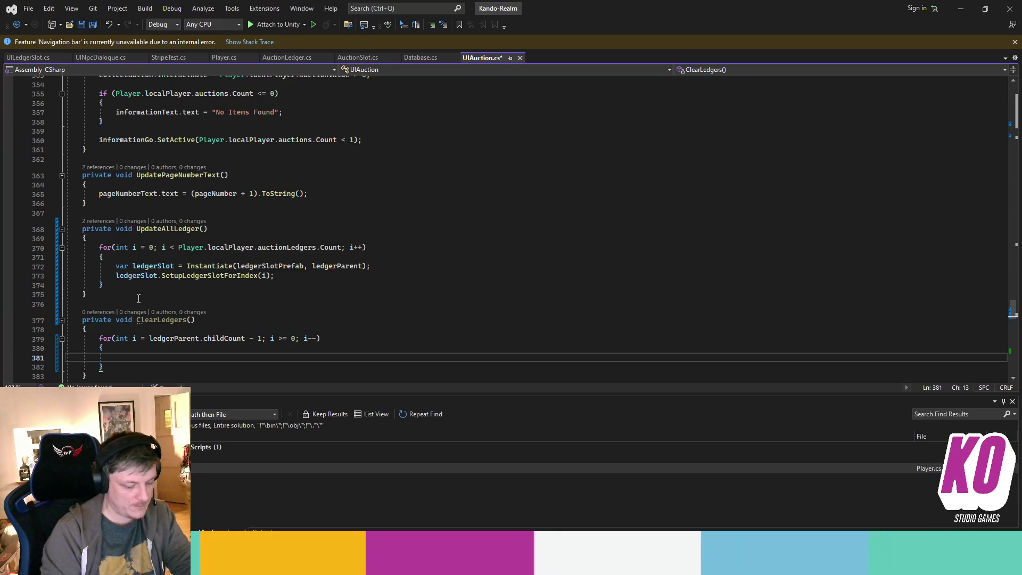
pyautogui.write('esto')
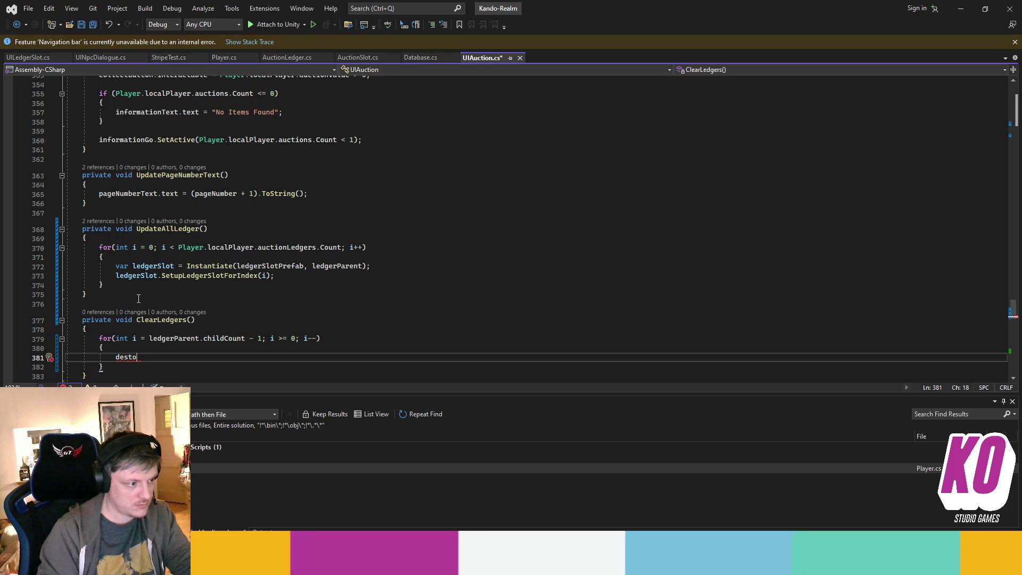
pyautogui.press('Tab')
pyautogui.write('(')
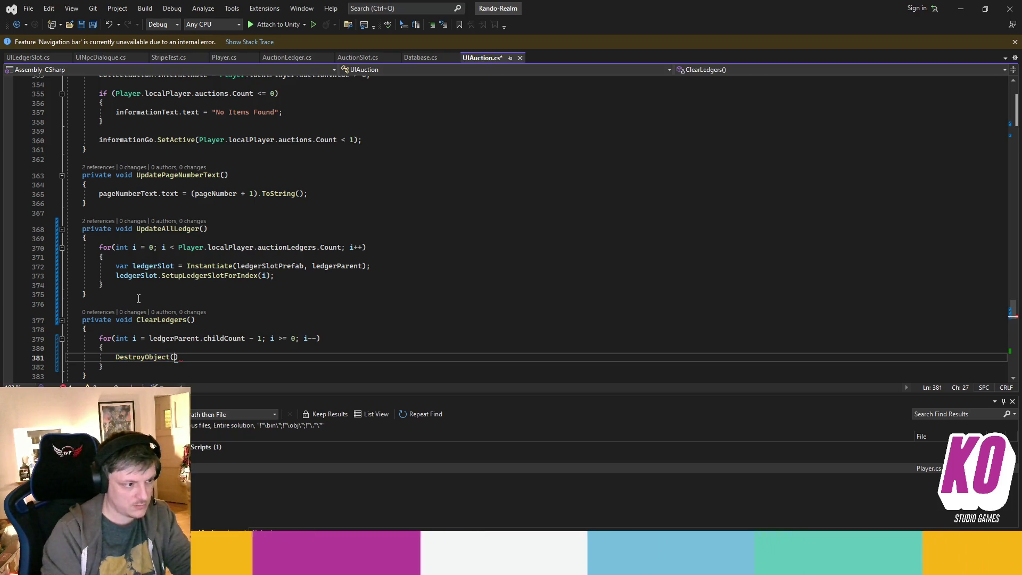
pyautogui.write('ledg')
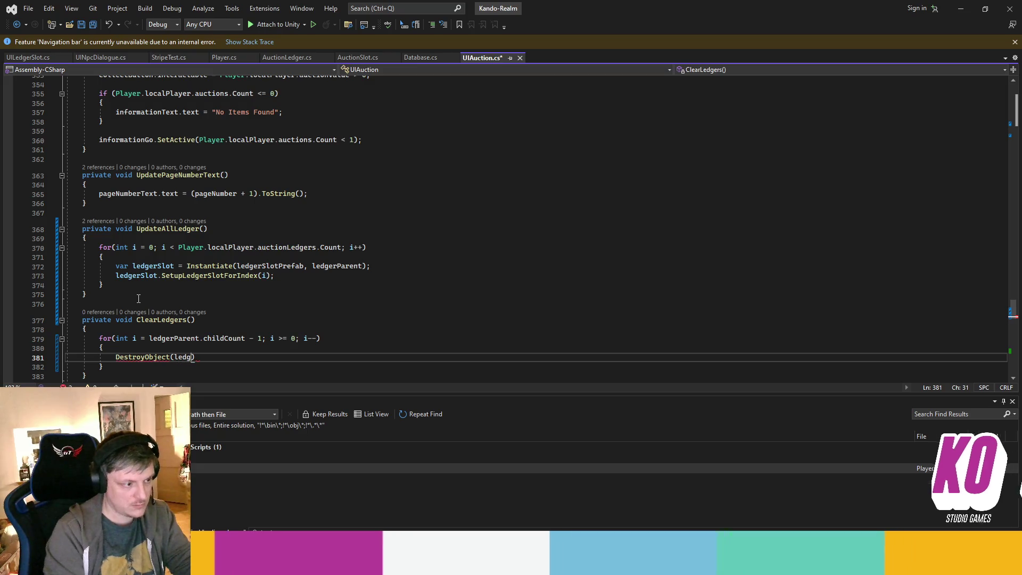
pyautogui.write('erParent.')
pyautogui.write('GetChild(i')
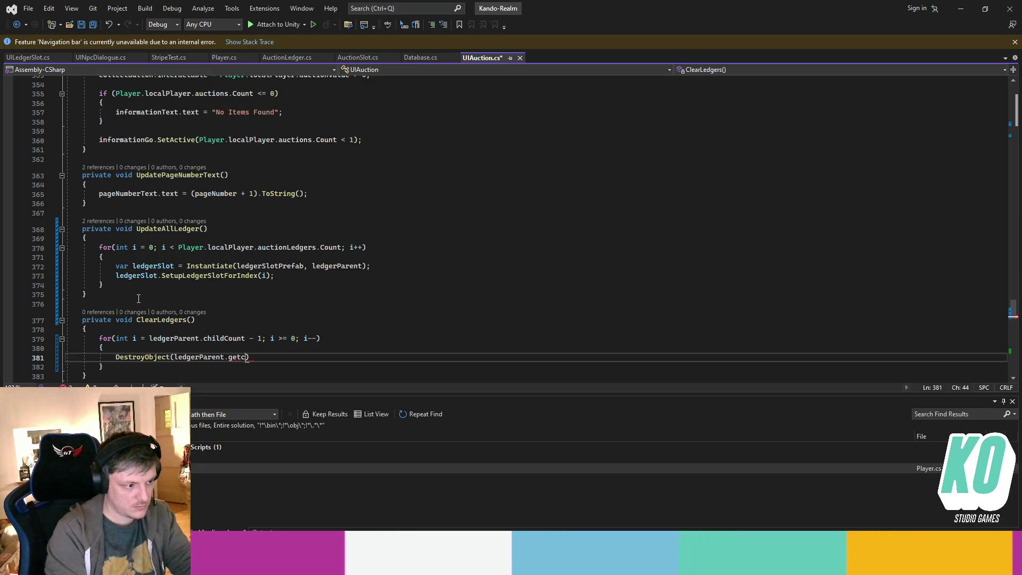
pyautogui.write(').gameObject)')
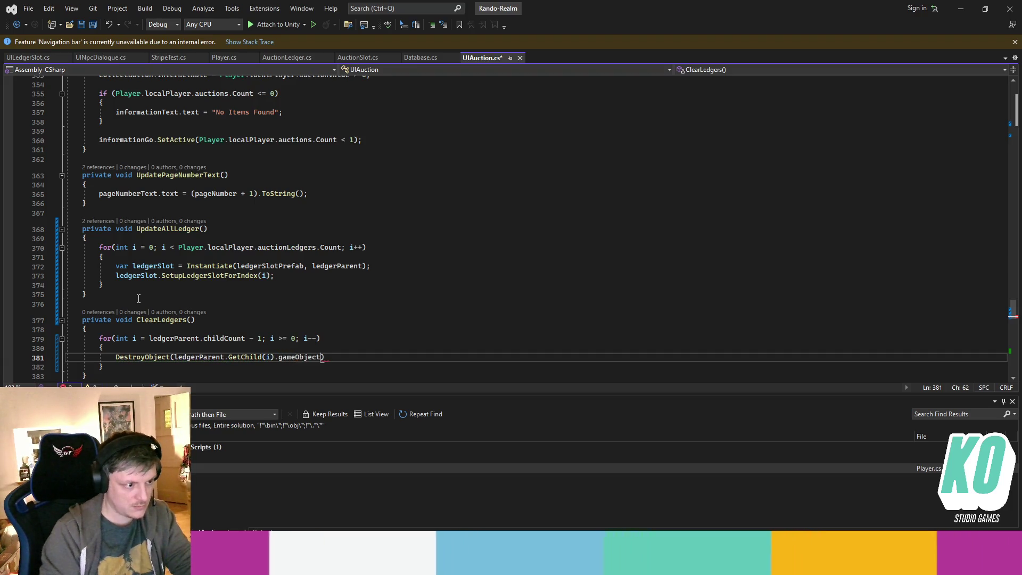
pyautogui.write(';')
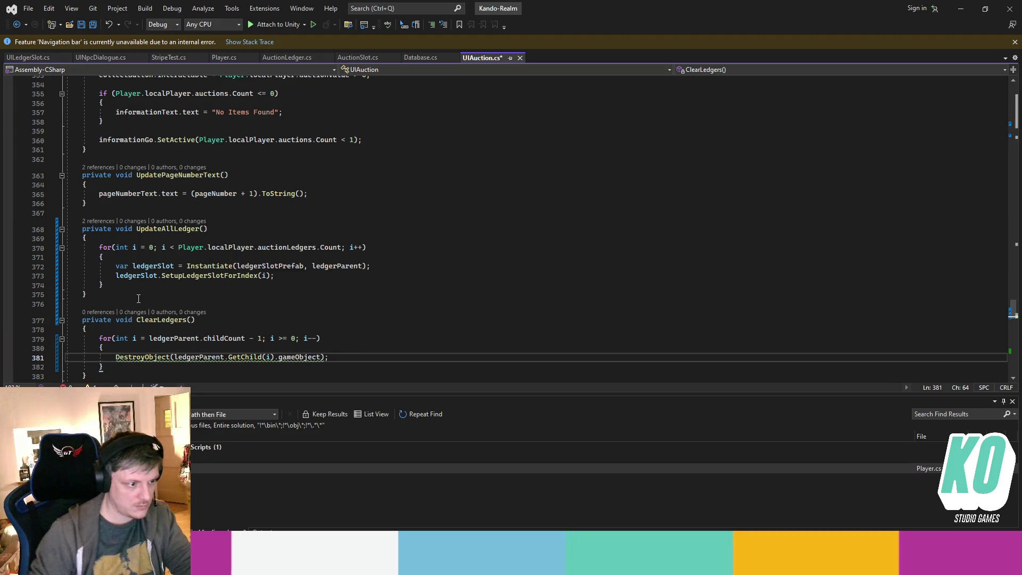
pyautogui.doubleClick(160, 356)
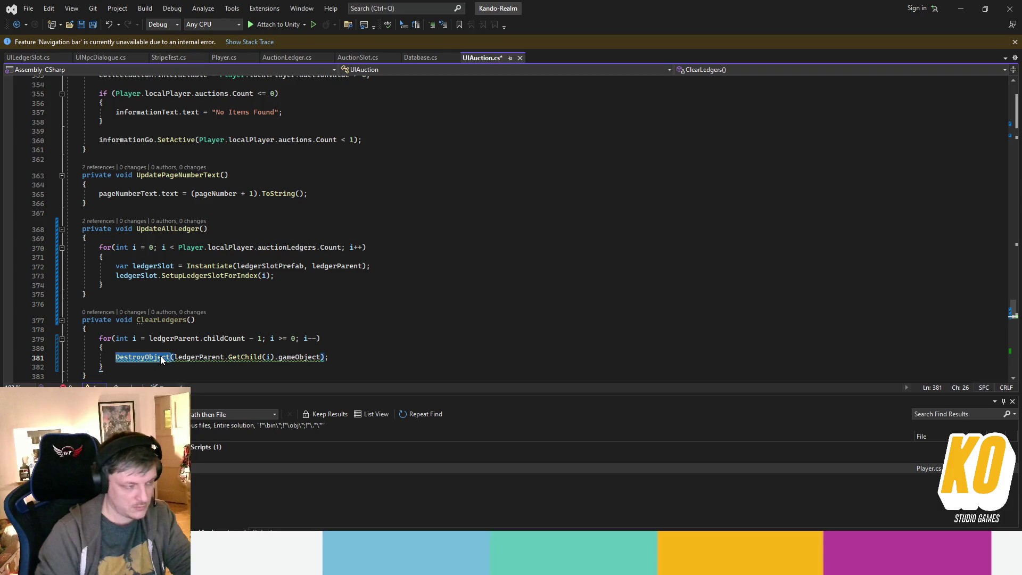
pyautogui.write('Destroy')
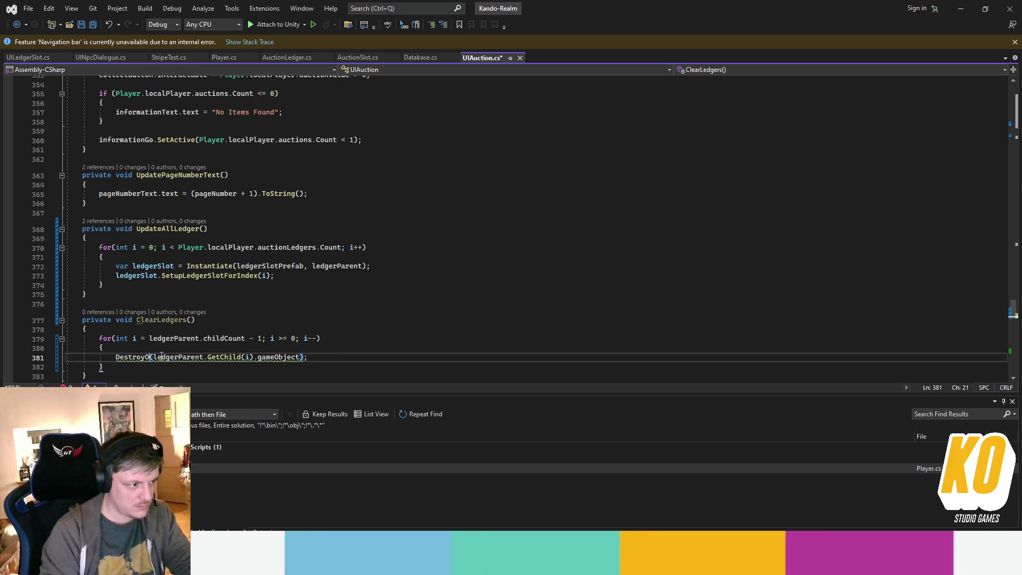
pyautogui.press('Down')
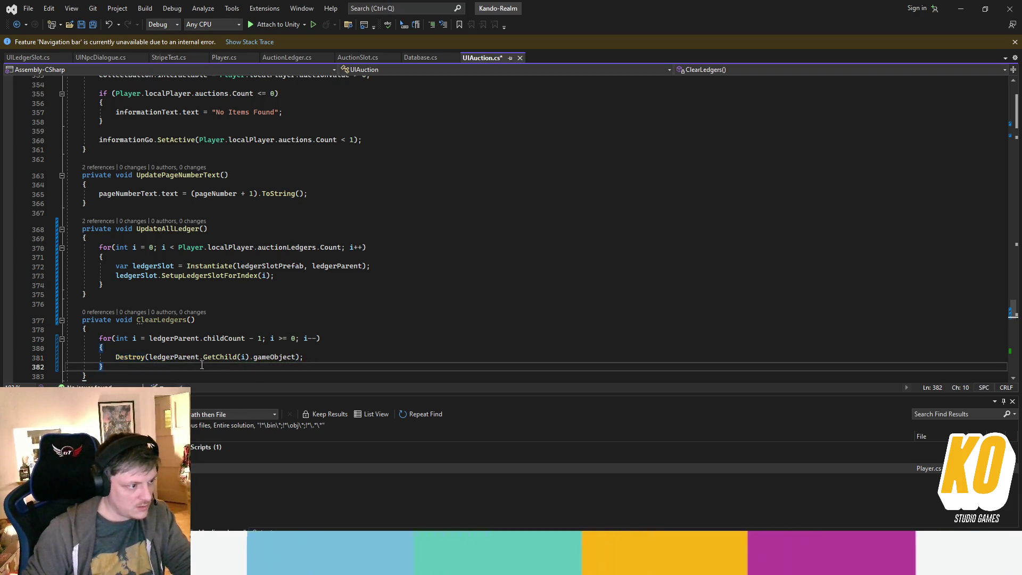
# Step: Make room for a new line at the top of UpdateAllLedger's body
pyautogui.click(174, 241)
pyautogui.press('Return')
pyautogui.press('Return')
pyautogui.press('Up')
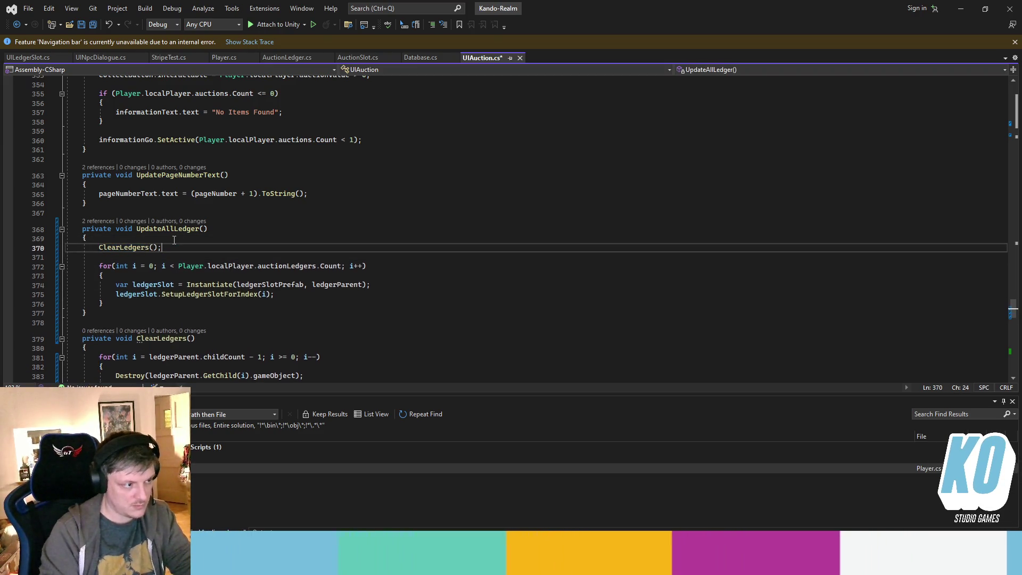
# Step: Call ClearLedgers(); at the start of UpdateAllLedger and save
pyautogui.press('Tab')
pyautogui.write('();')
pyautogui.scroll(-4, 250, 314)
pyautogui.hotkey('ctrl', 's')
pyautogui.scroll(2, 250, 313)
pyautogui.scroll(-1, 186, 266)
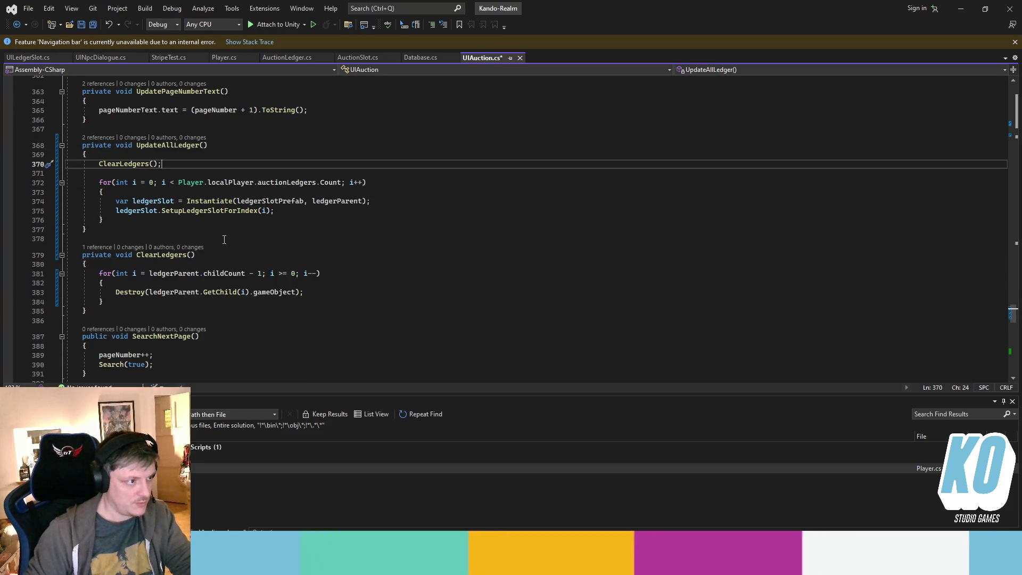
# Step: Add empty private methods UpdateSoldLedgers() and UpdateBoughtLedgersPress() after UpdateAllLedger
pyautogui.click(146, 229)
pyautogui.press('Return')
pyautogui.press('Return')
pyautogui.write('private ')
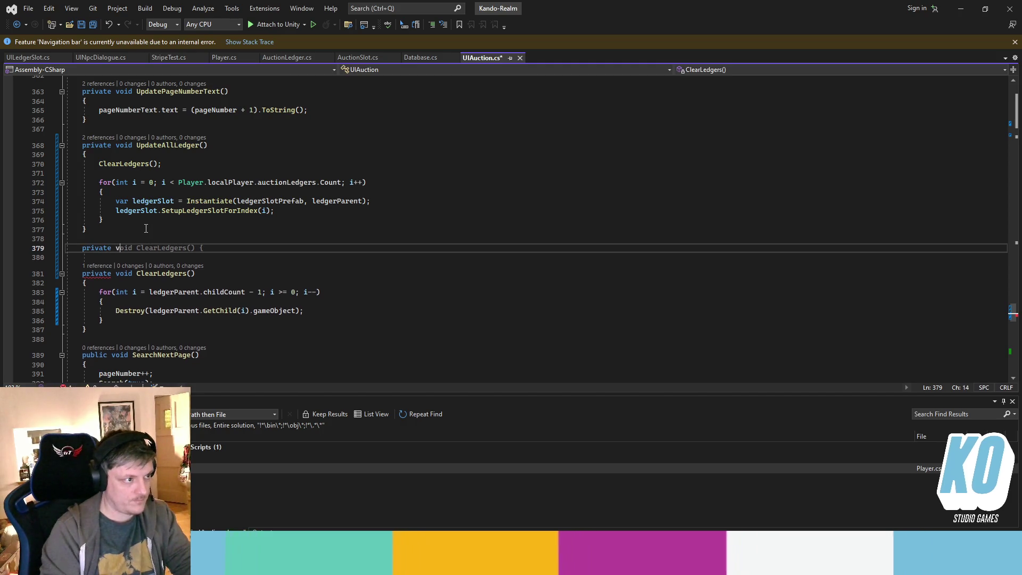
pyautogui.write('void Update')
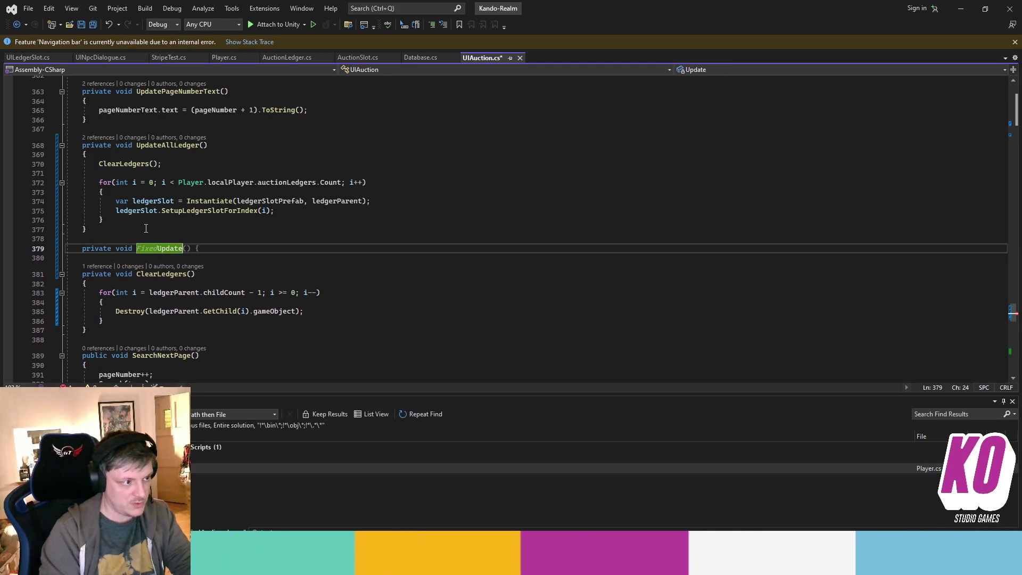
pyautogui.write('Sold')
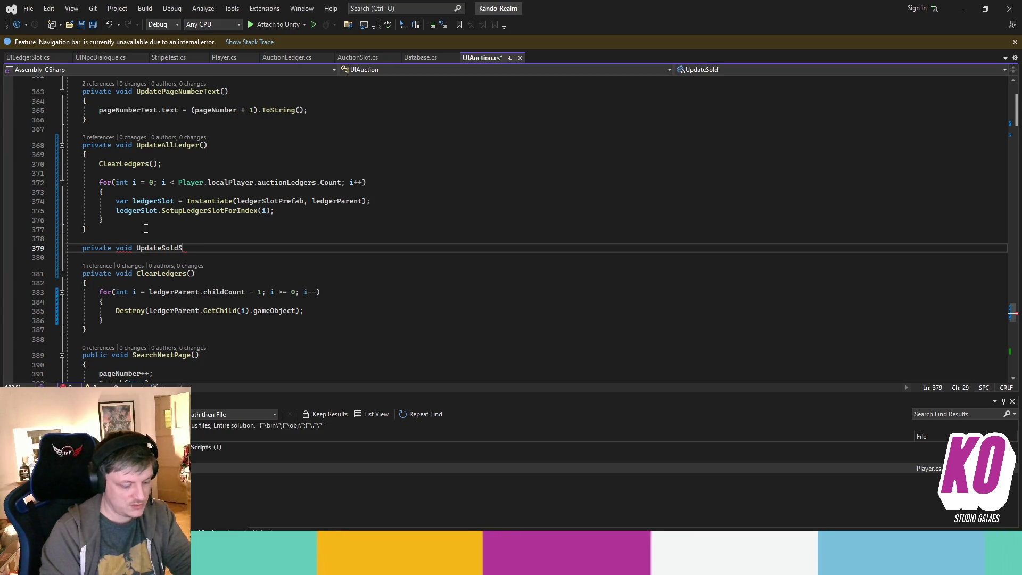
pyautogui.write('Ledgers')
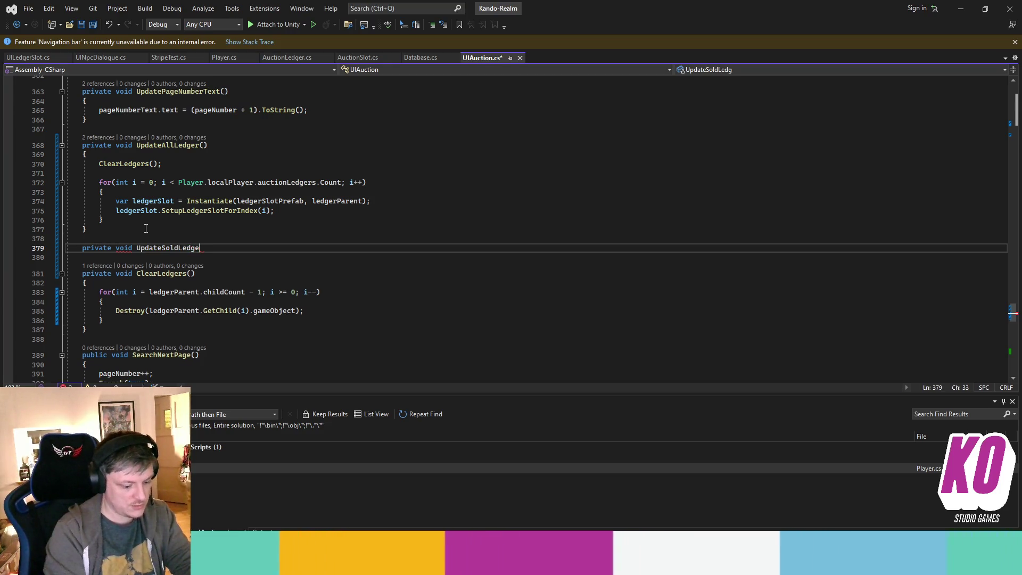
pyautogui.write('){')
pyautogui.press('Return')
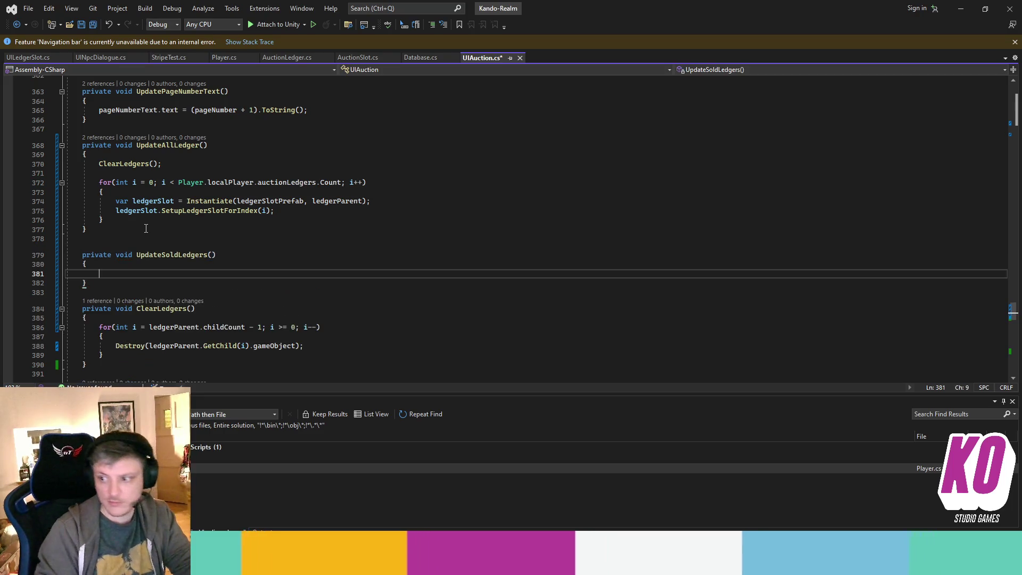
pyautogui.click(161, 283)
pyautogui.press('Return')
pyautogui.press('Return')
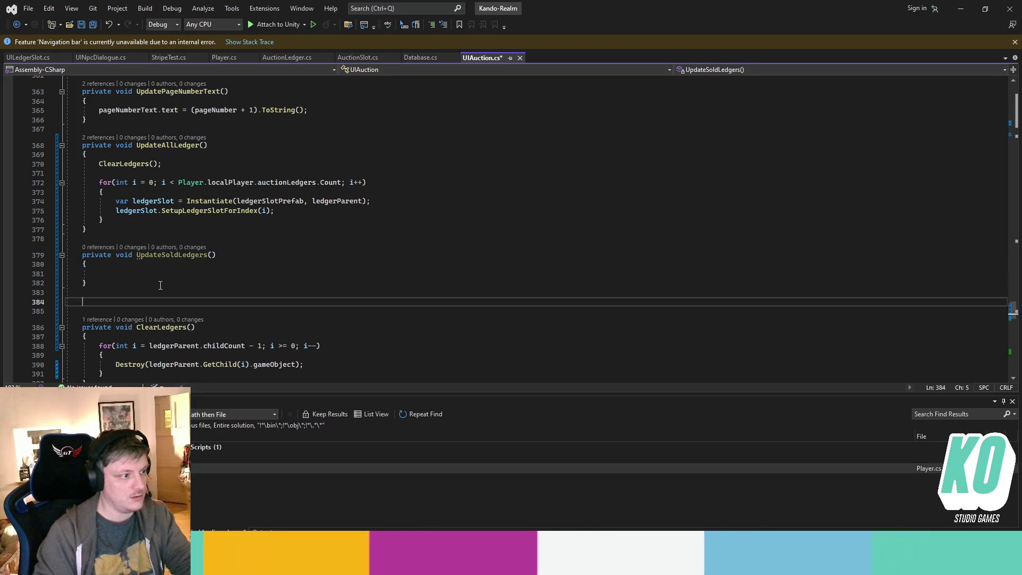
pyautogui.write('private void Up')
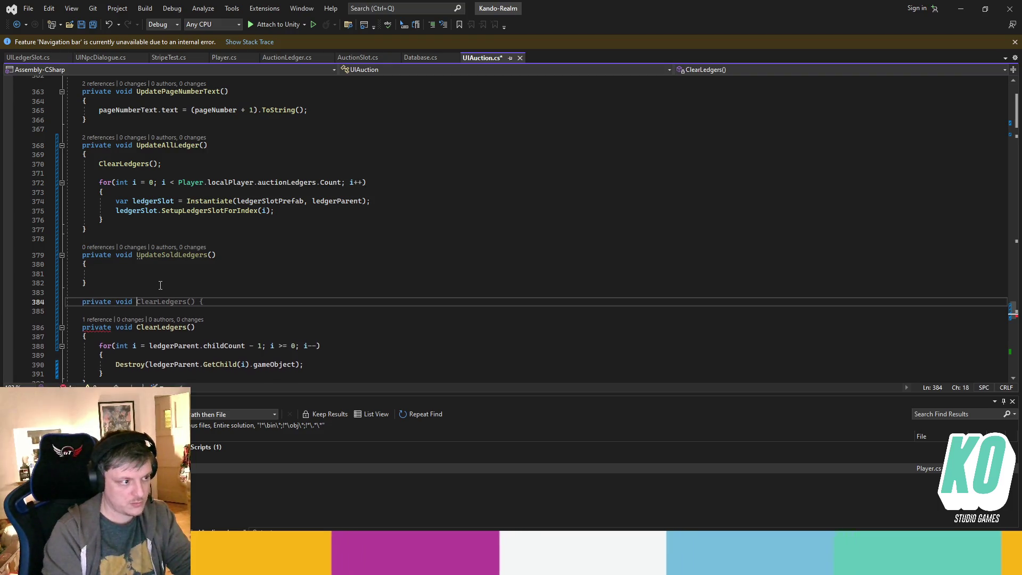
pyautogui.write('dateBu')
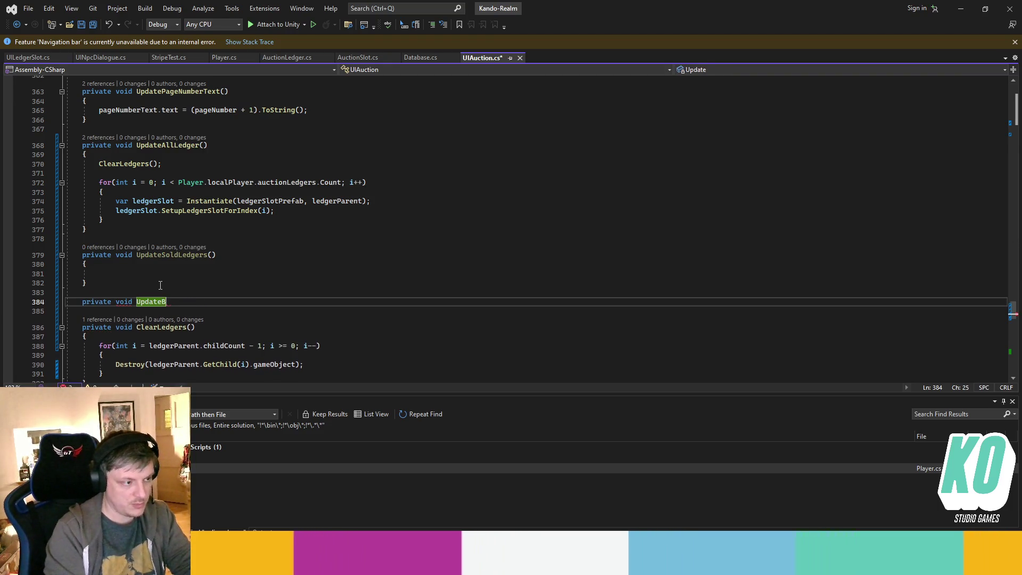
pyautogui.write('g')
pyautogui.write('oughtLedge')
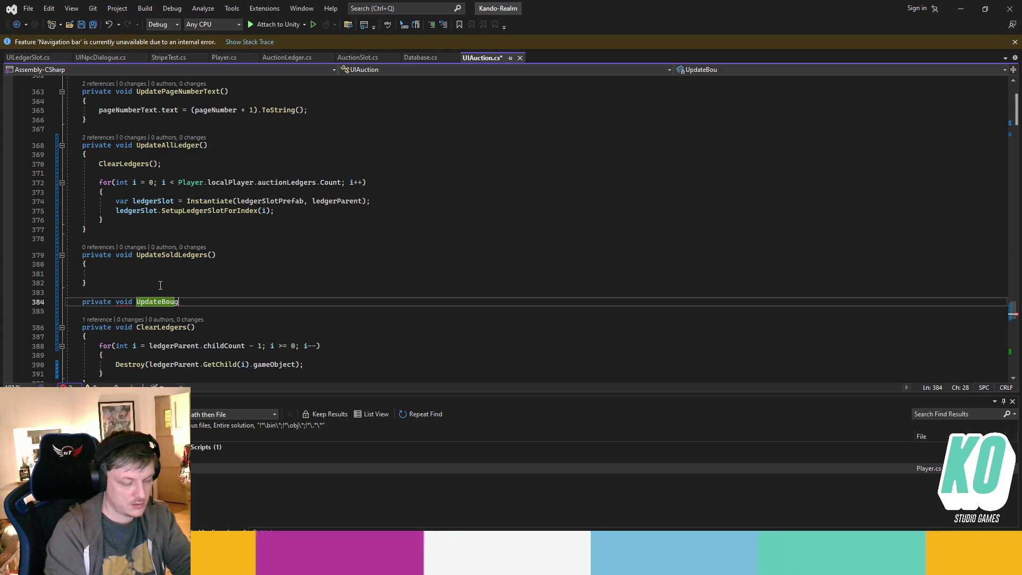
pyautogui.write('rsPress')
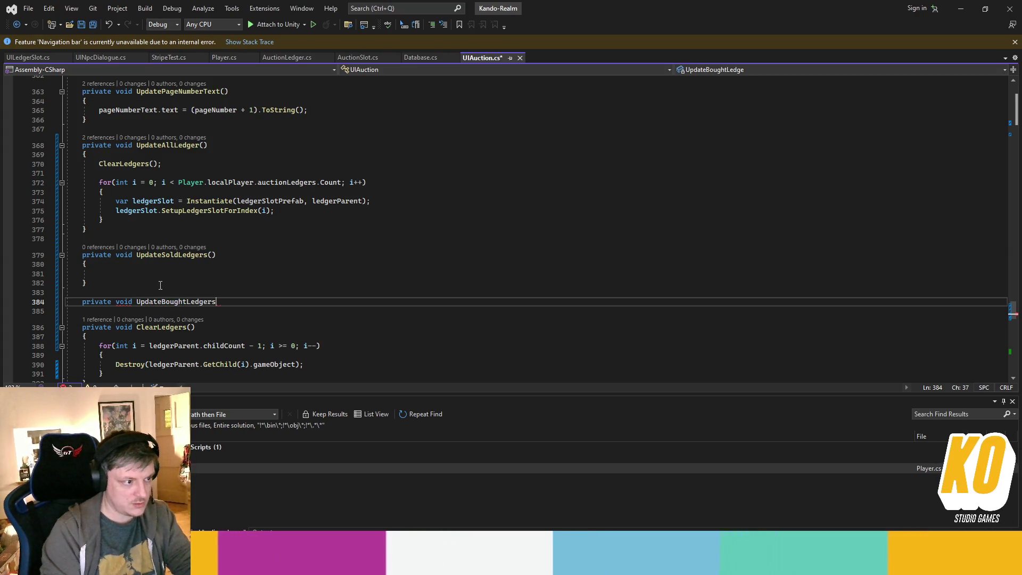
pyautogui.write('()')
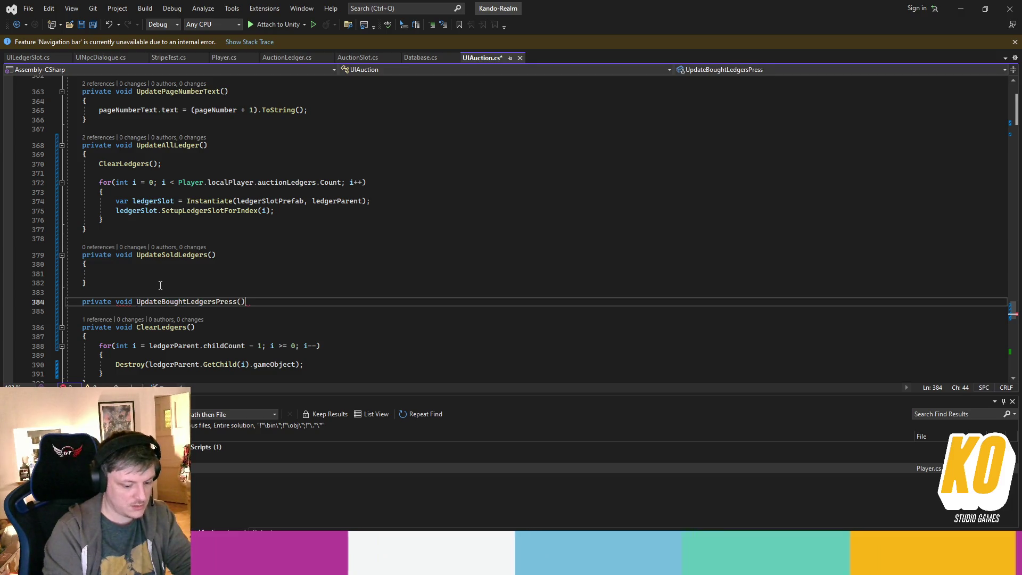
pyautogui.write('{')
pyautogui.press('Return')
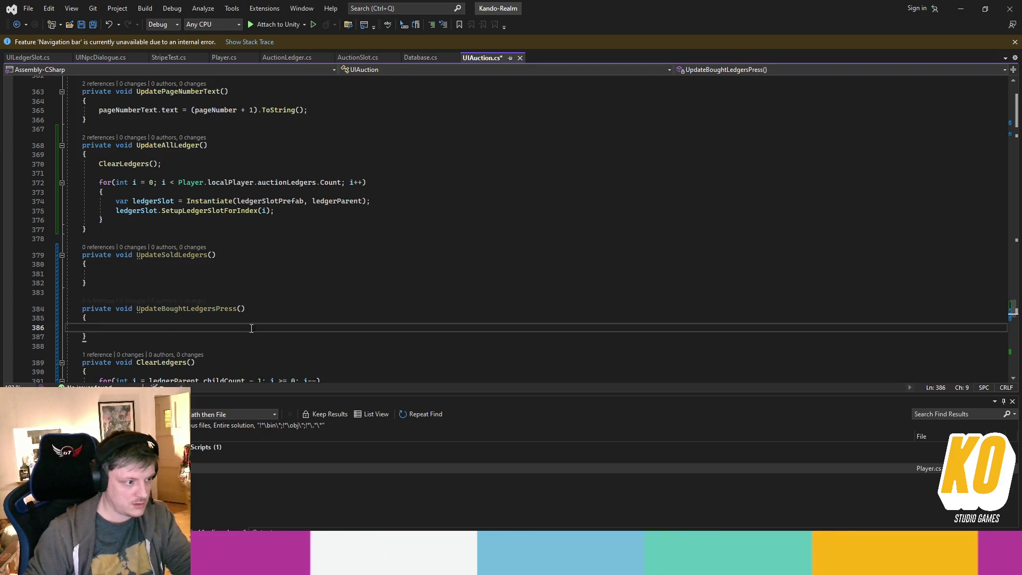
# Step: Rename UpdateBoughtLedgersPress to UpdateBoughtLedgers and save UIAuction.cs
pyautogui.scroll(-7, 260, 314)
pyautogui.scroll(5, 123, 289)
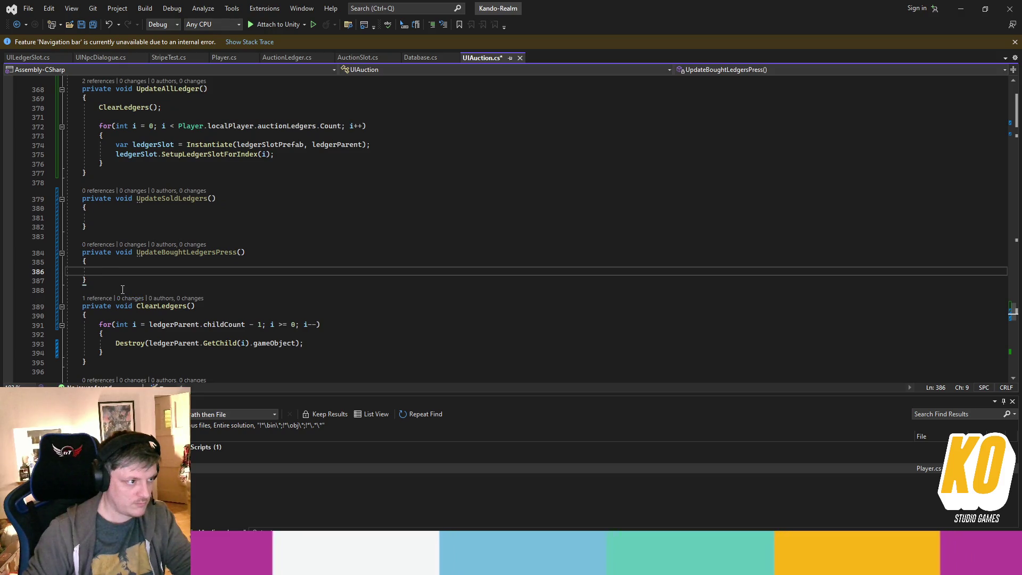
pyautogui.doubleClick(223, 252)
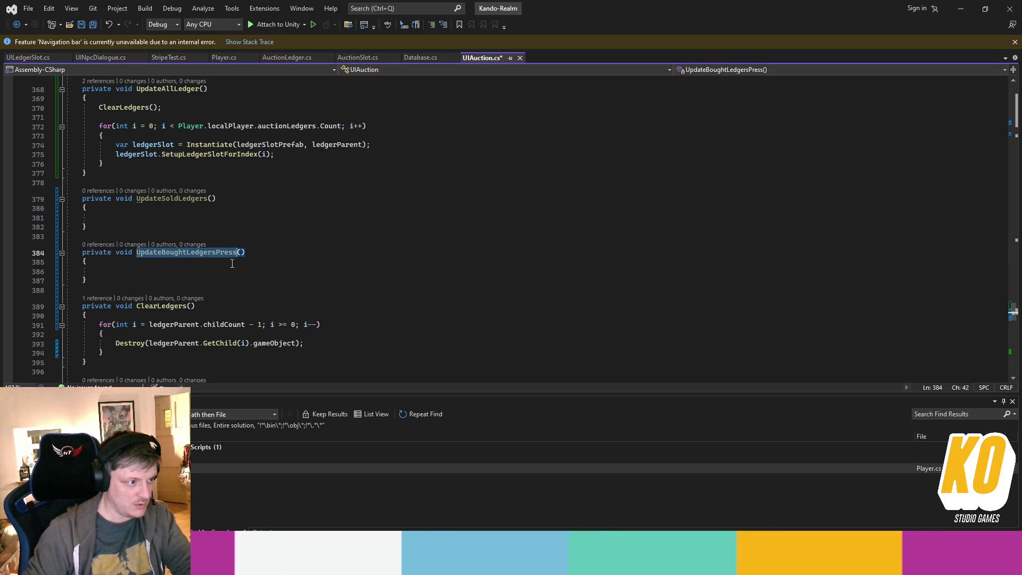
pyautogui.press('BackSpace')
pyautogui.press('BackSpace')
pyautogui.press('BackSpace')
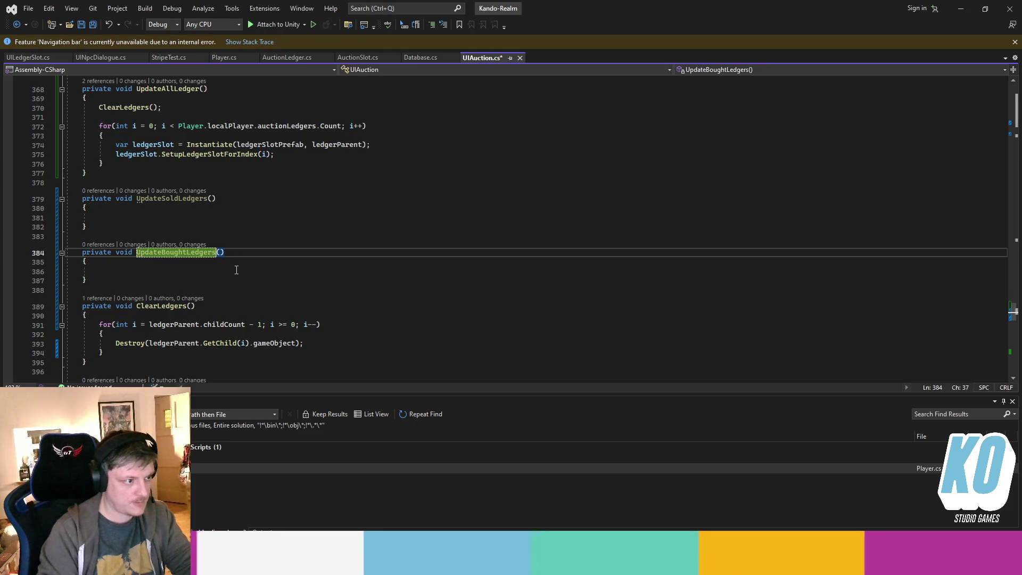
pyautogui.press('Return')
pyautogui.hotkey('ctrl', 's')
pyautogui.click(230, 217)
pyautogui.scroll(1, 114, 158)
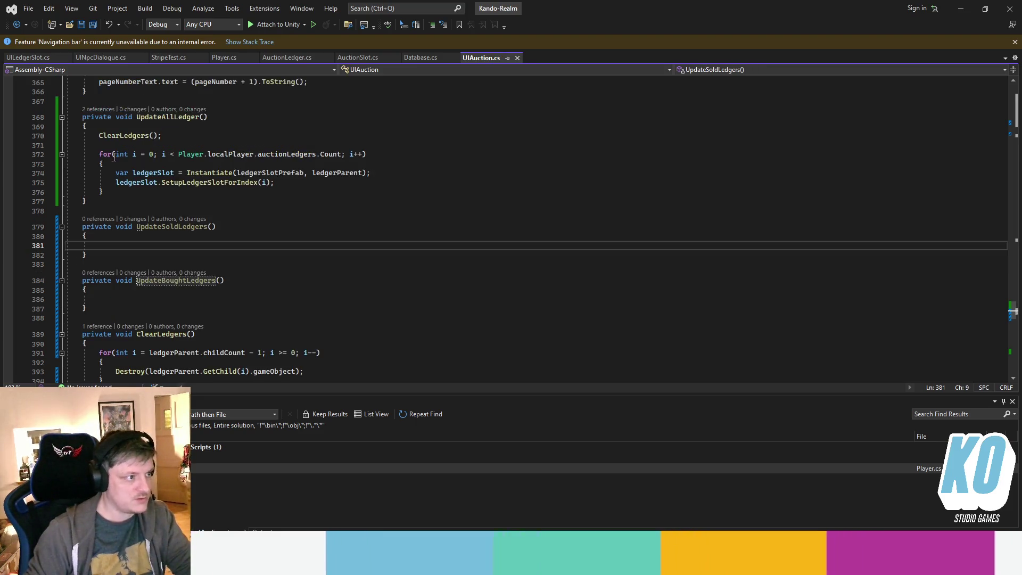
# Step: Copy the ClearLedgers() call and for loop into UpdateSoldLedgers and UpdateBoughtLedgers
pyautogui.moveTo(98, 183); pyautogui.dragTo(70, 154)
pyautogui.moveTo(103, 192); pyautogui.dragTo(46, 141)
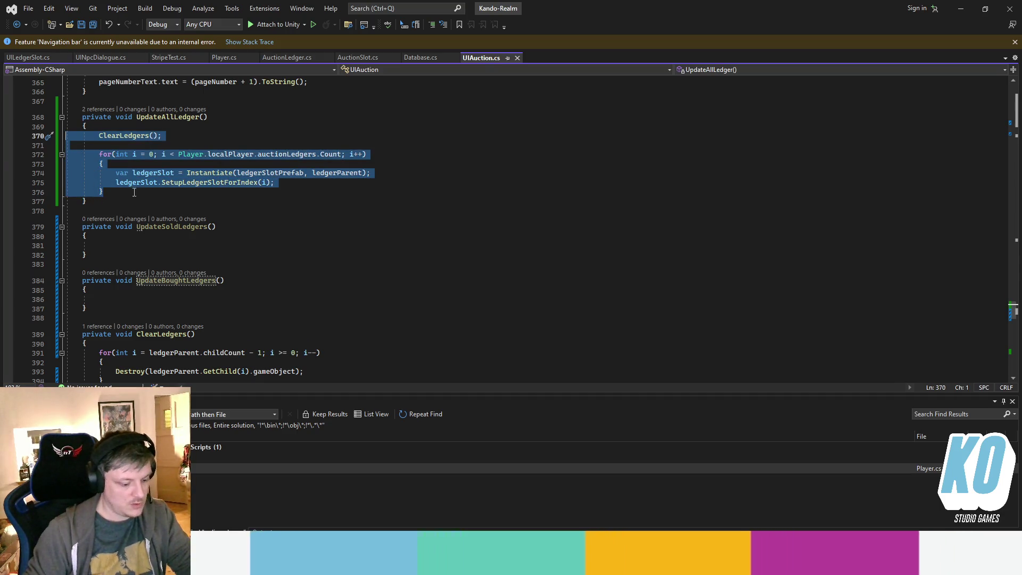
pyautogui.hotkey('ctrl', 'c')
pyautogui.click(128, 245)
pyautogui.hotkey('ctrl', 'v')
pyautogui.scroll(-2, 130, 304)
pyautogui.click(130, 301)
pyautogui.hotkey('ctrl', 'v')
# Step: Begin an if check in the sold loop, copying the player's auctionLedgers expression for it
pyautogui.click(131, 219)
pyautogui.press('Return')
pyautogui.write('(')
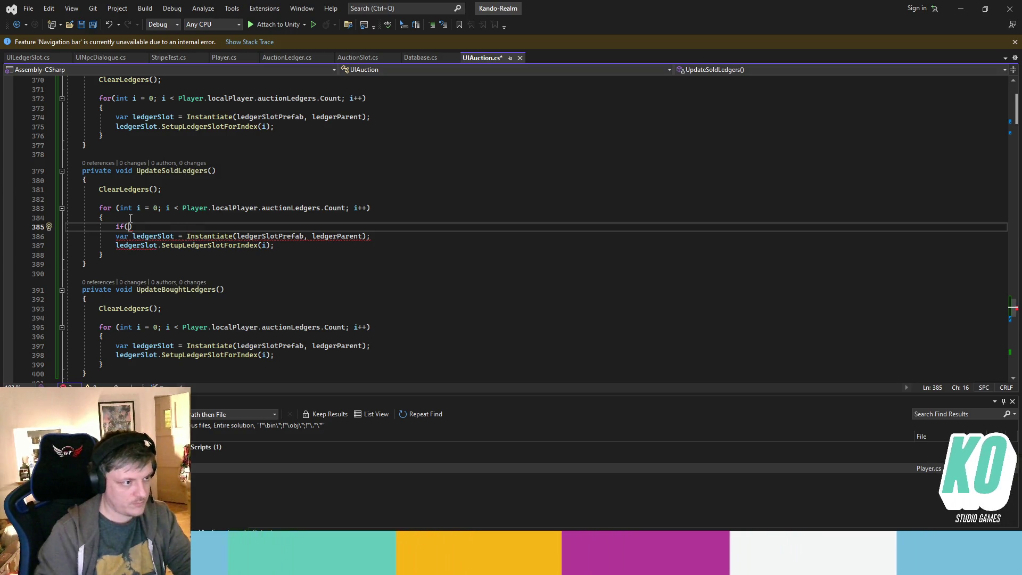
pyautogui.moveTo(322, 208); pyautogui.dragTo(182, 208)
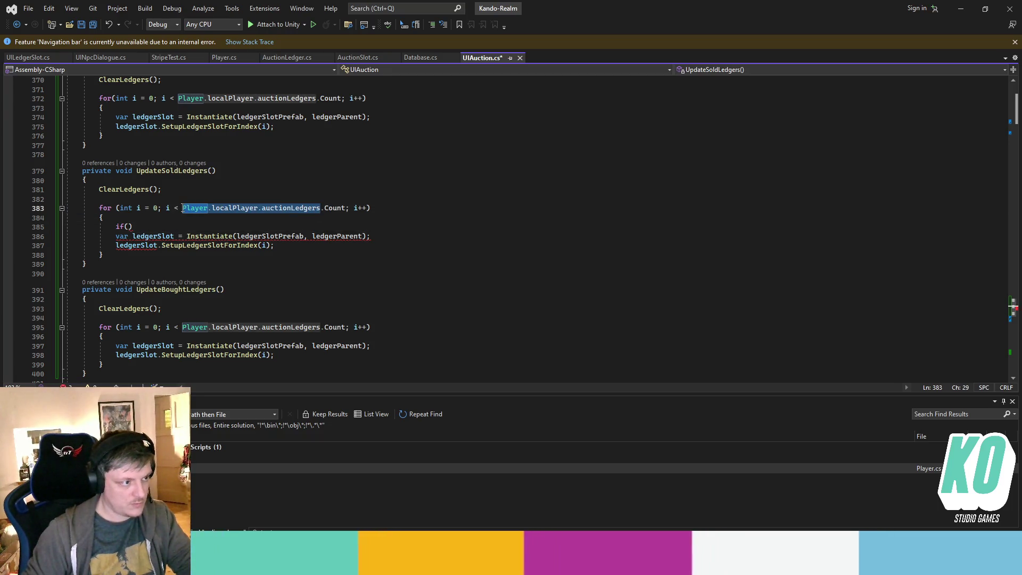
pyautogui.hotkey('ctrl', 'c')
pyautogui.click(124, 227)
# Step: Write the condition !Player.localPlayer.auctionLedgers[i].WasCancelled && Player.localPlayer.auctionLedgers[i]. in the sold loop
pyautogui.hotkey('ctrl', 'v')
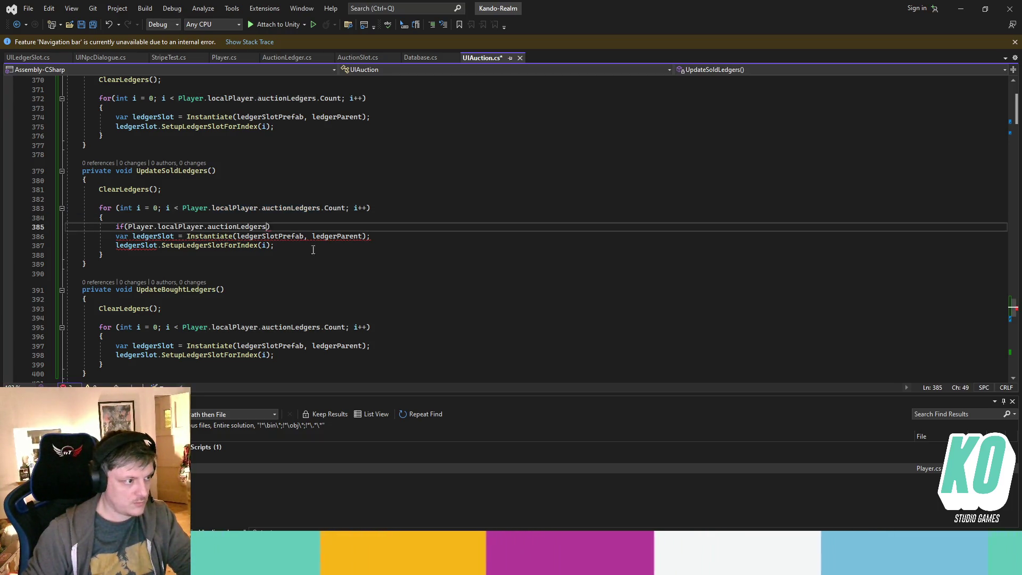
pyautogui.write('.')
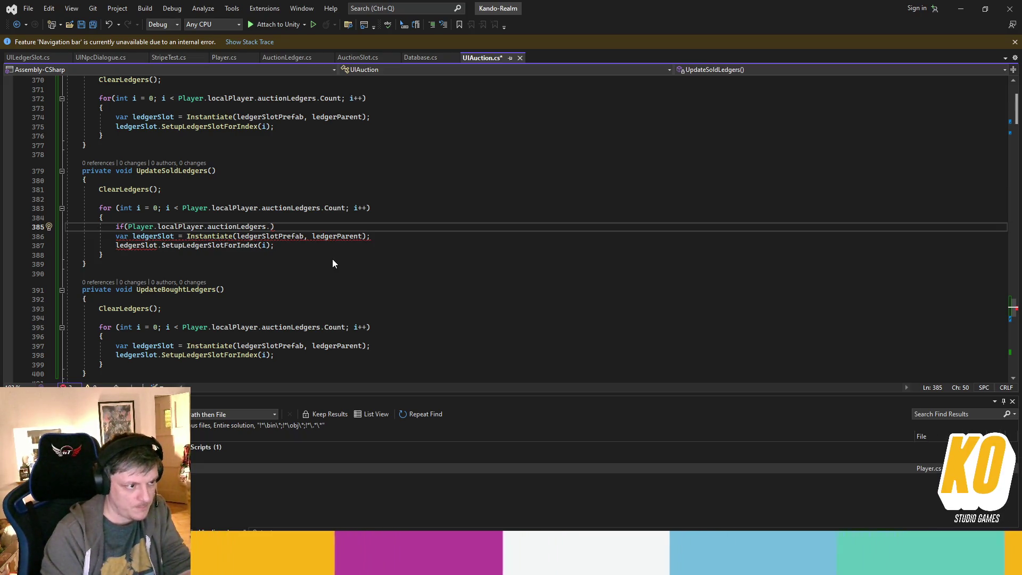
pyautogui.write('is')
pyautogui.press('BackSpace')
pyautogui.press('BackSpace')
pyautogui.press('BackSpace')
pyautogui.write('[i]')
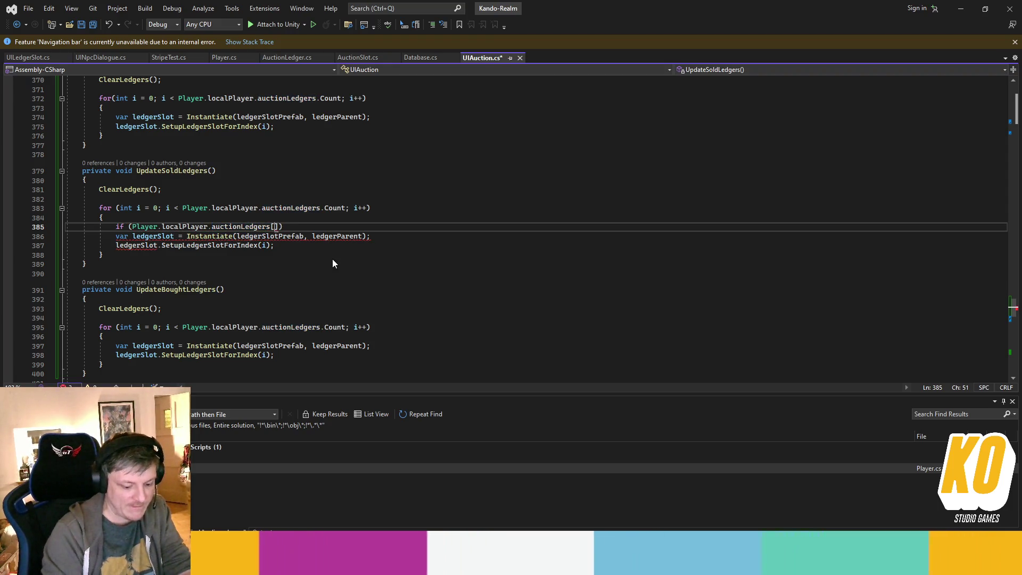
pyautogui.write('.')
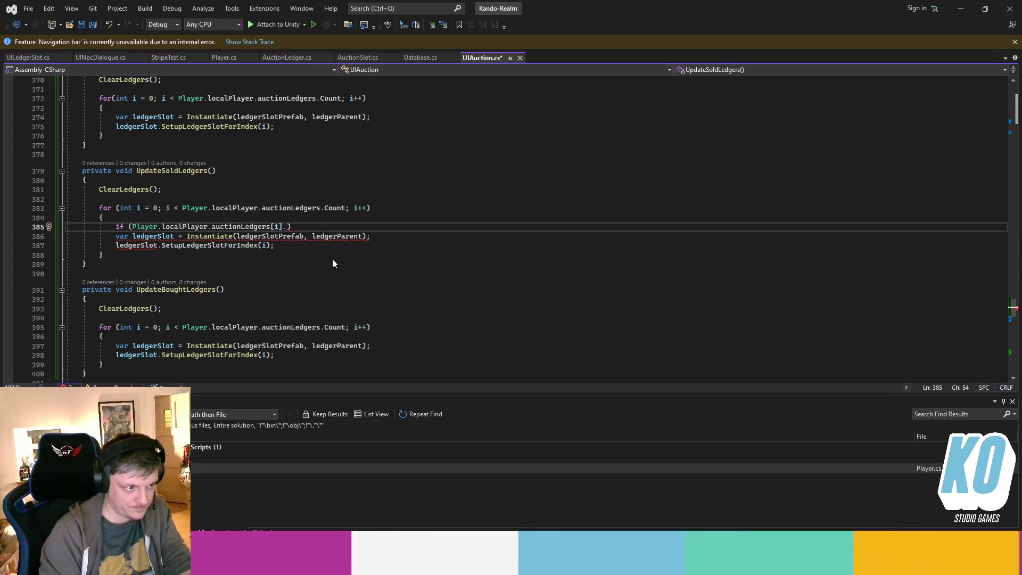
pyautogui.write('was')
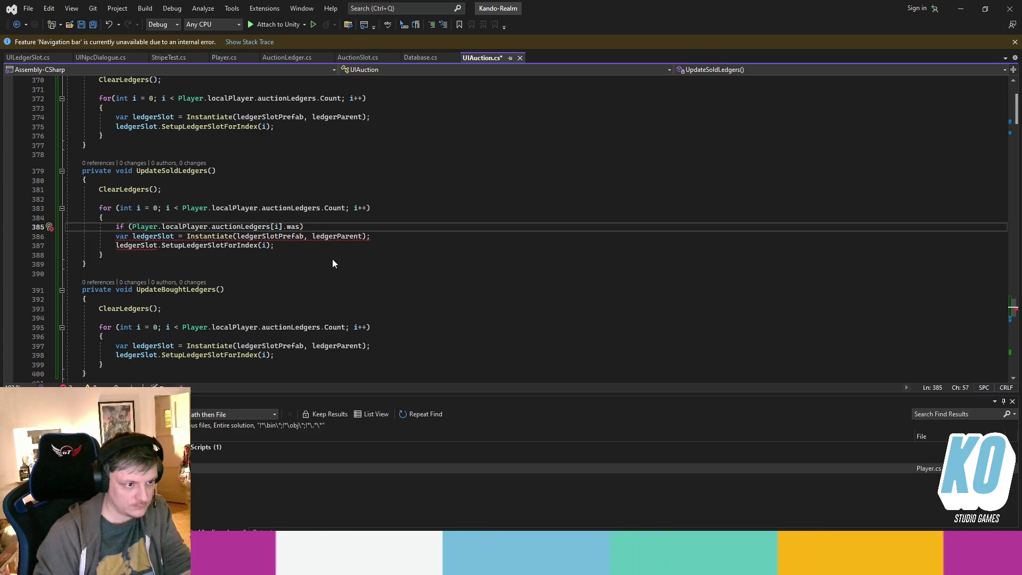
pyautogui.hotkey('ctrl', 'space')
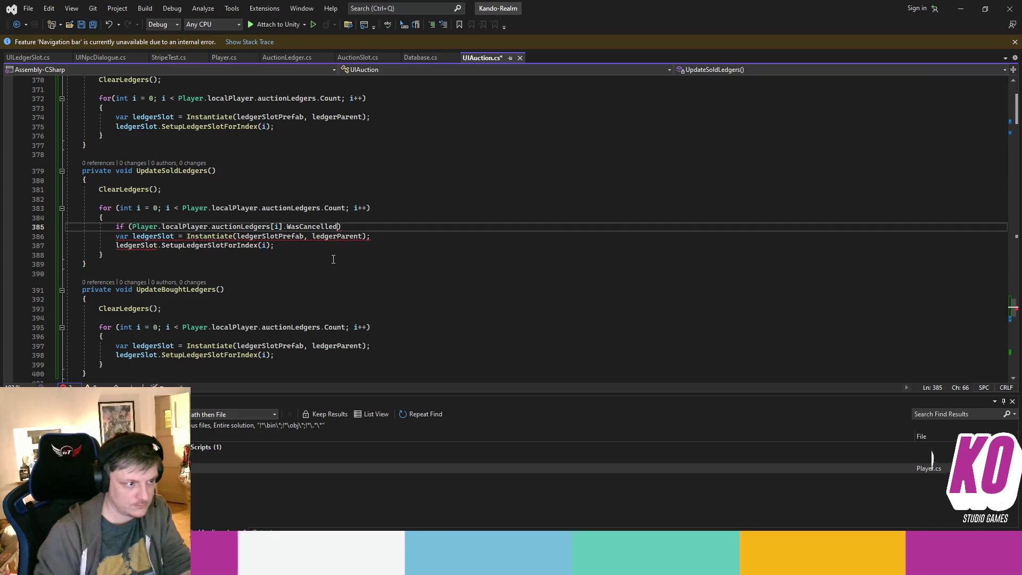
pyautogui.press('Home')
pyautogui.press('Right')
pyautogui.press('Right')
pyautogui.press('Right')
pyautogui.write('!')
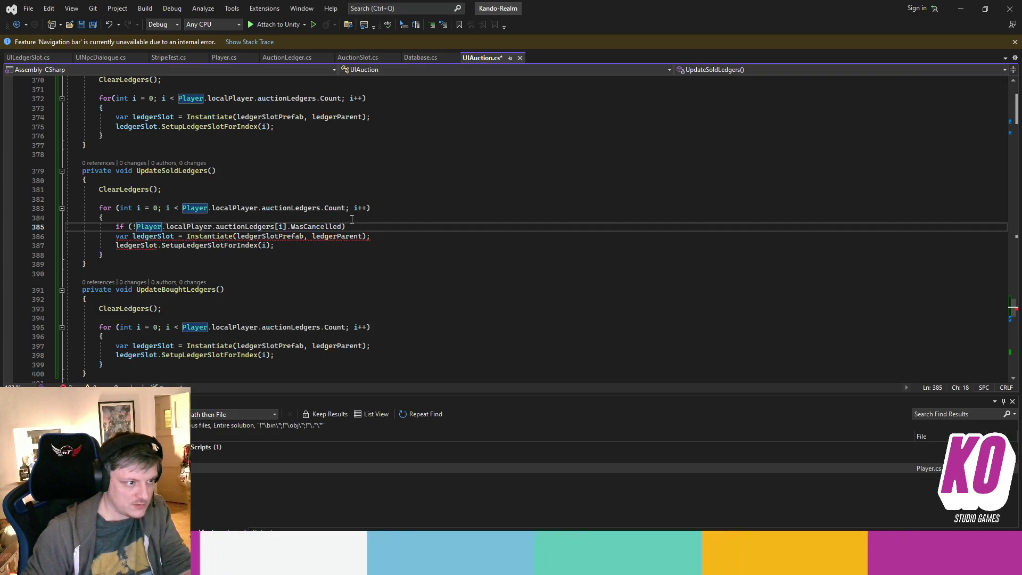
pyautogui.write(' && ')
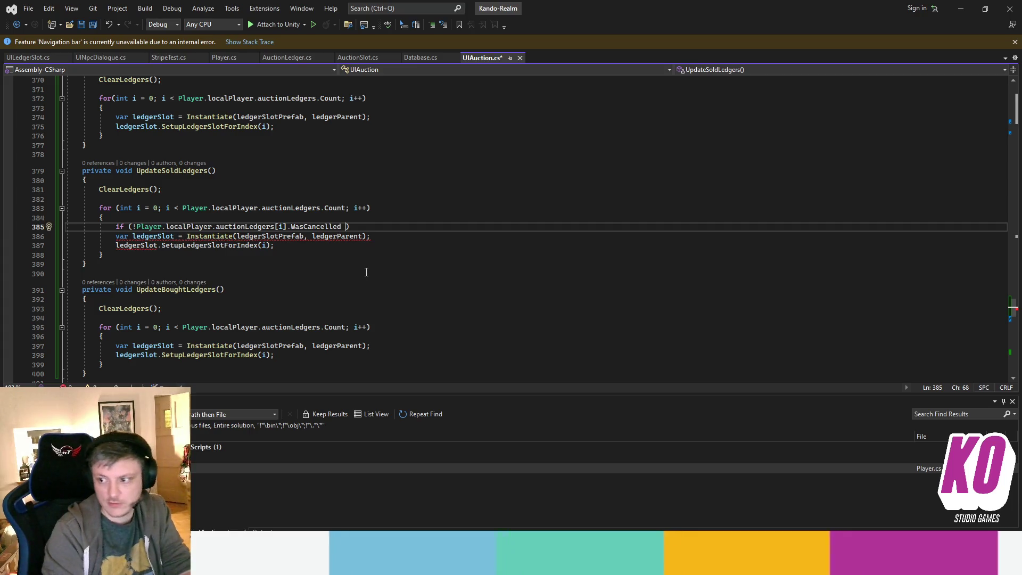
pyautogui.write('Player.localPlayer.auctionLedge')
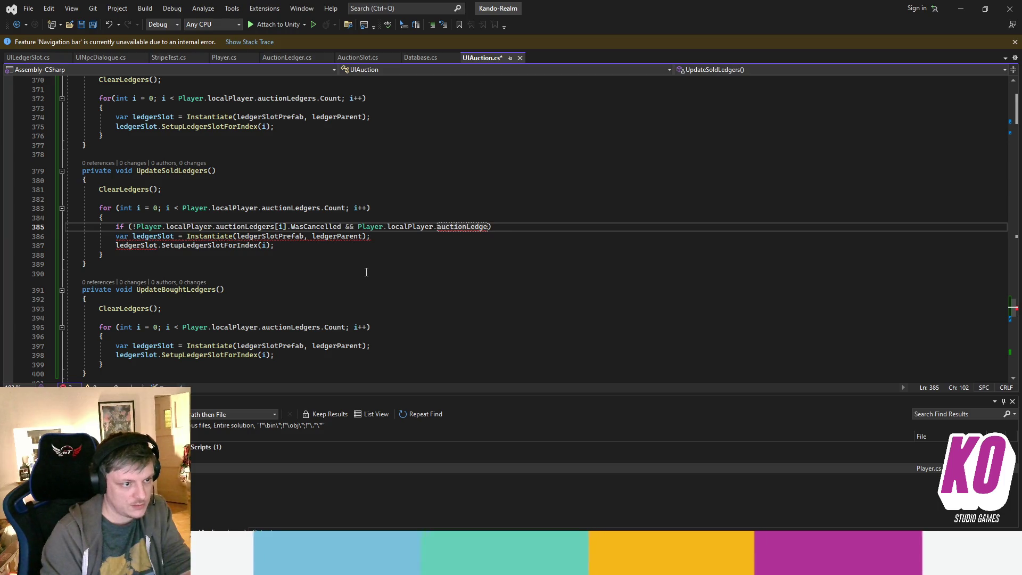
pyautogui.write('rs[')
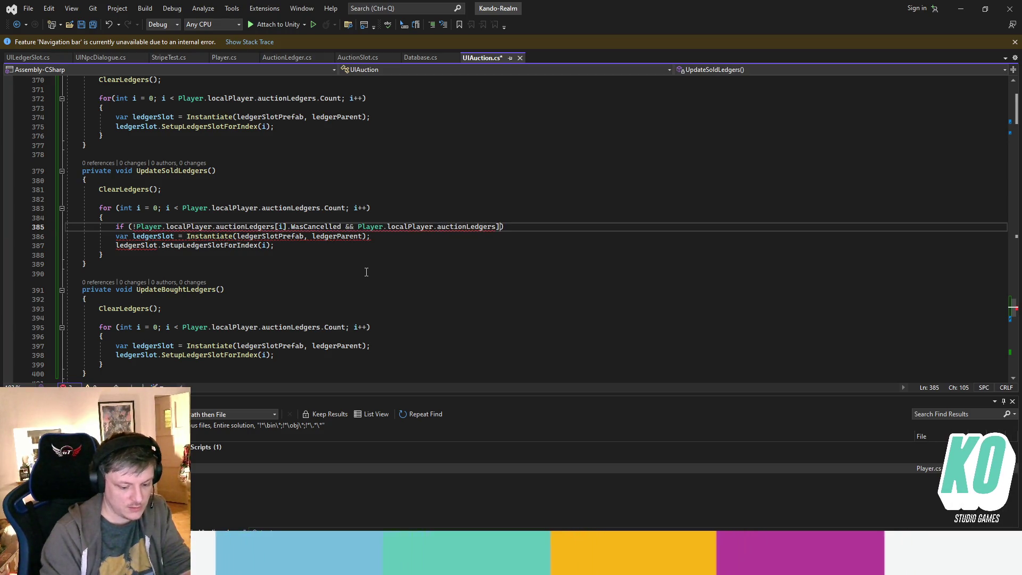
pyautogui.write('i].')
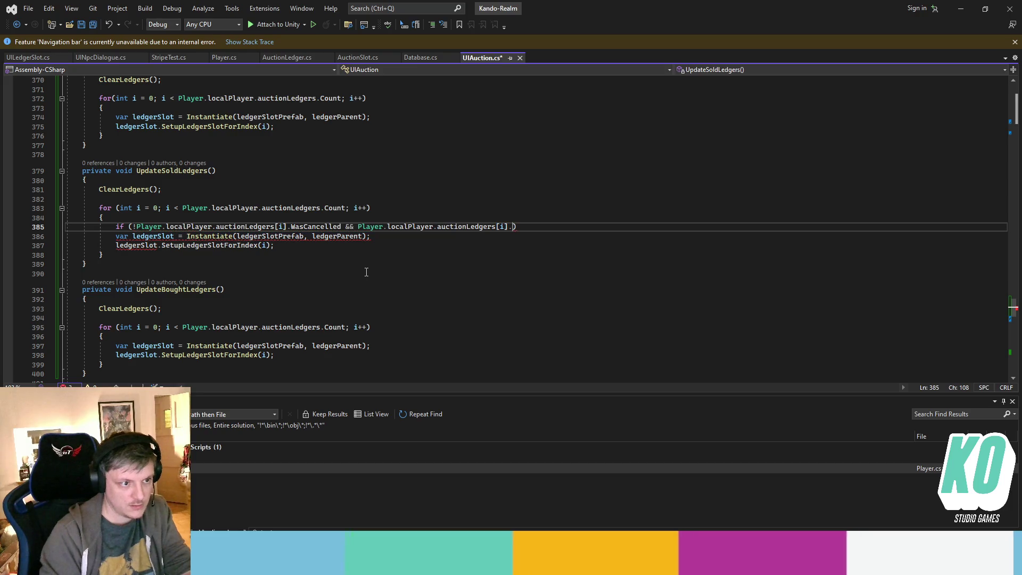
pyautogui.press('BackSpace')
pyautogui.press('BackSpace')
pyautogui.press('BackSpace')
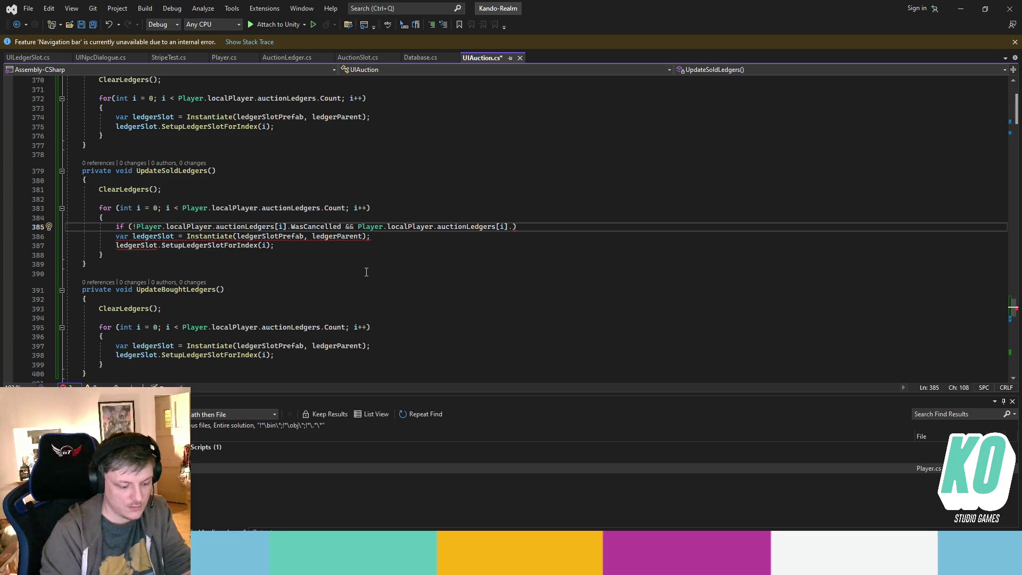
pyautogui.write('purc')
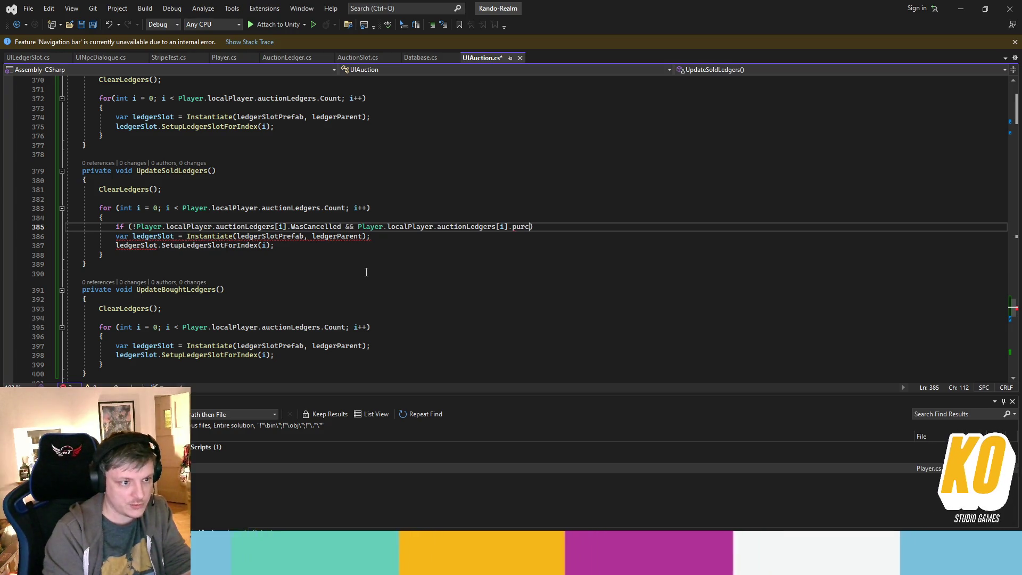
pyautogui.write('hasedBy')
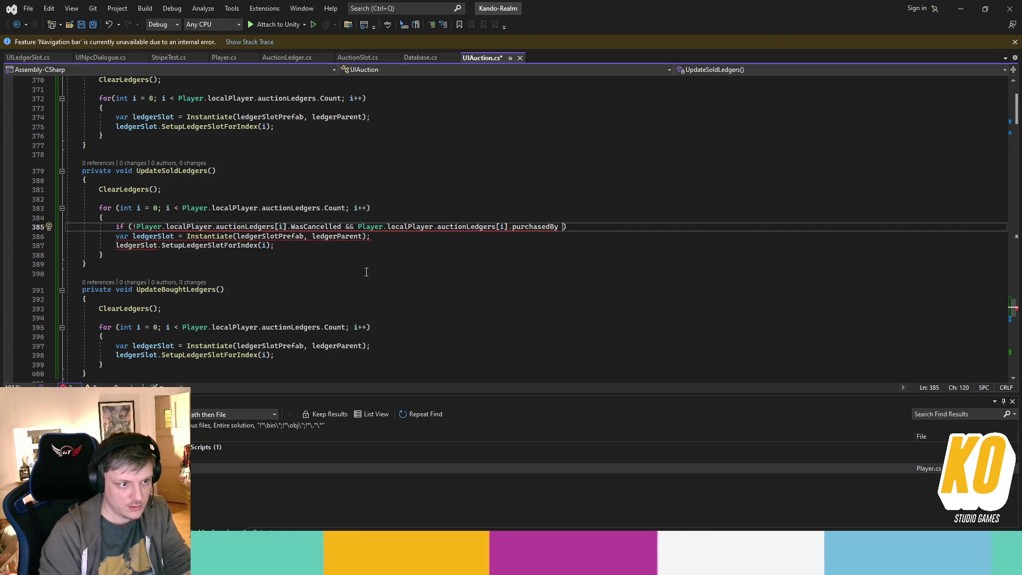
pyautogui.press('BackSpace')
pyautogui.press('BackSpace')
pyautogui.press('BackSpace')
pyautogui.press('BackSpace')
pyautogui.press('BackSpace')
pyautogui.press('BackSpace')
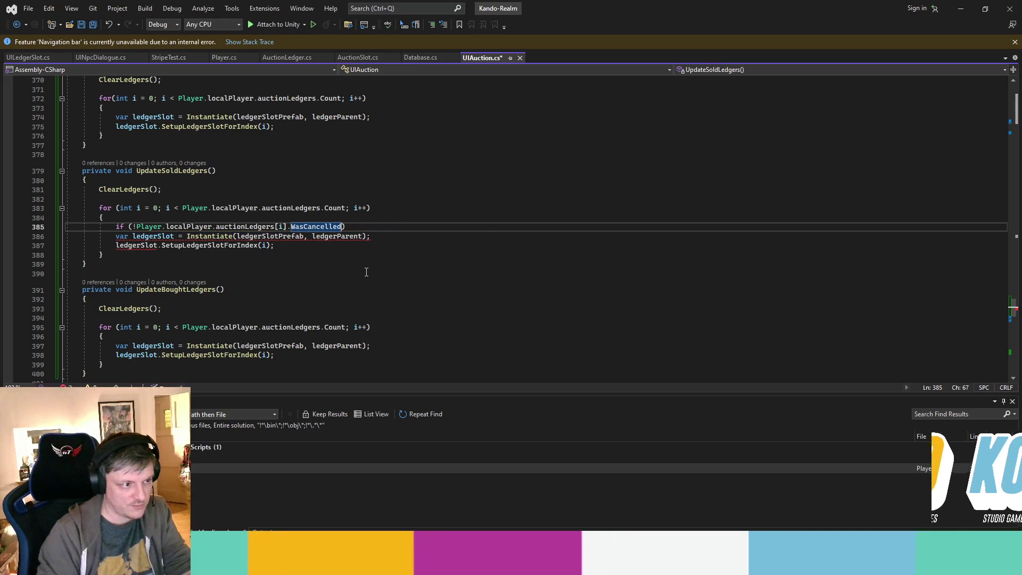
# Step: Wrap the ledger-slot spawn lines in braces under the new if
pyautogui.write('{ }')
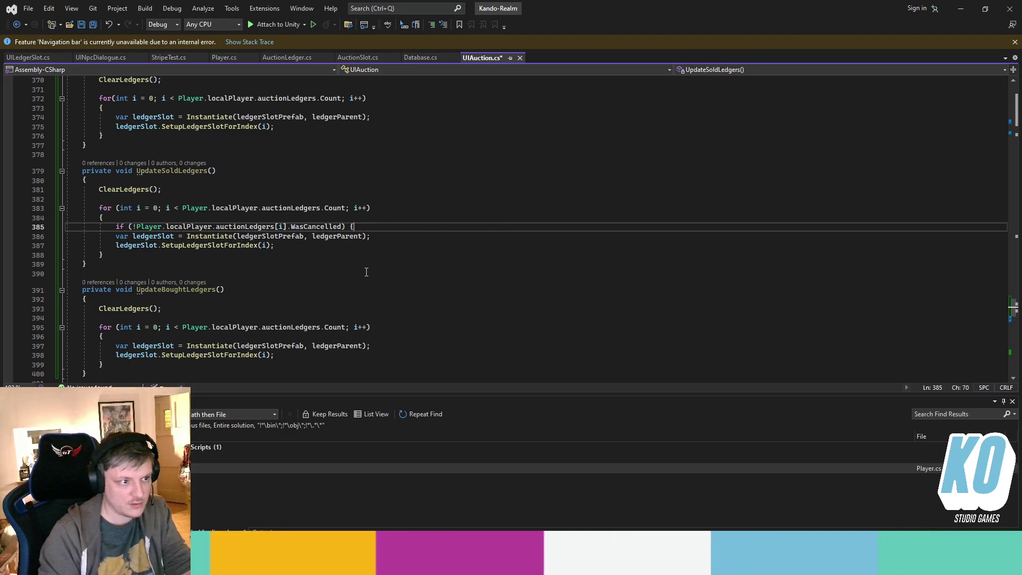
pyautogui.press('Down')
pyautogui.press('Down')
pyautogui.press('Return')
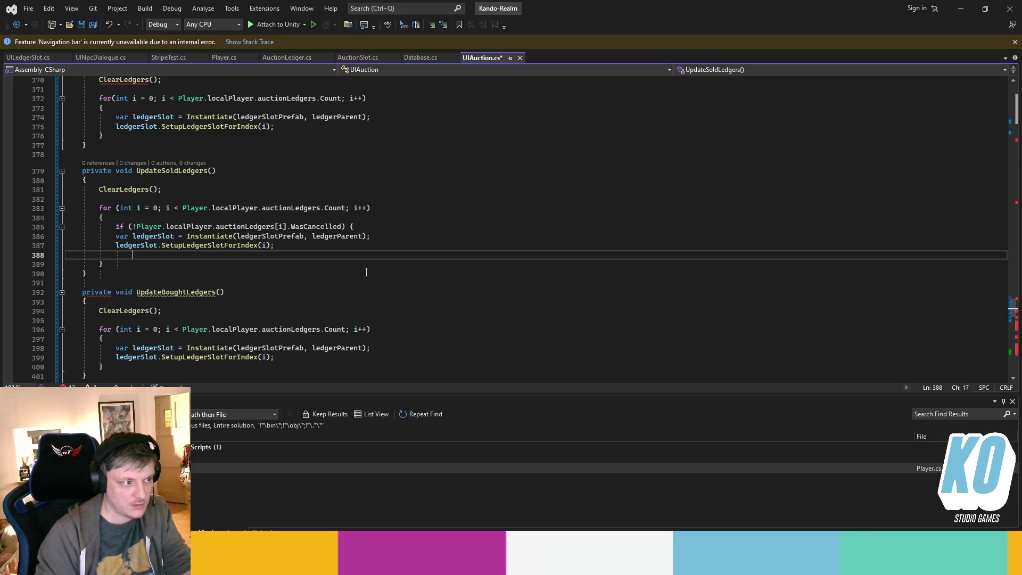
pyautogui.write('}')
pyautogui.hotkey('ctrl', 'z')
pyautogui.hotkey('ctrl', 'z')
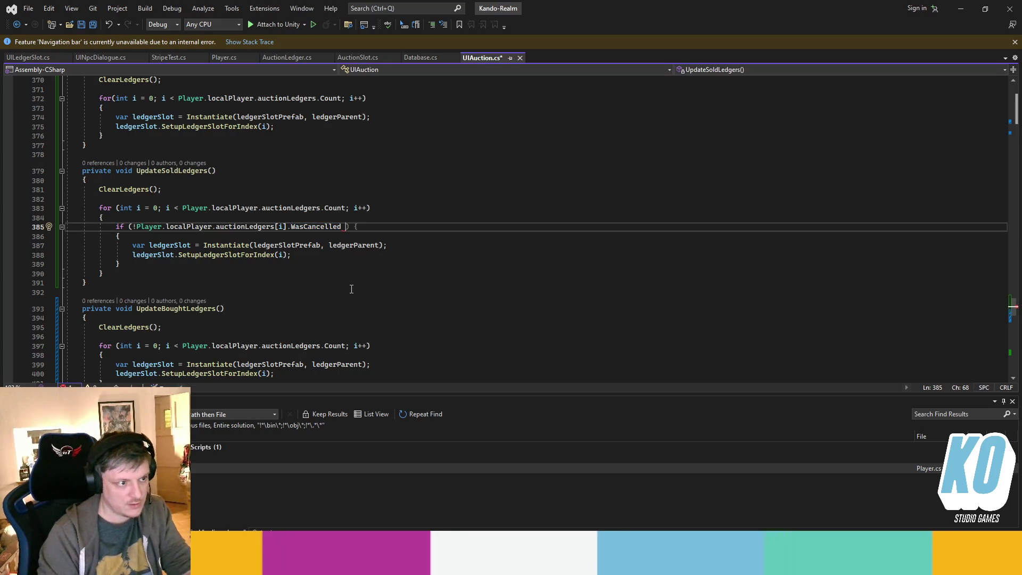
pyautogui.hotkey('ctrl', 'z')
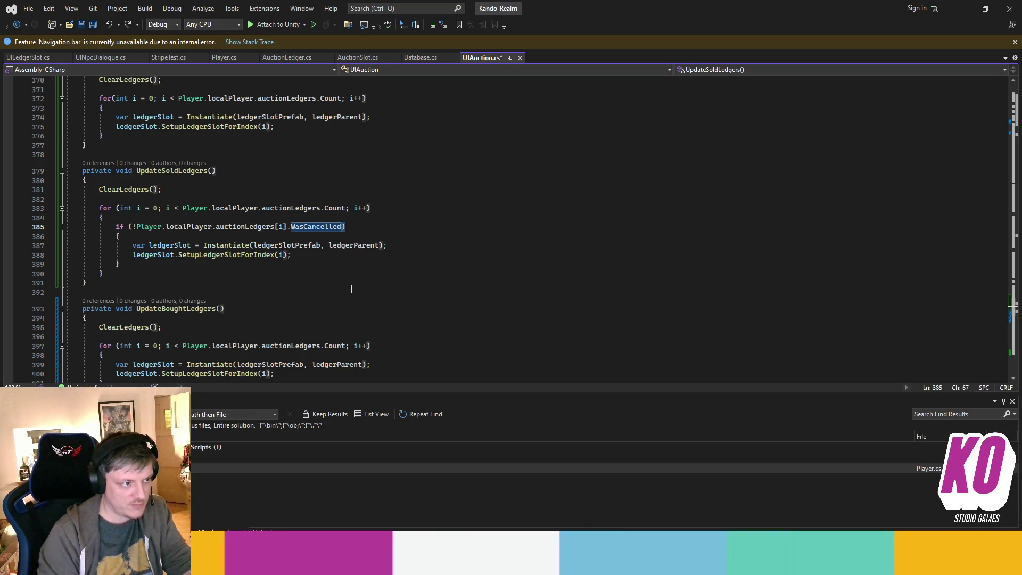
pyautogui.hotkey('ctrl', 'y')
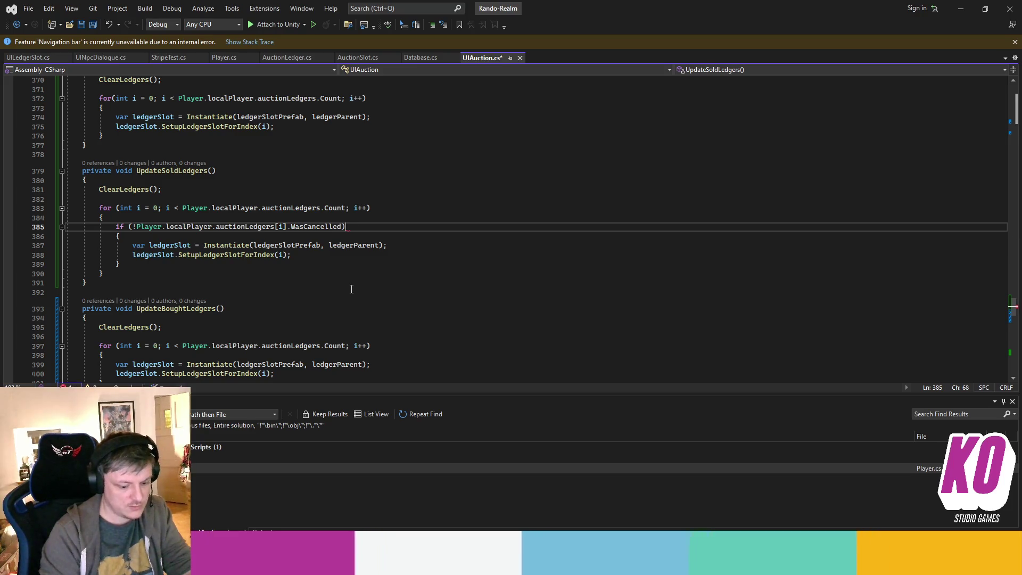
# Step: Complete the second condition as another WasCancelled check and go to its definition in AuctionLedger.cs
pyautogui.write('||')
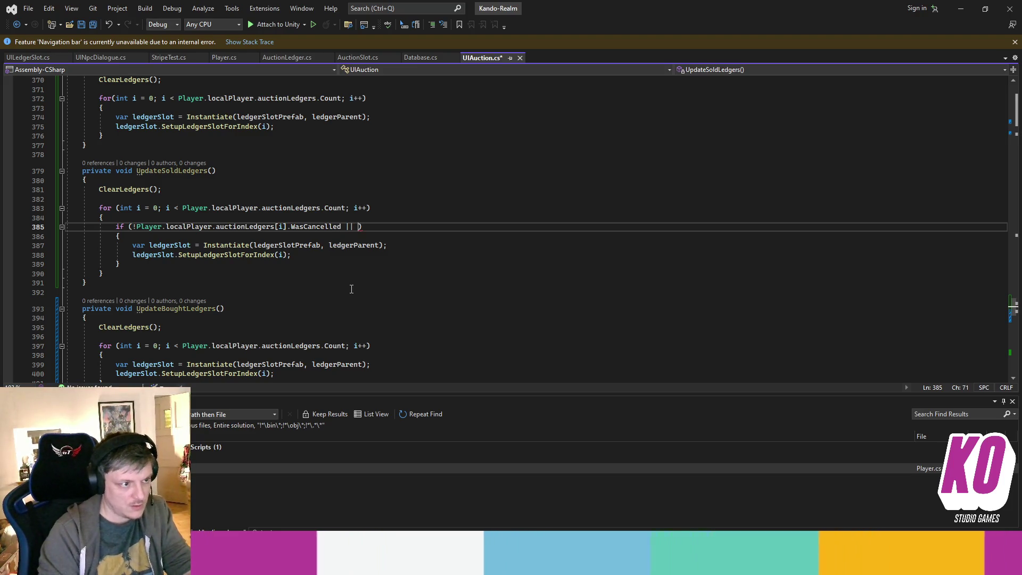
pyautogui.press('BackSpace')
pyautogui.press('BackSpace')
pyautogui.press('BackSpace')
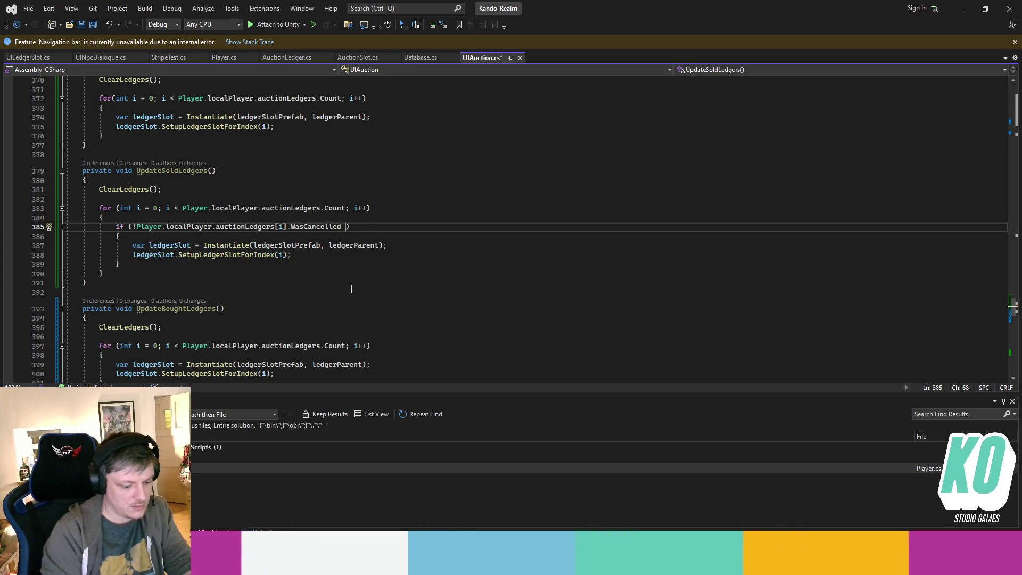
pyautogui.write('& Player.localPlayer.auctionLedgers')
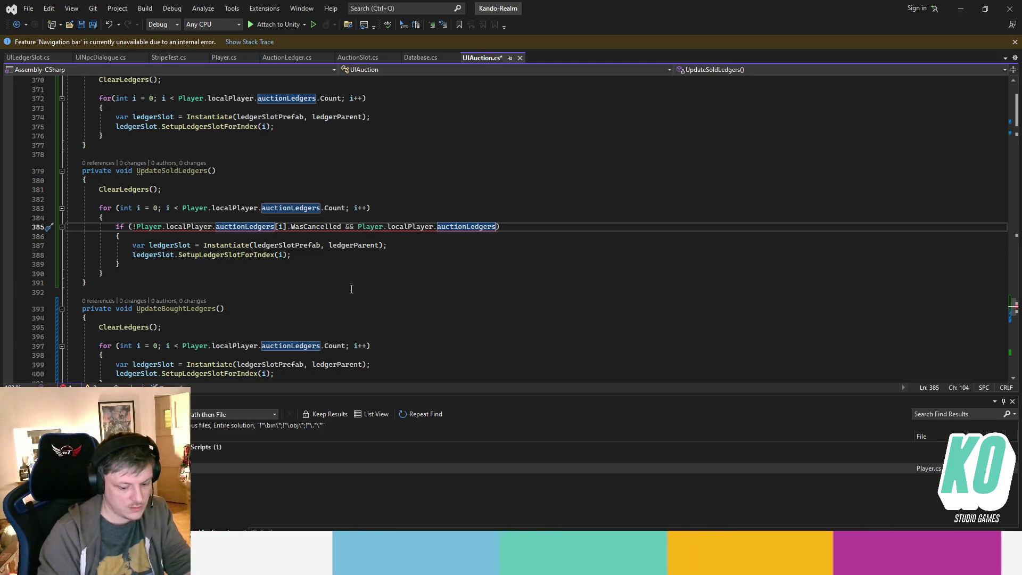
pyautogui.write('[i]')
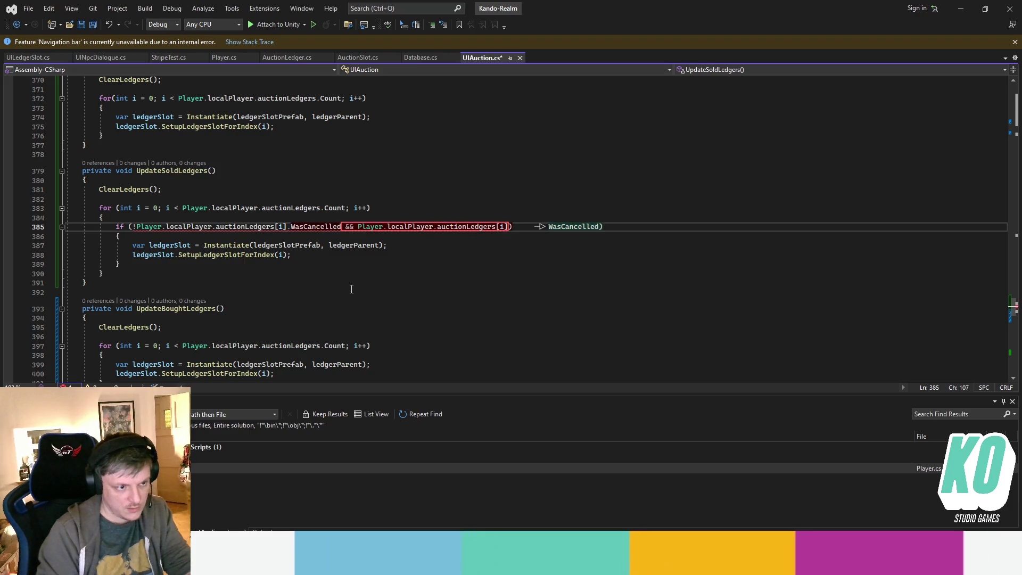
pyautogui.write('.')
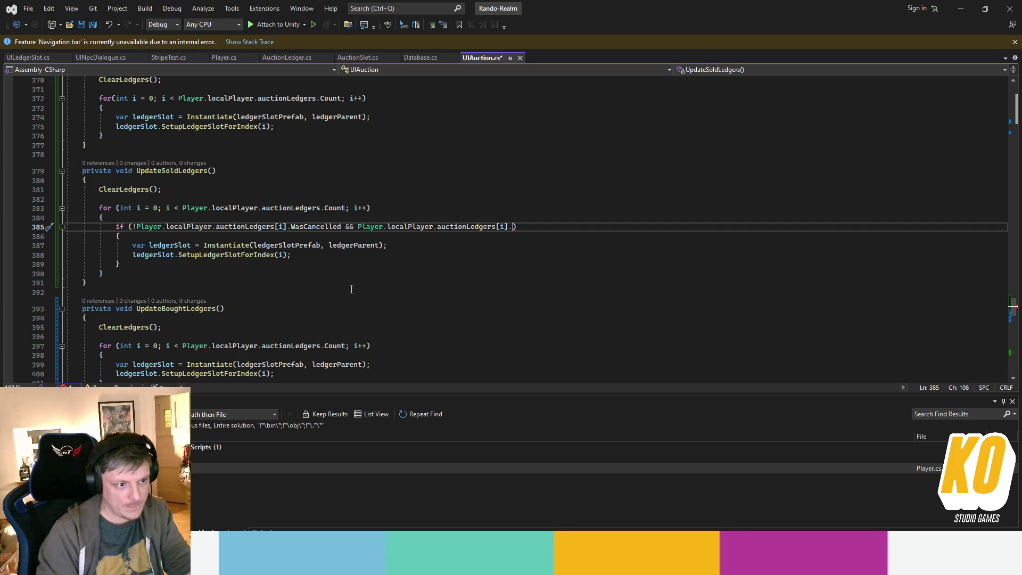
pyautogui.write('WasCancelled')
pyautogui.press('F12')
# Step: Add a WasExpired property drafted as !WasCancelled && String.IsNullOrEmpty(purchasedBy)
pyautogui.click(410, 228)
pyautogui.press('Return')
pyautogui.write('public bool ')
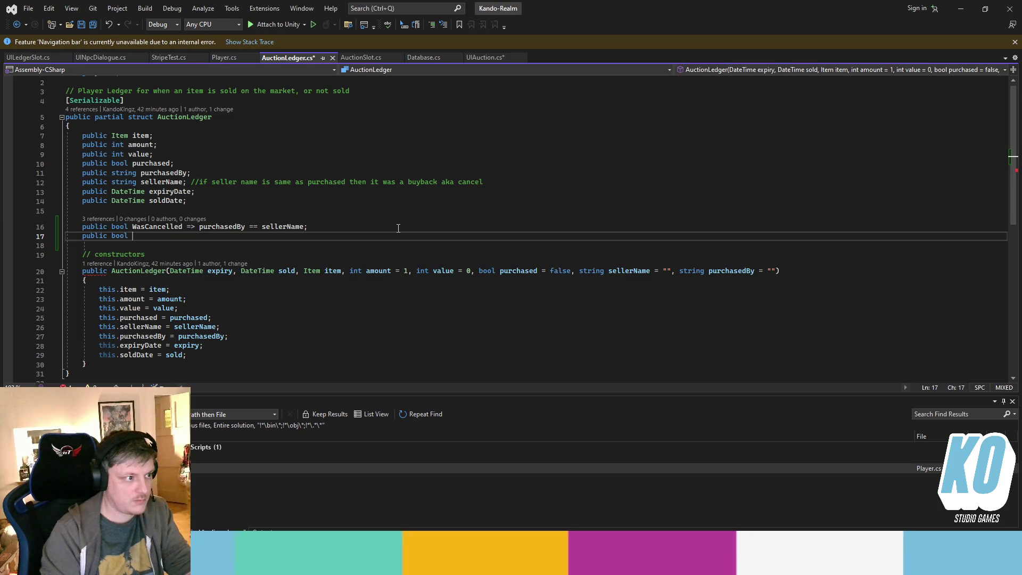
pyautogui.write('WasExpired =>')
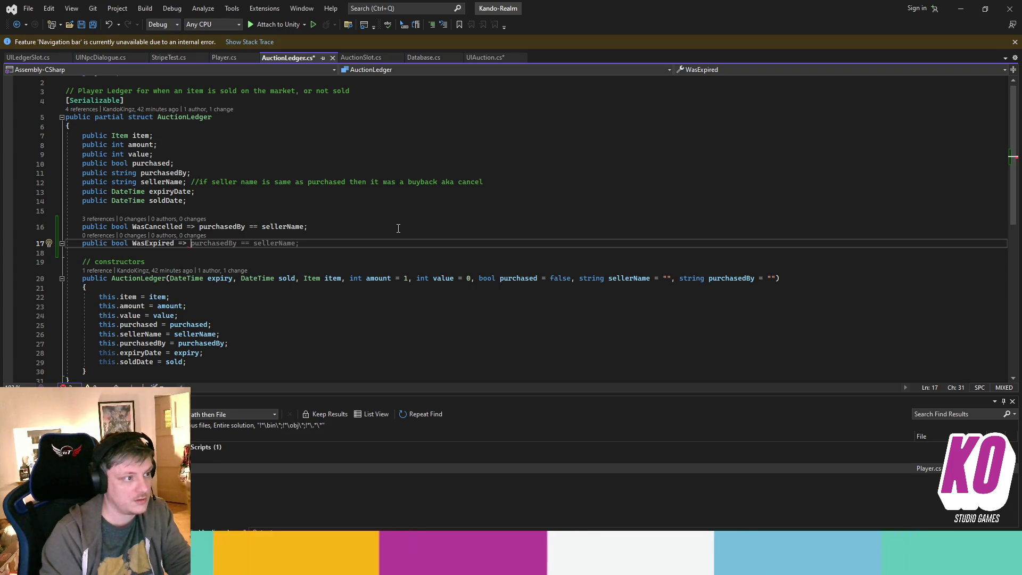
pyautogui.write('purch')
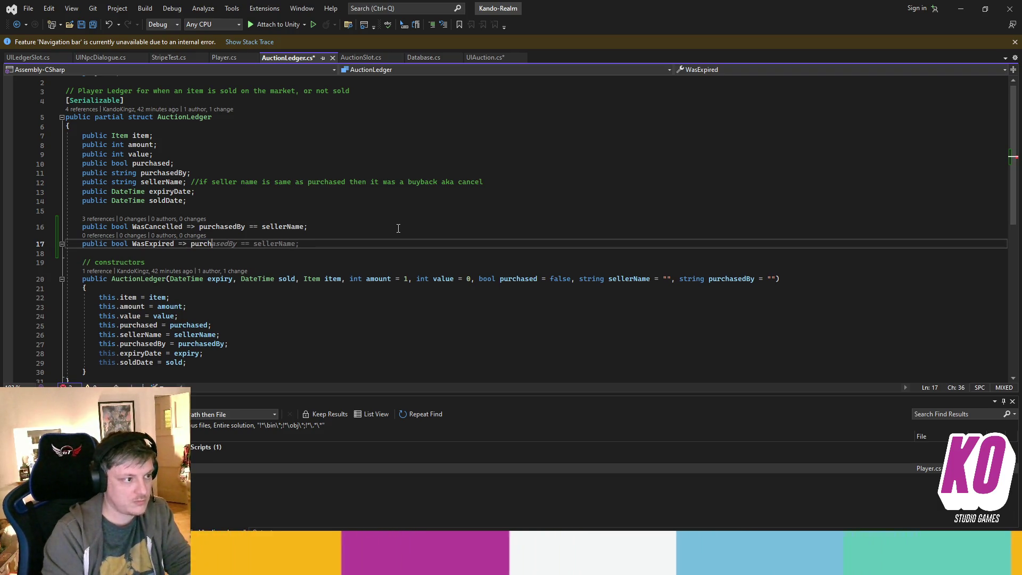
pyautogui.hotkey('ctrl', 'BackSpace')
pyautogui.write('!Was')
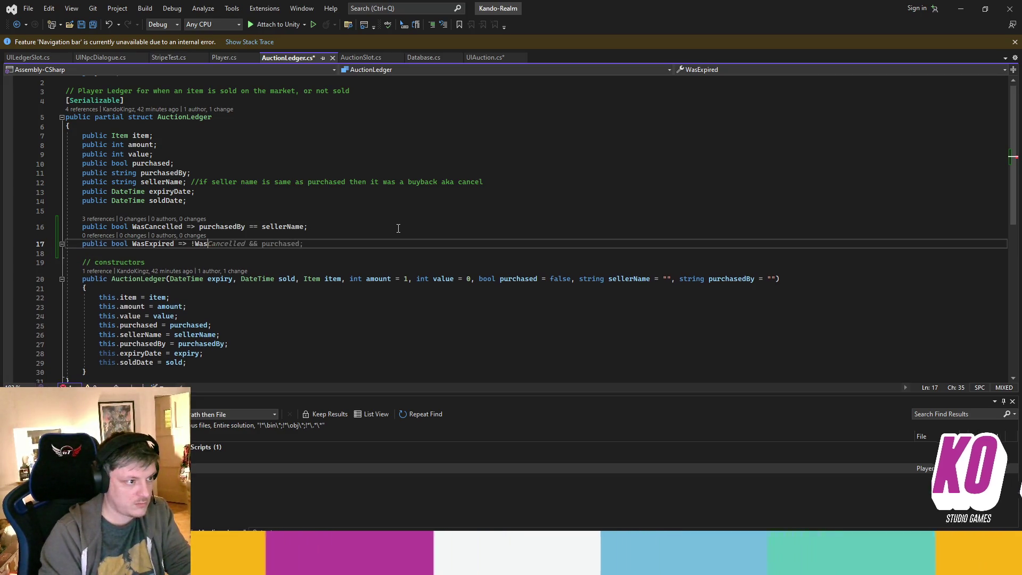
pyautogui.press('Tab')
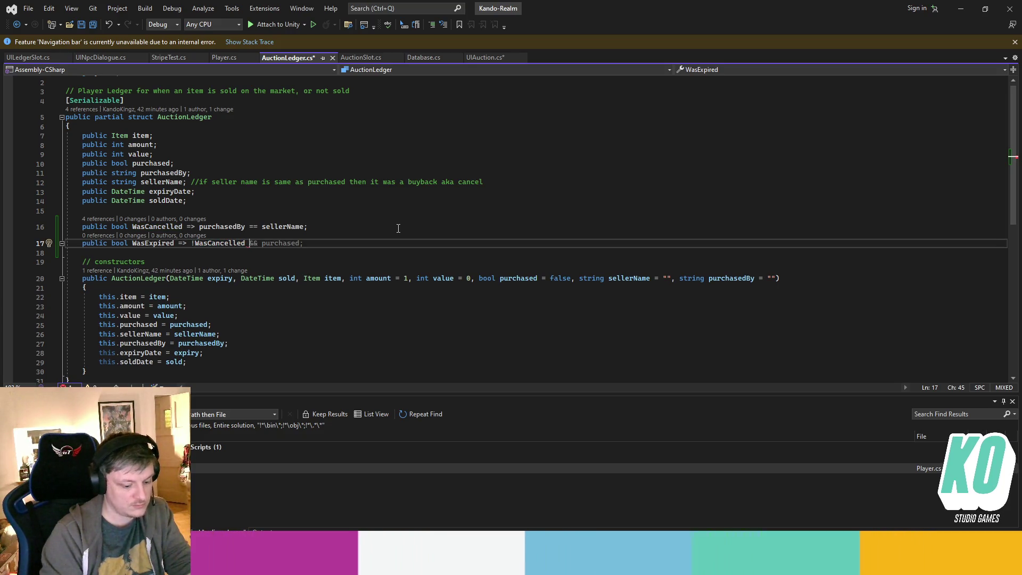
pyautogui.write('&& purchby')
pyautogui.press('Tab')
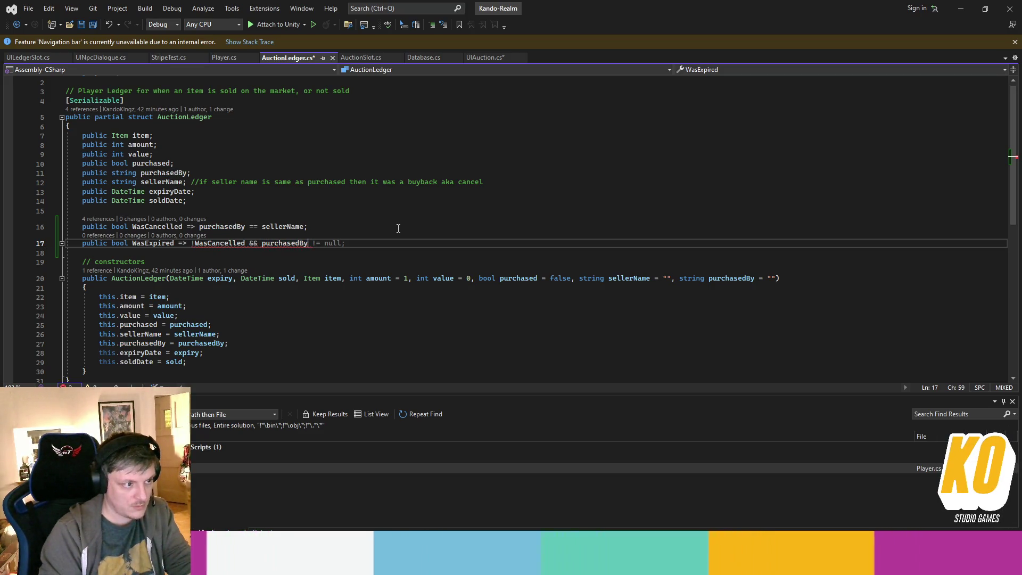
pyautogui.write('""')
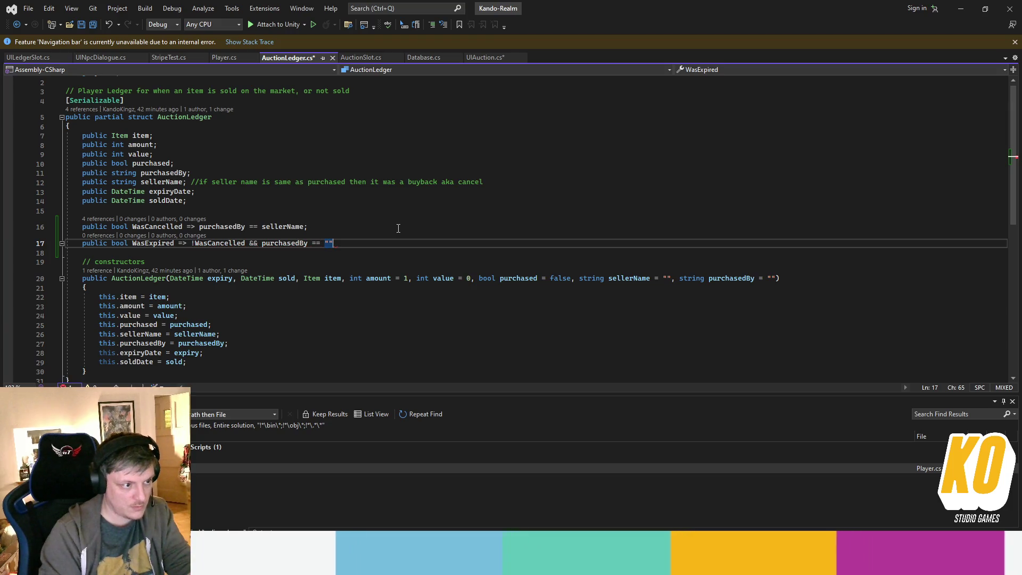
pyautogui.press('BackSpace')
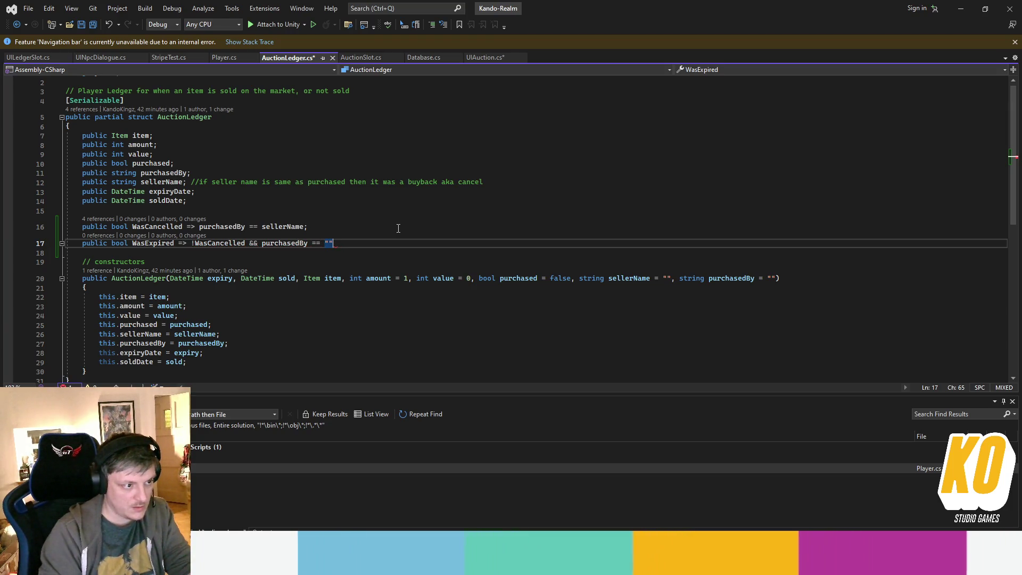
pyautogui.press('BackSpace')
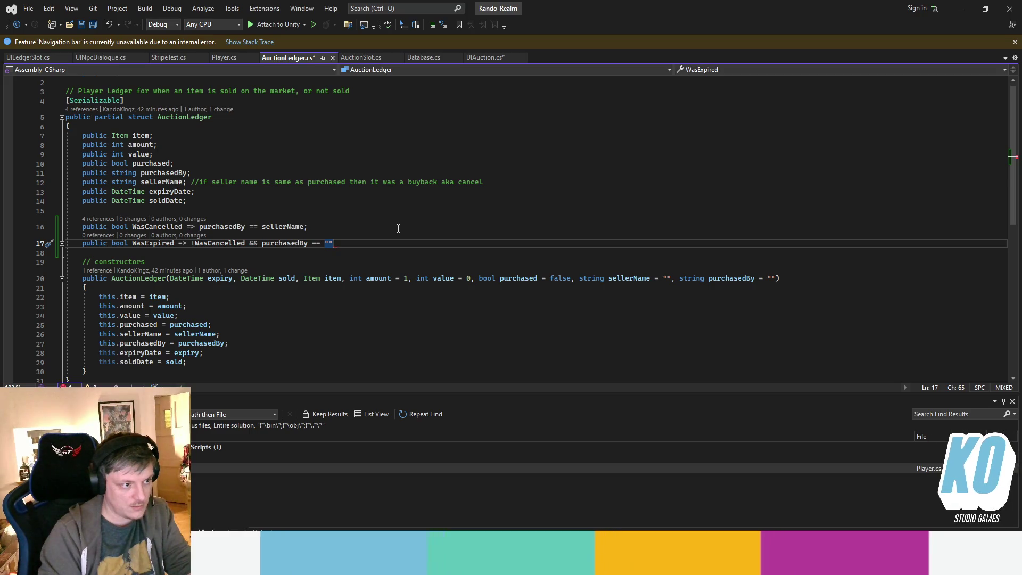
pyautogui.hotkey('ctrl', 'BackSpace')
pyautogui.hotkey('ctrl', 'BackSpace')
pyautogui.hotkey('ctrl', 'BackSpace')
pyautogui.write('String')
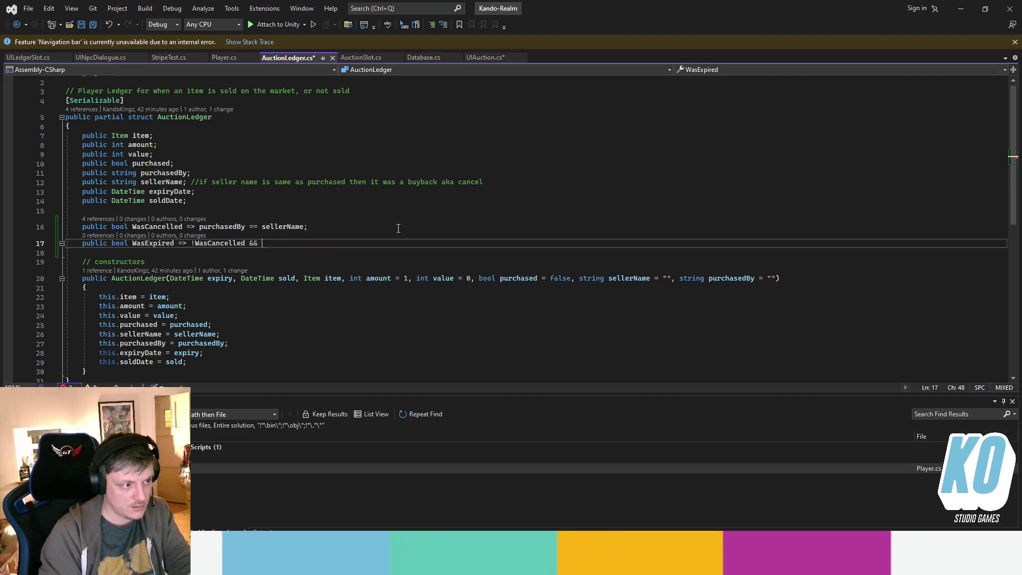
pyautogui.write('.IsNullOrEmpty(purchasedBy);')
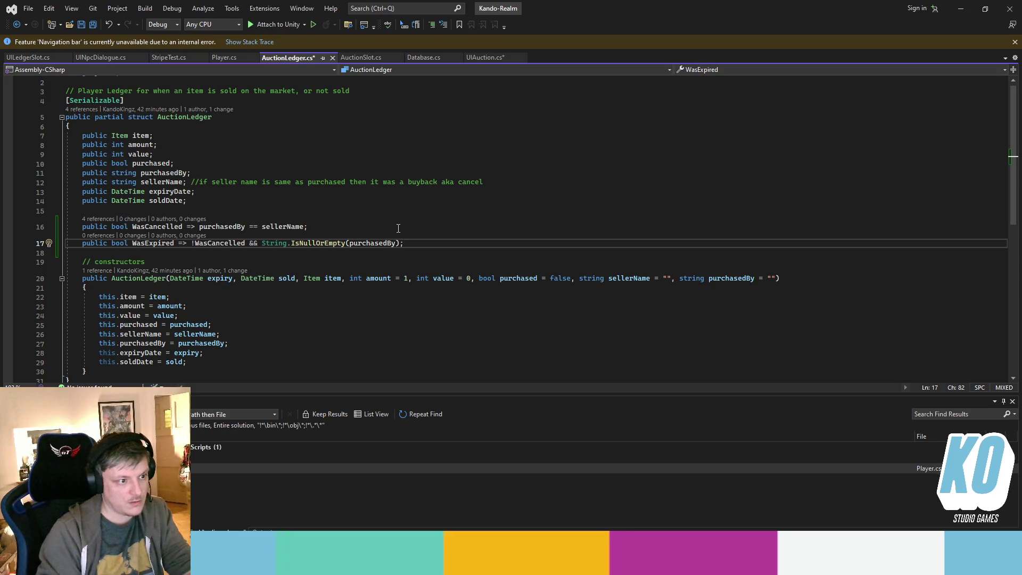
# Step: Extend the WasExpired expression with a DateTime comparison against expiryDate
pyautogui.press('Left')
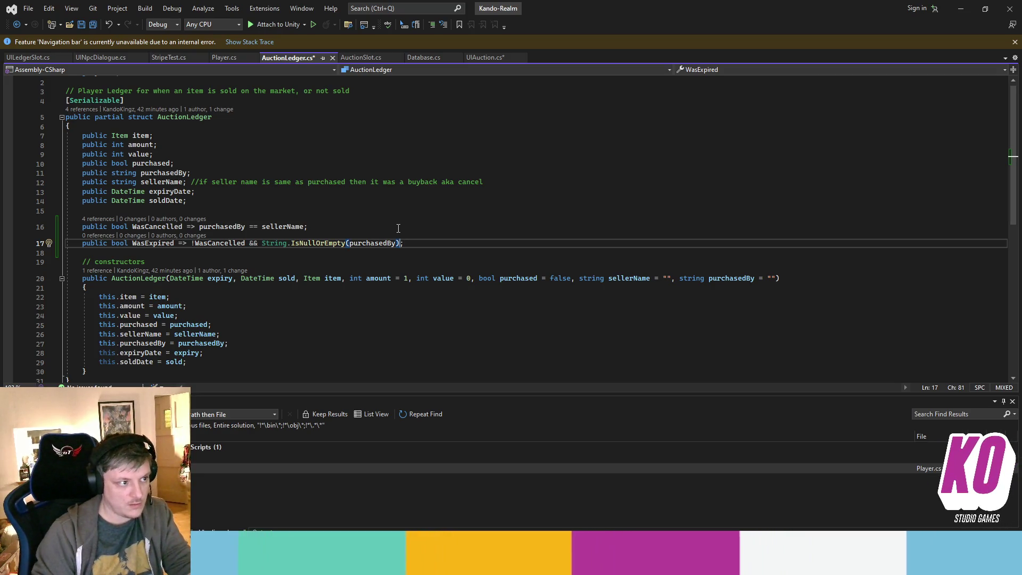
pyautogui.write('&& ut')
pyautogui.press('BackSpace')
pyautogui.write('DateTime.ut')
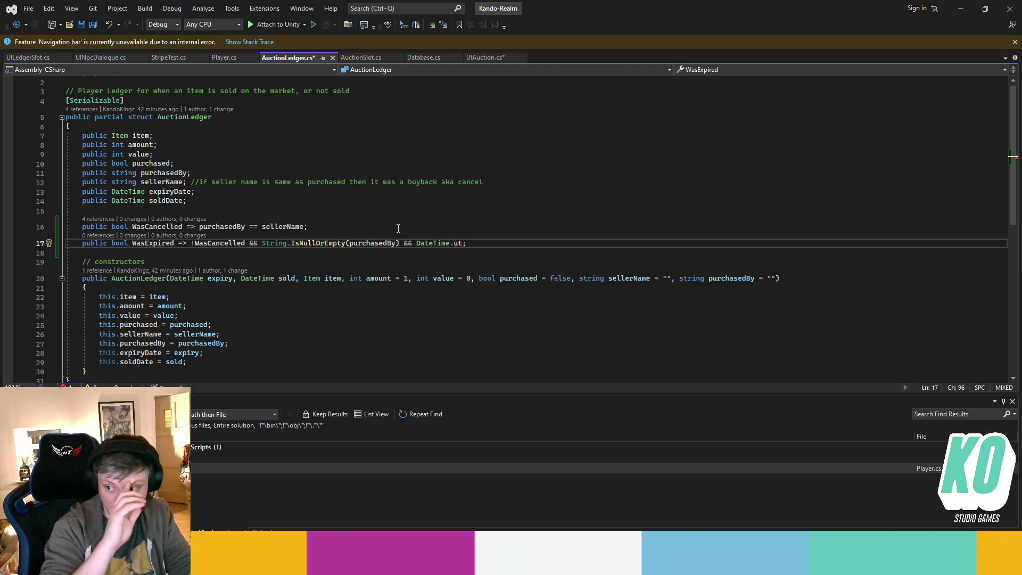
pyautogui.write('>')
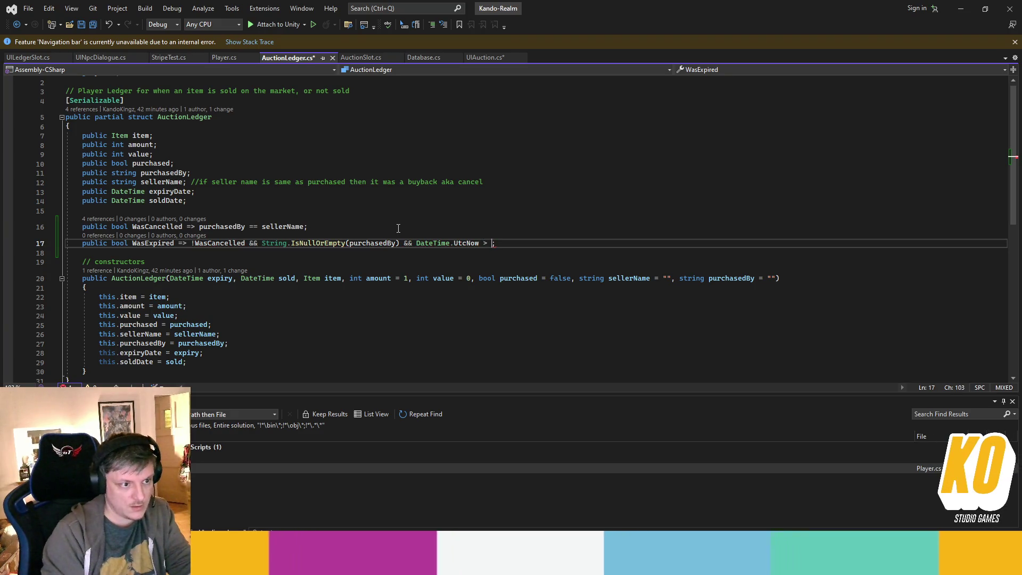
pyautogui.press('BackSpace')
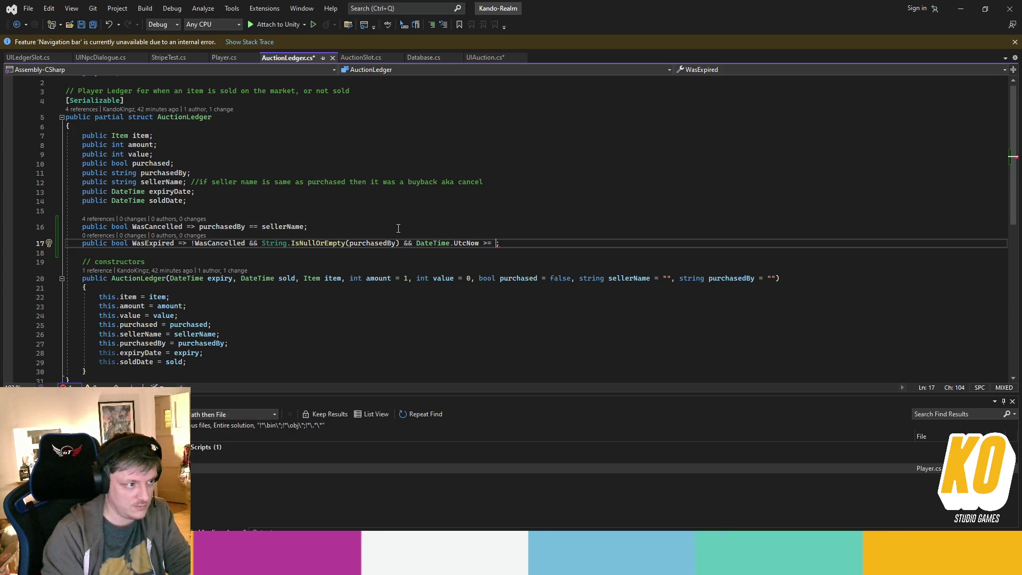
pyautogui.write('expiryDate')
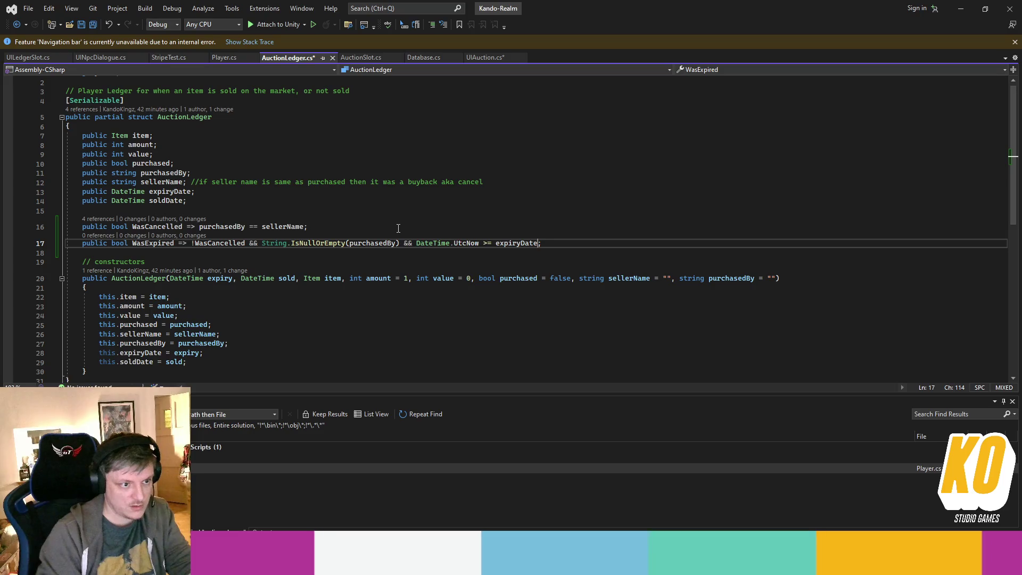
pyautogui.press('Tab')
pyautogui.press('Down')
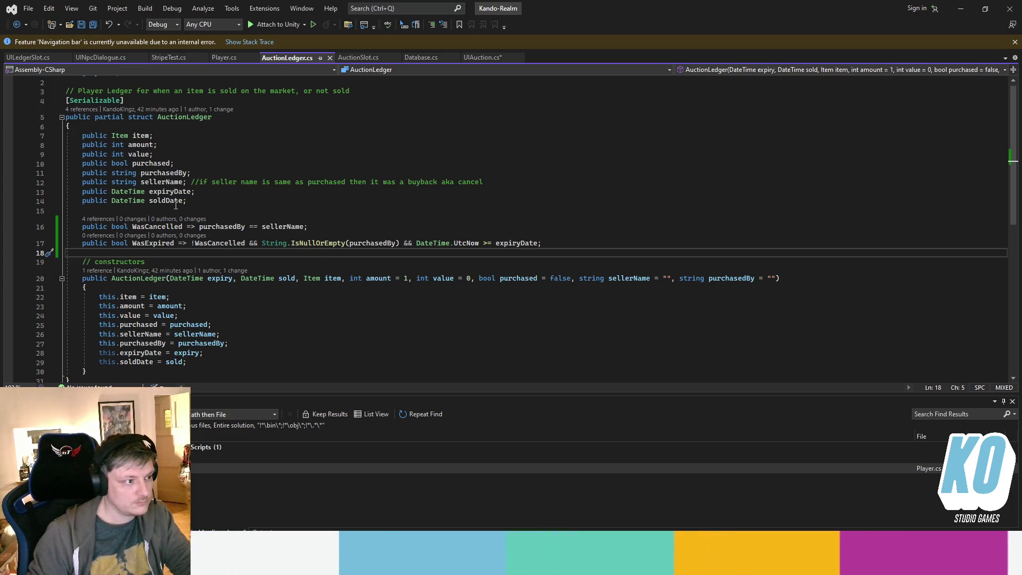
# Step: Replace the WasExpired expression with soldDate != DateTime.MinValue and save AuctionLedger.cs
pyautogui.click(176, 205)
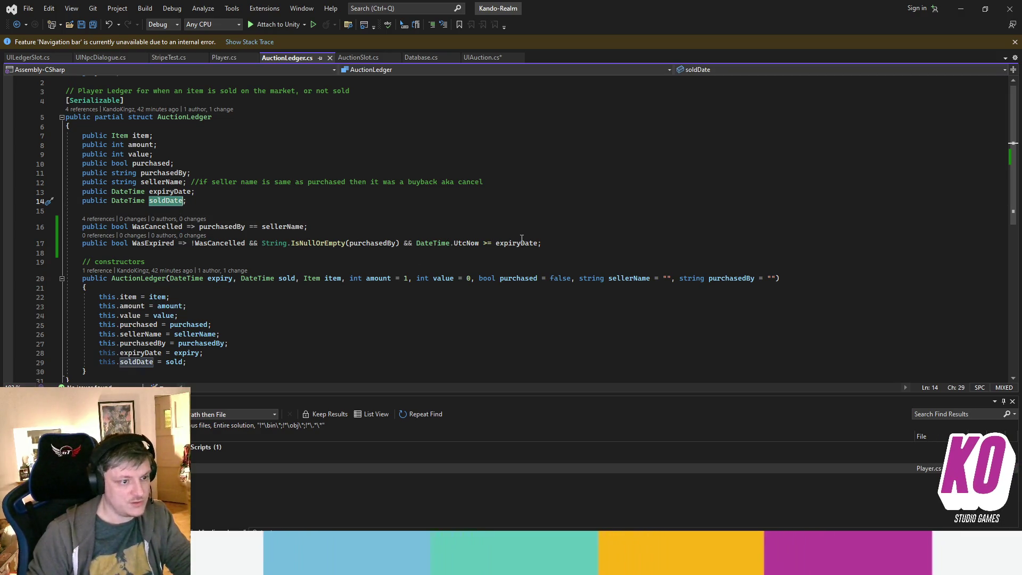
pyautogui.moveTo(535, 243); pyautogui.dragTo(347, 243)
pyautogui.moveTo(538, 243); pyautogui.dragTo(193, 243)
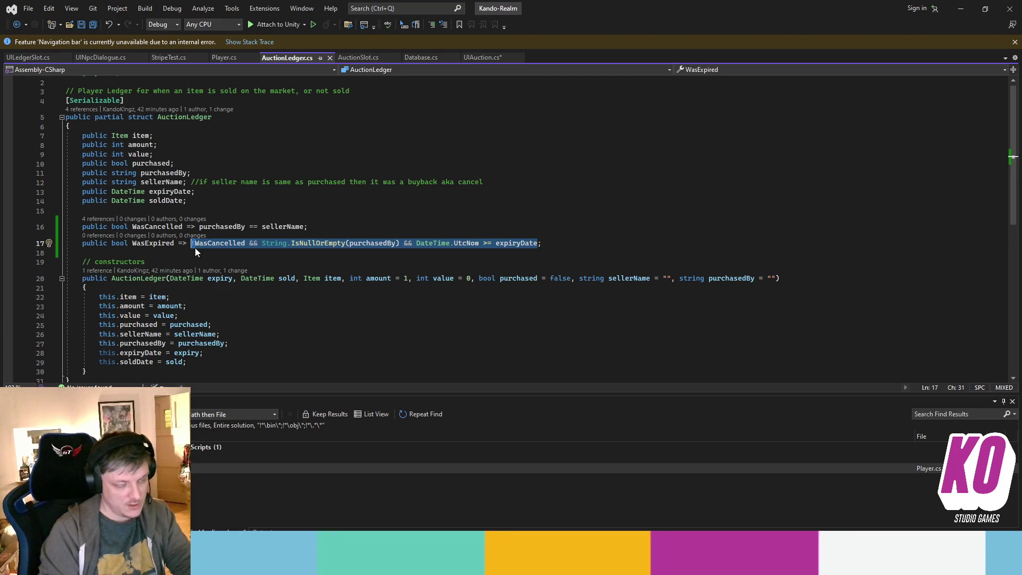
pyautogui.write('soldDate != ')
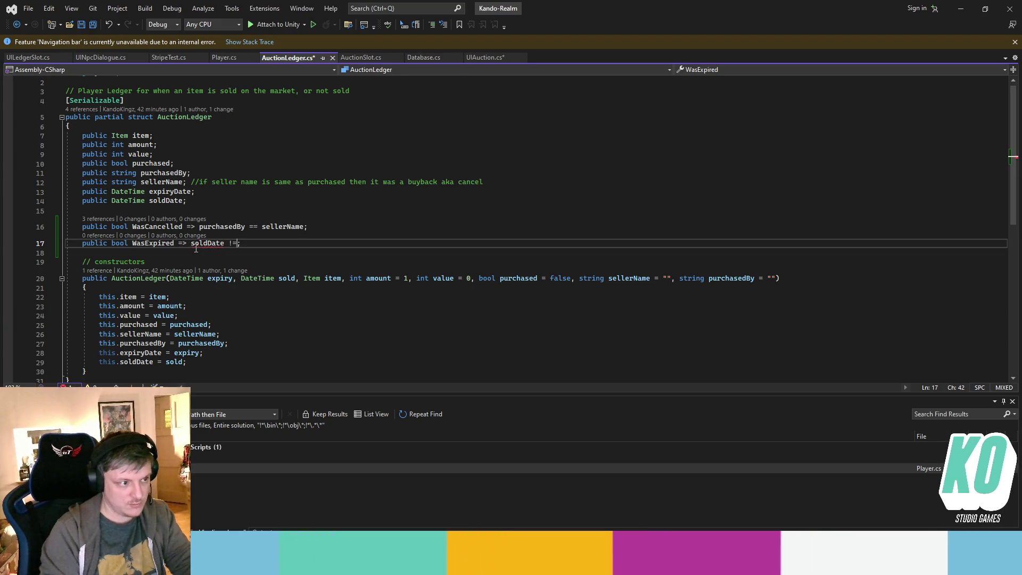
pyautogui.write('date.')
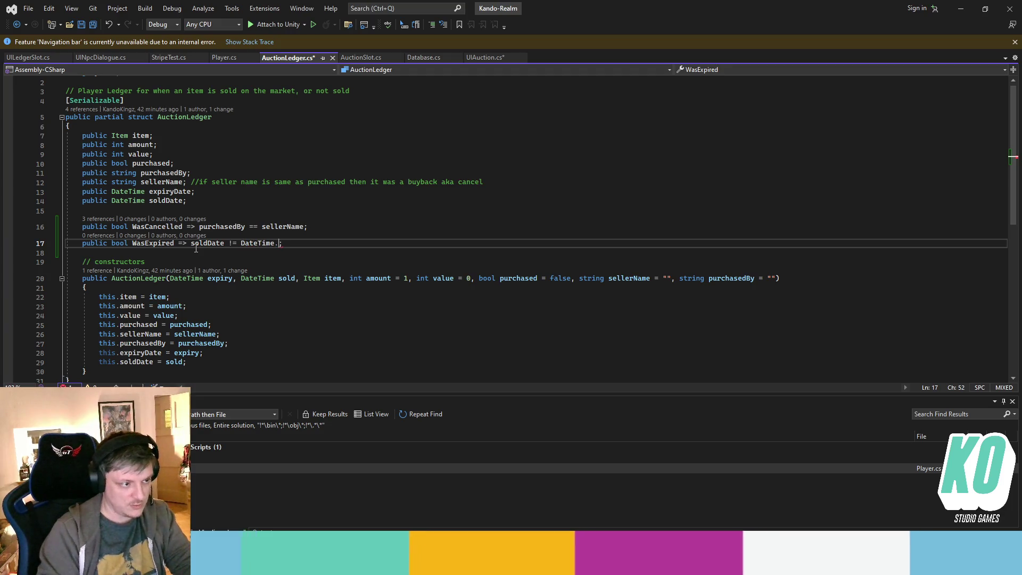
pyautogui.write('in')
pyautogui.press('Tab')
pyautogui.hotkey('ctrl', 's')
pyautogui.click(194, 251)
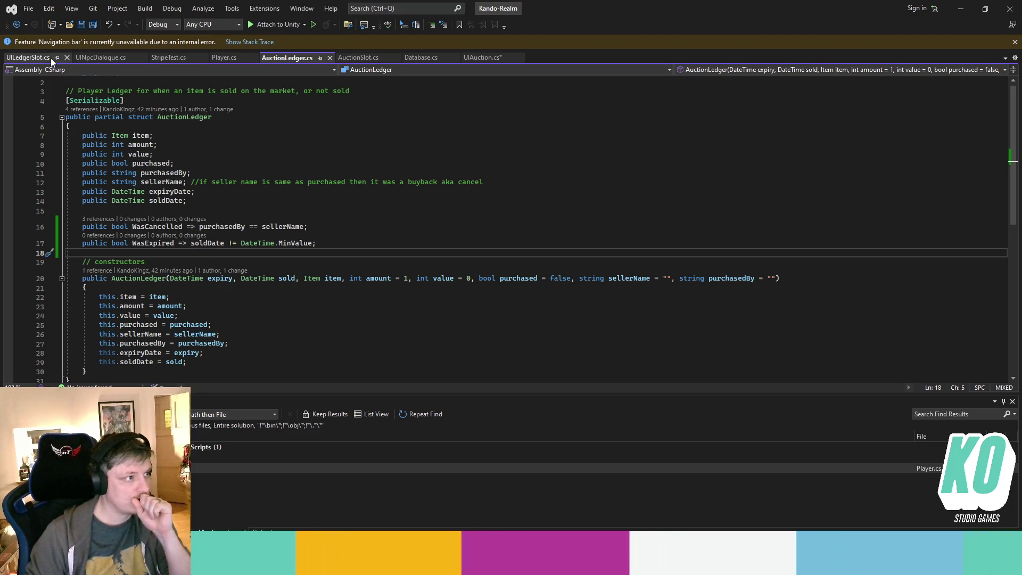
pyautogui.click(473, 57)
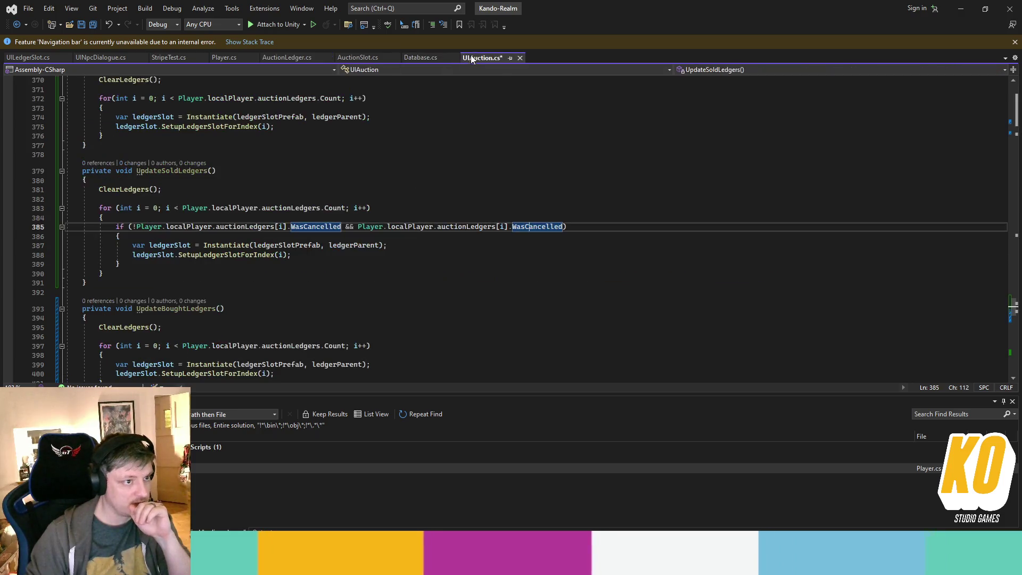
# Step: Change line 385's second check to !WasExpired so the if reads !WasCancelled && !WasExpired, and save
pyautogui.doubleClick(558, 227)
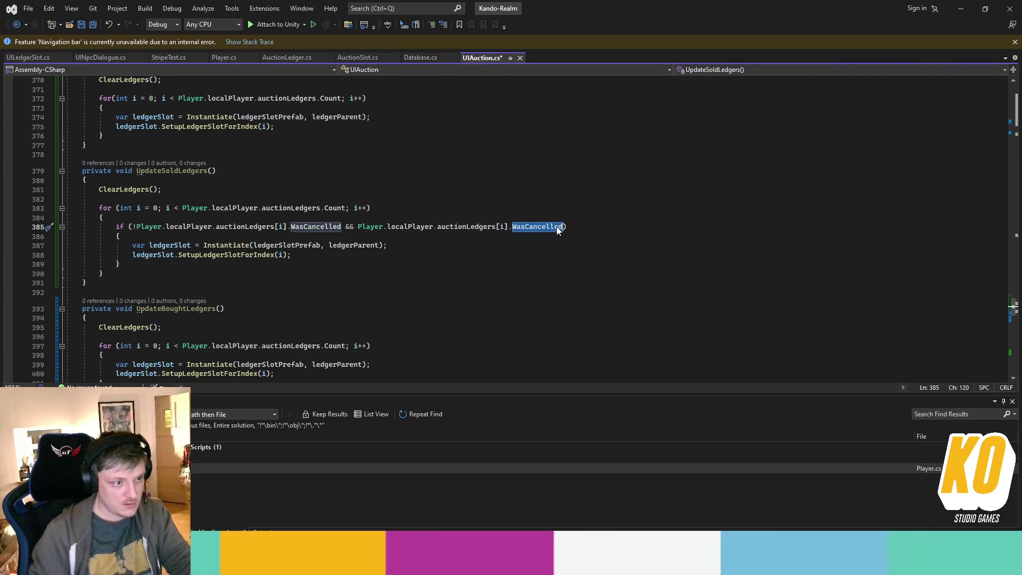
pyautogui.press('BackSpace')
pyautogui.press('BackSpace')
pyautogui.write('.w')
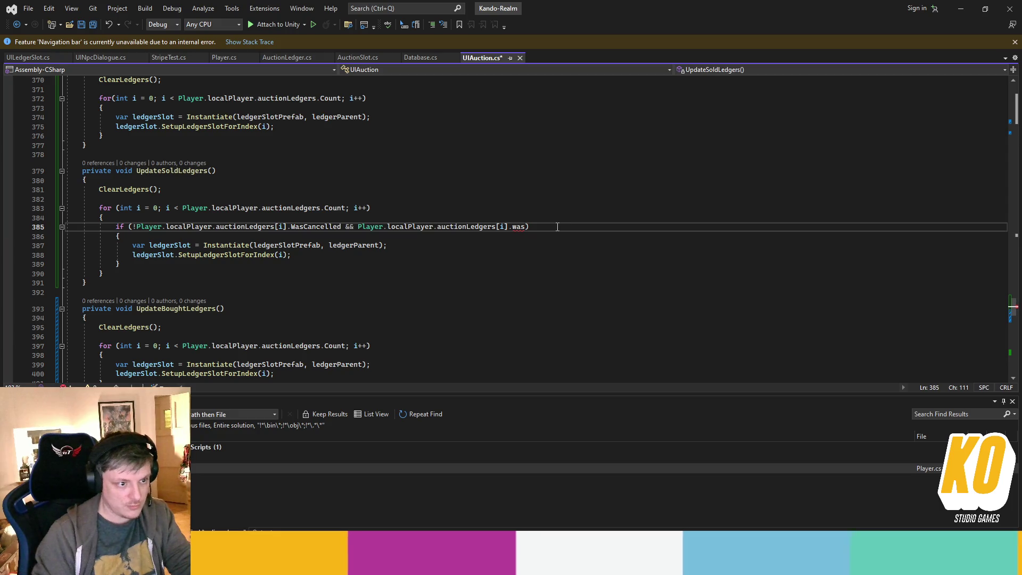
pyautogui.write('E')
pyautogui.press('Tab')
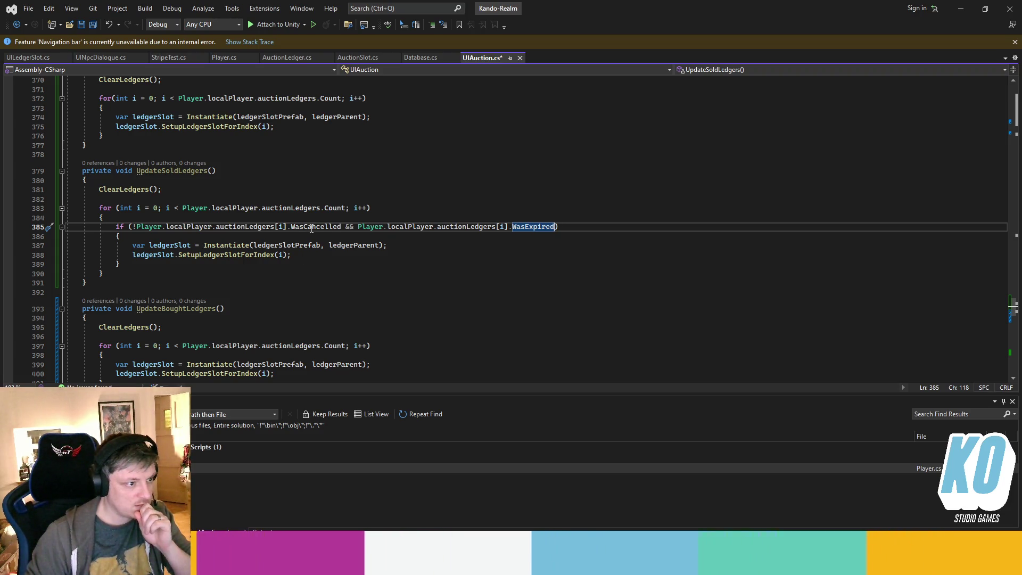
pyautogui.click(358, 226)
pyautogui.write('!')
pyautogui.click(362, 257)
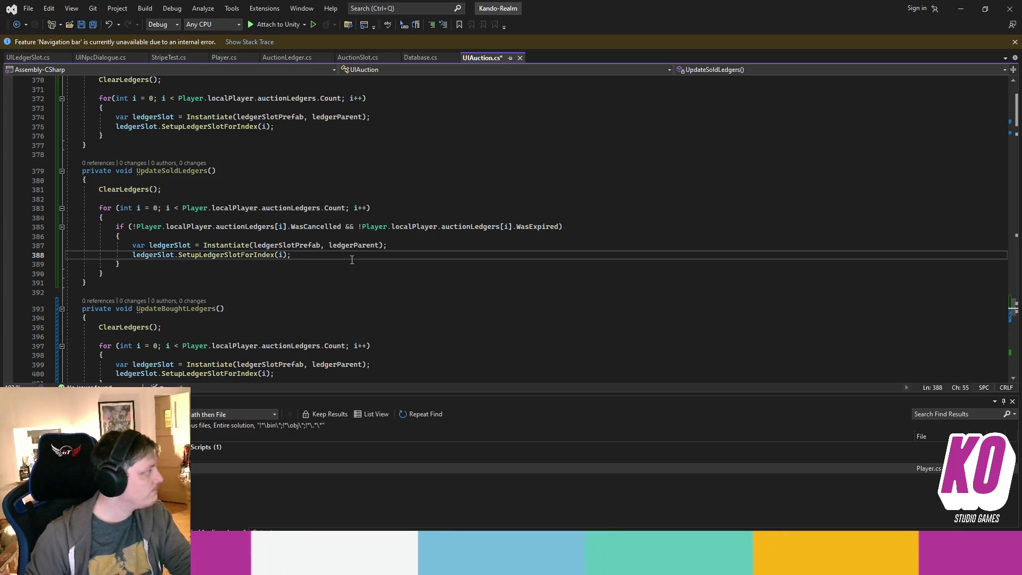
pyautogui.hotkey('ctrl', 's')
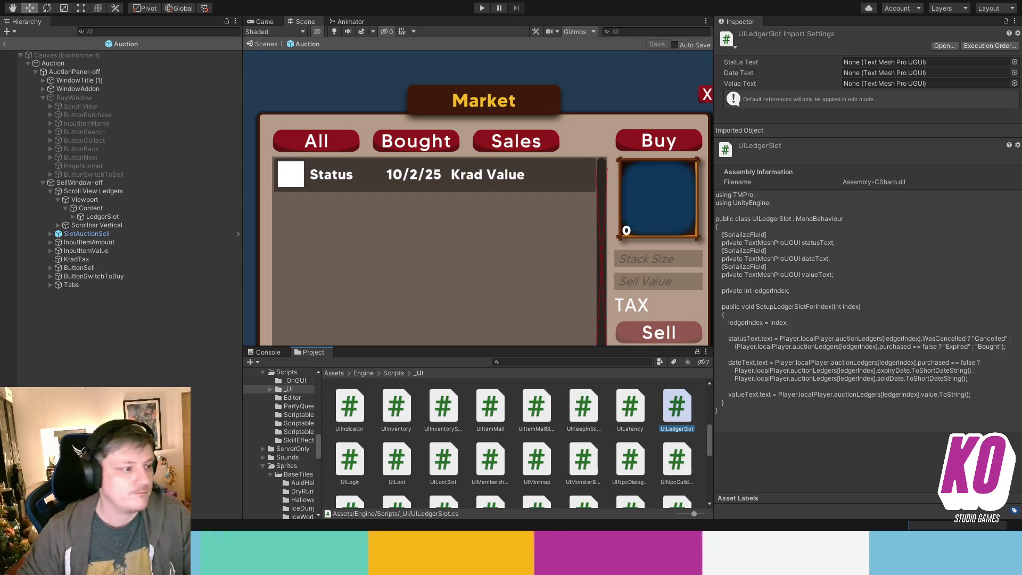
# Step: Switch from Unity back to the UIAuction.cs code in Visual Studio
pyautogui.hotkey('alt', 'Tab')
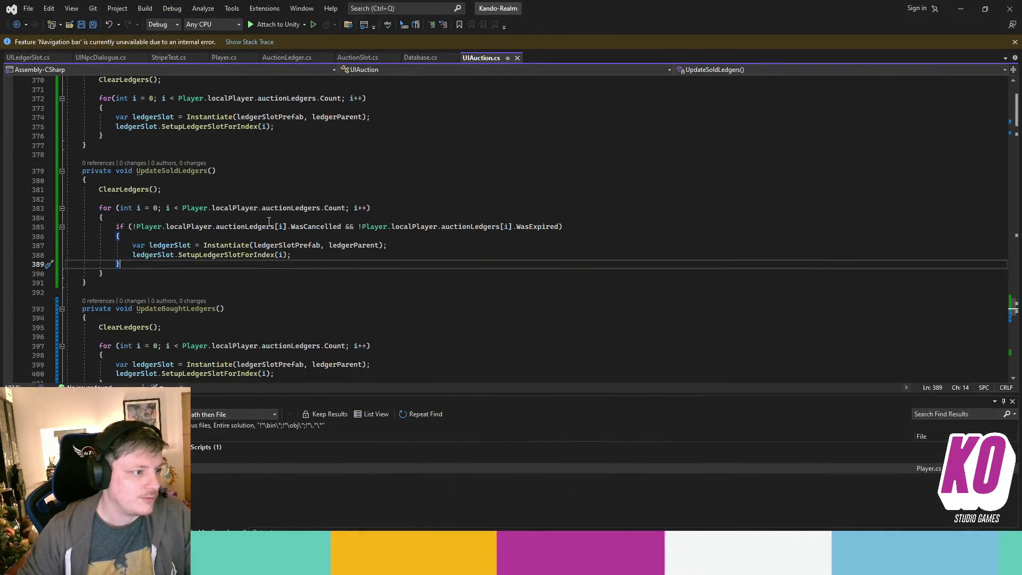
# Step: Copy the !WasCancelled && !WasExpired condition from UpdateSoldLedgers
pyautogui.doubleClick(315, 227)
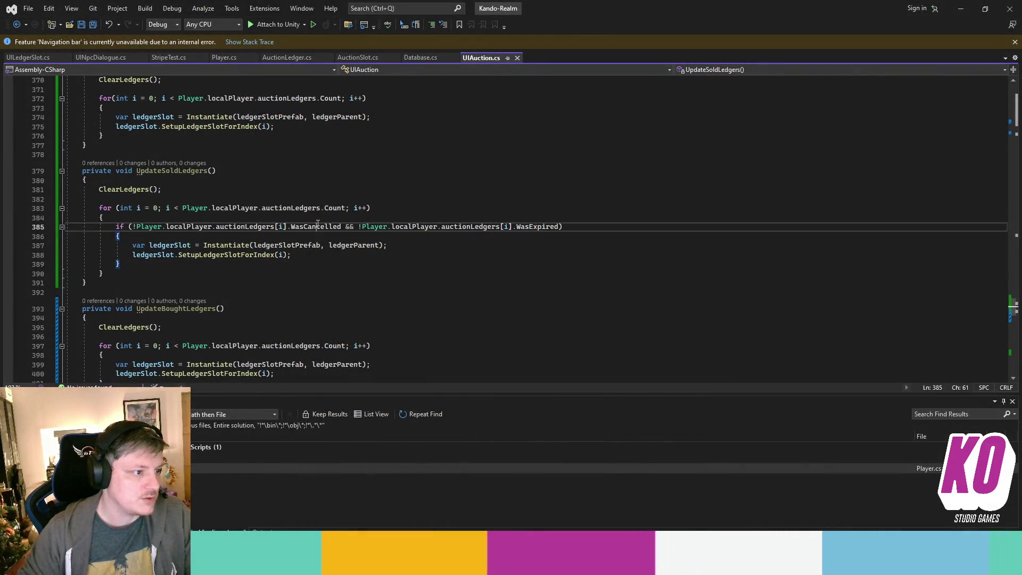
pyautogui.doubleClick(537, 226)
pyautogui.click(348, 254)
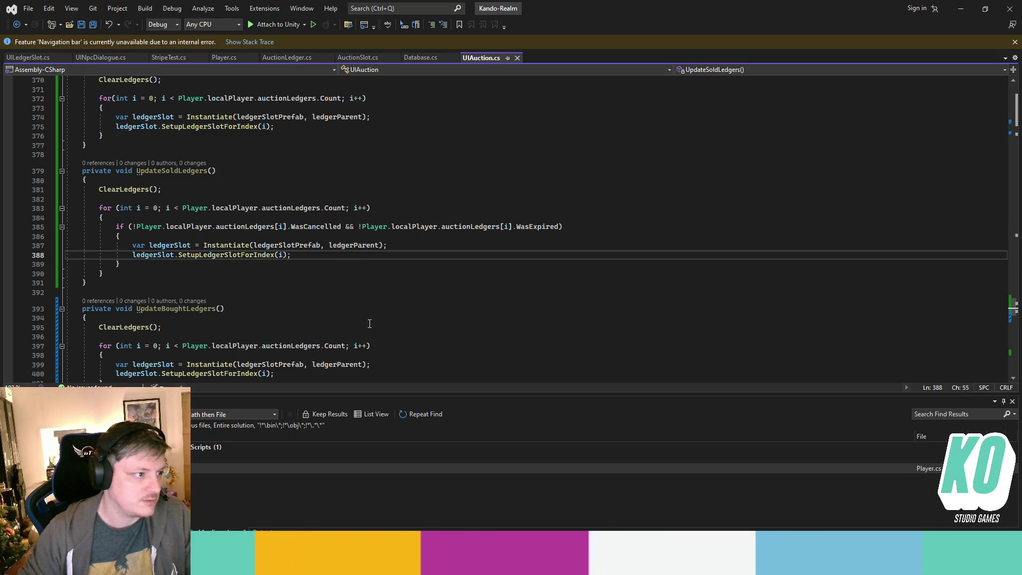
pyautogui.click(249, 272)
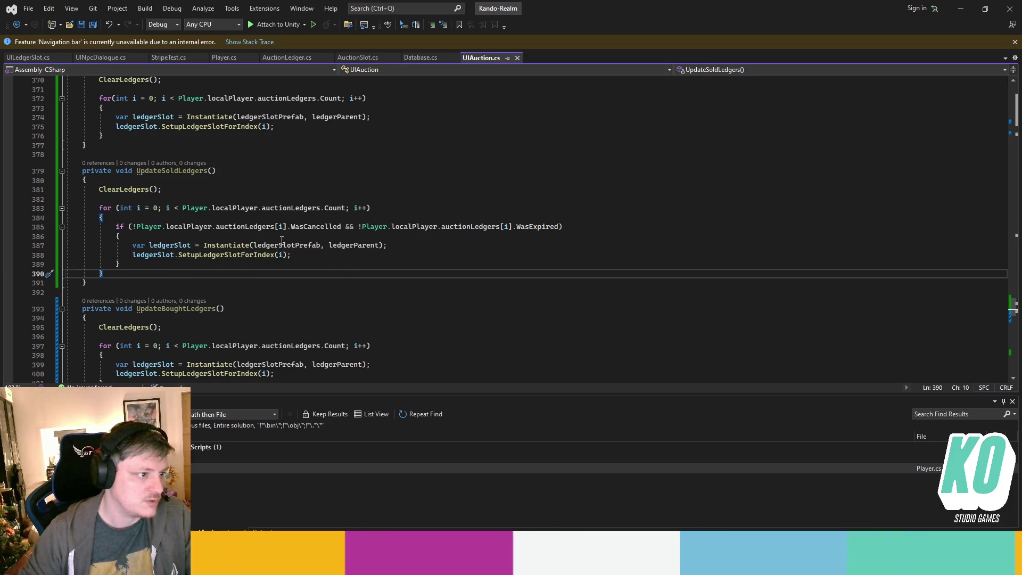
pyautogui.scroll(-2, 183, 276)
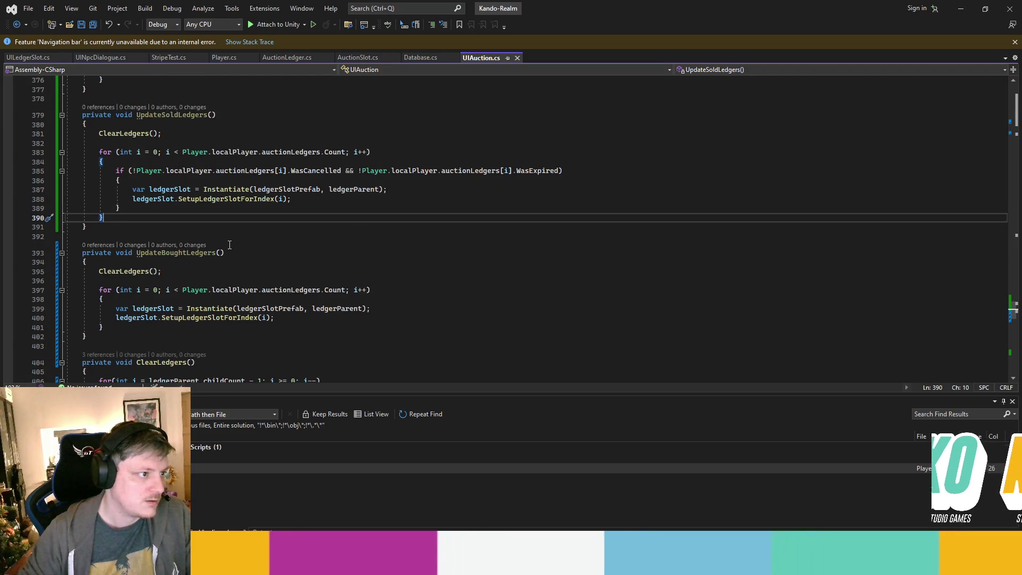
pyautogui.click(213, 273)
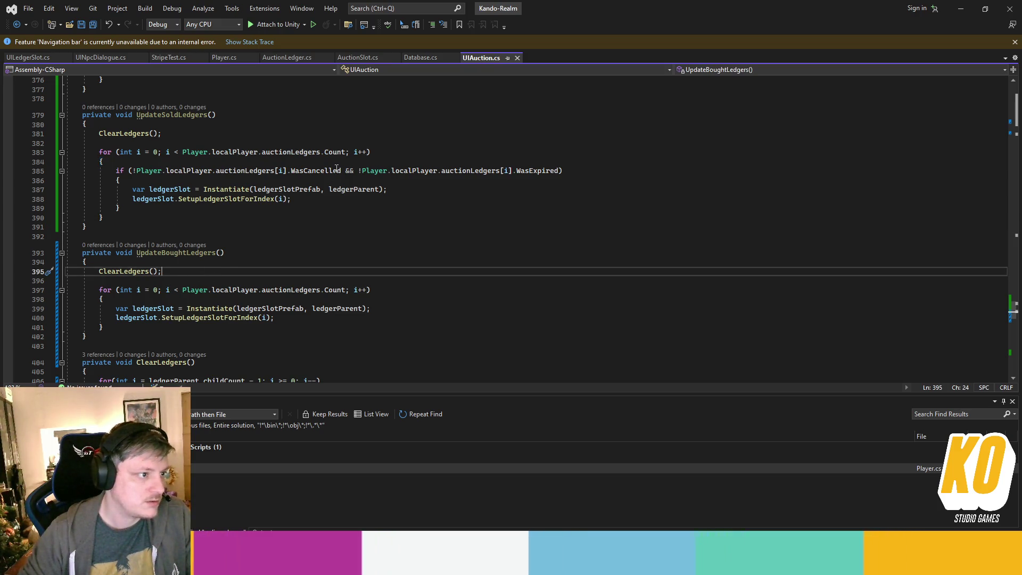
pyautogui.click(200, 282)
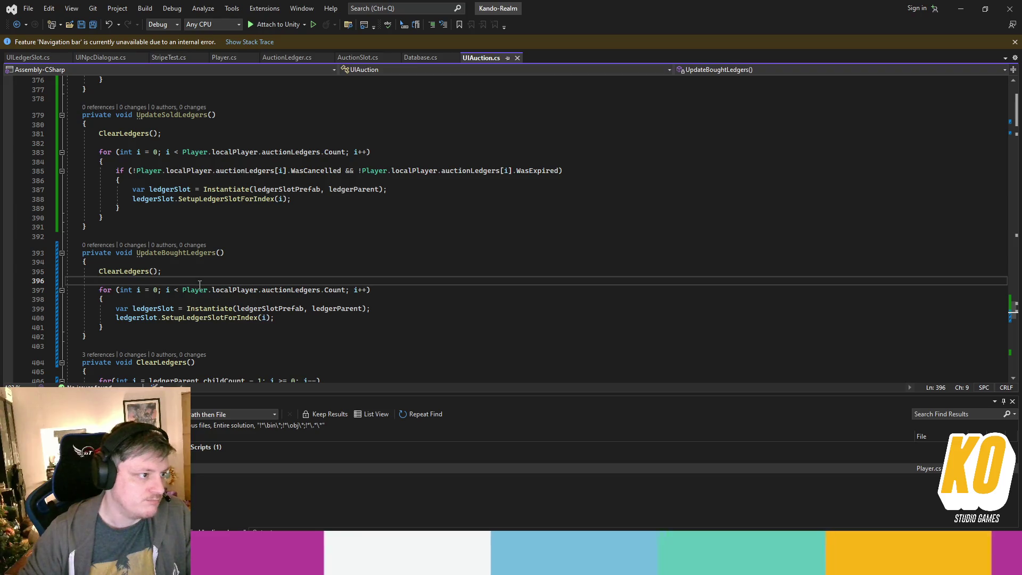
pyautogui.moveTo(569, 171)
pyautogui.mouseDown()
pyautogui.moveTo(136, 180)
pyautogui.moveTo(58, 171)
pyautogui.mouseUp()
pyautogui.hotkey('ctrl', 'c')
# Step: Paste the condition into UpdateBoughtLedgers' loop and close the block with a brace
pyautogui.click(148, 299)
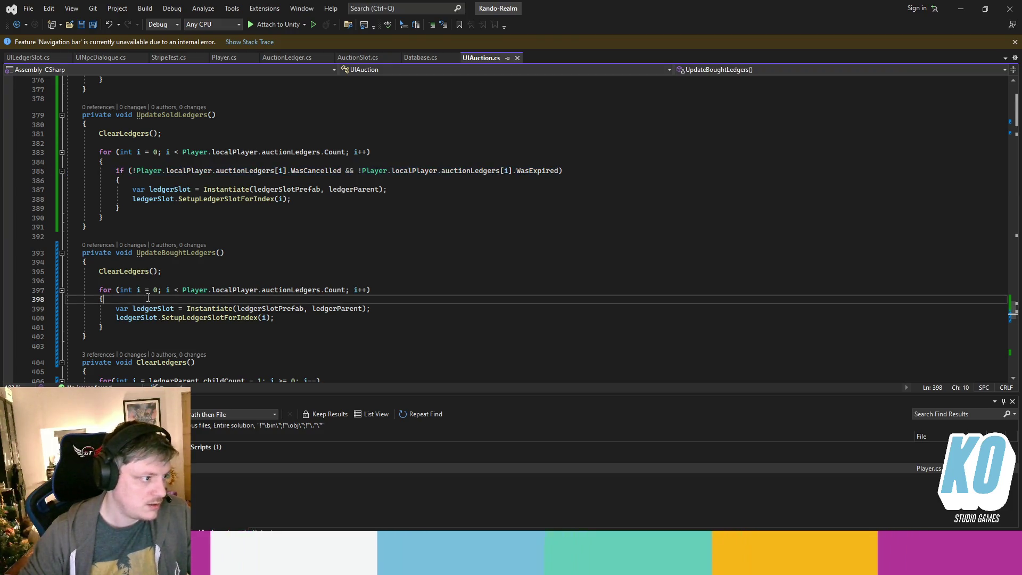
pyautogui.press('Return')
pyautogui.hotkey('ctrl', 'v')
pyautogui.click(330, 337)
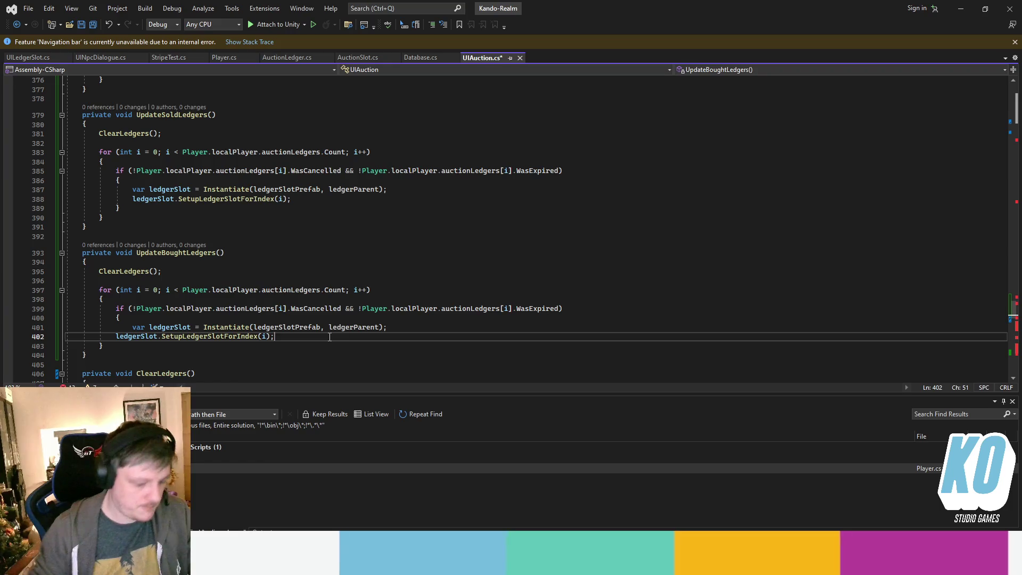
pyautogui.press('Return')
pyautogui.write('}')
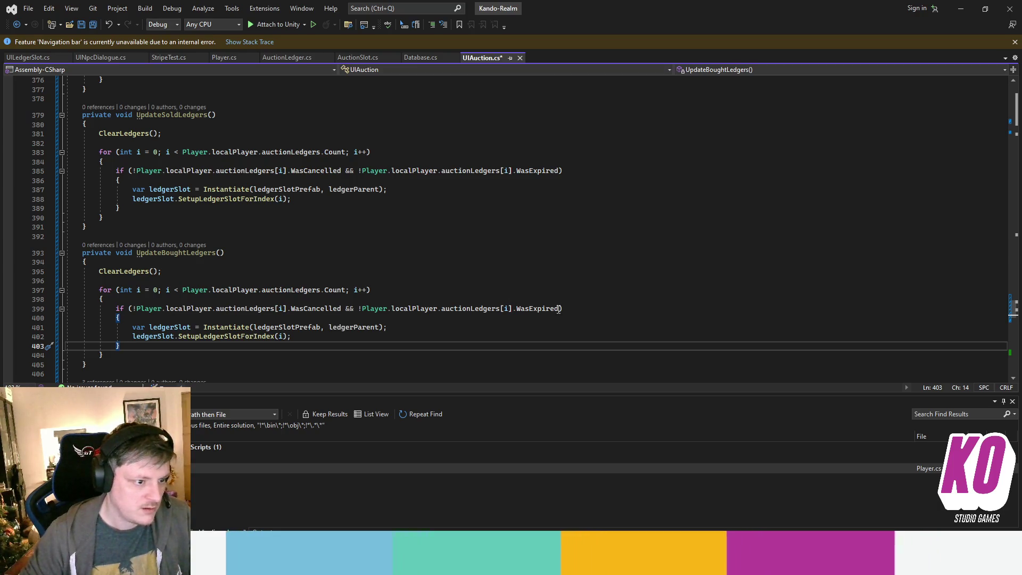
# Step: Replace !WasExpired in the bought condition with soldDate != DateTime.MinValue
pyautogui.moveTo(559, 310); pyautogui.dragTo(360, 312)
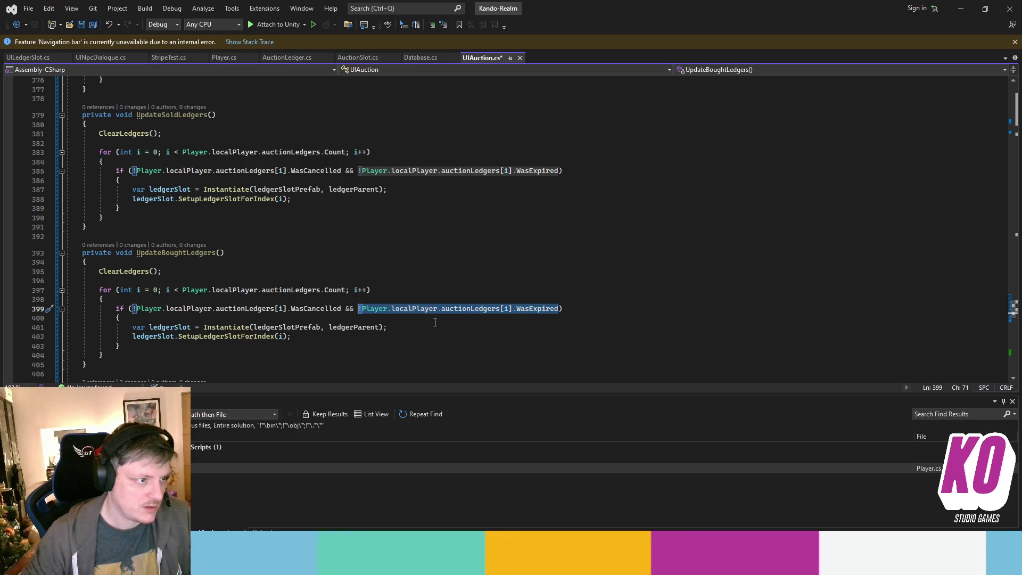
pyautogui.doubleClick(534, 309)
pyautogui.click(364, 310)
pyautogui.press('BackSpace')
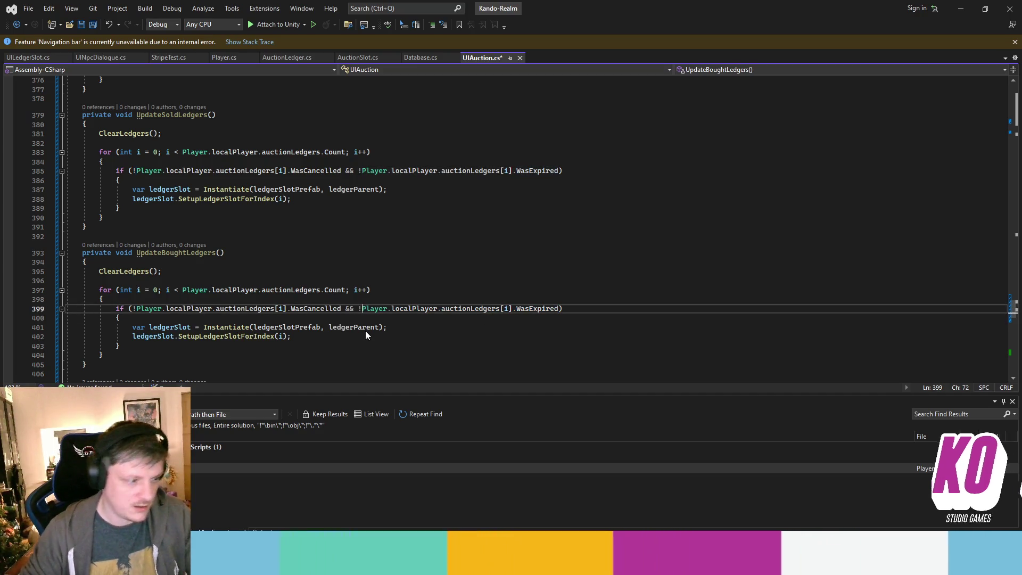
pyautogui.doubleClick(533, 309)
pyautogui.press('BackSpace')
pyautogui.press('BackSpace')
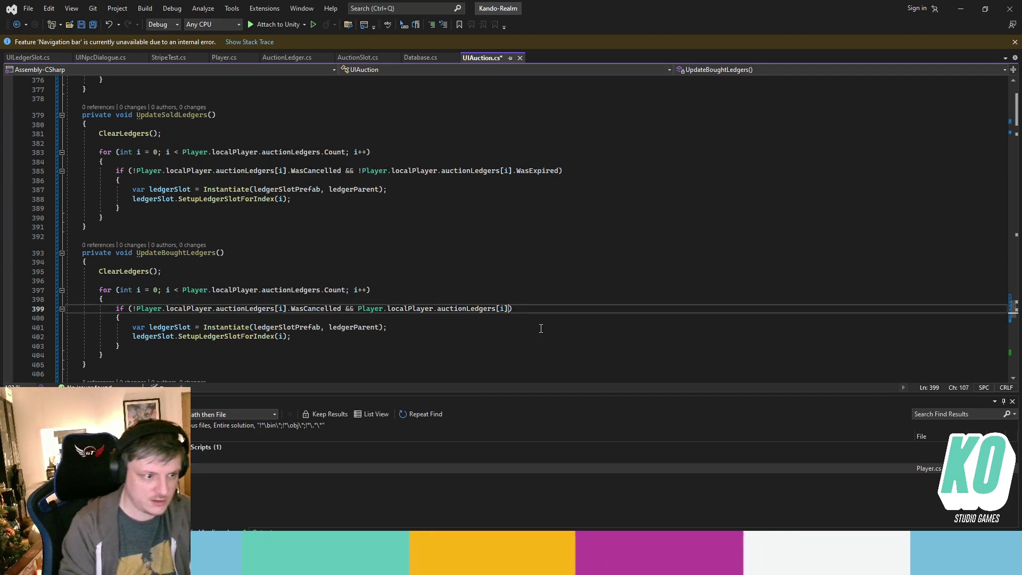
pyautogui.write('.boug')
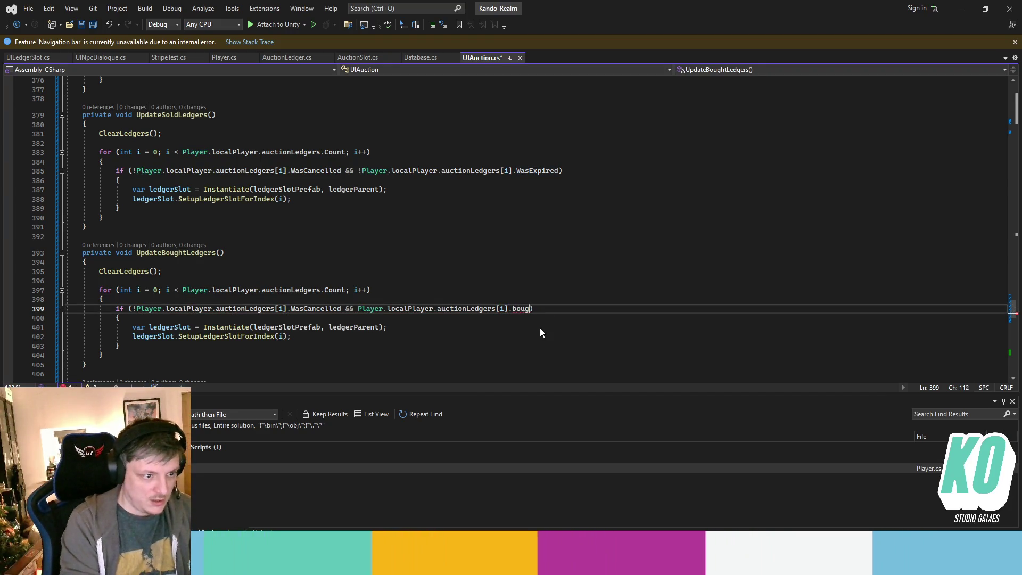
pyautogui.write('soldDate !=')
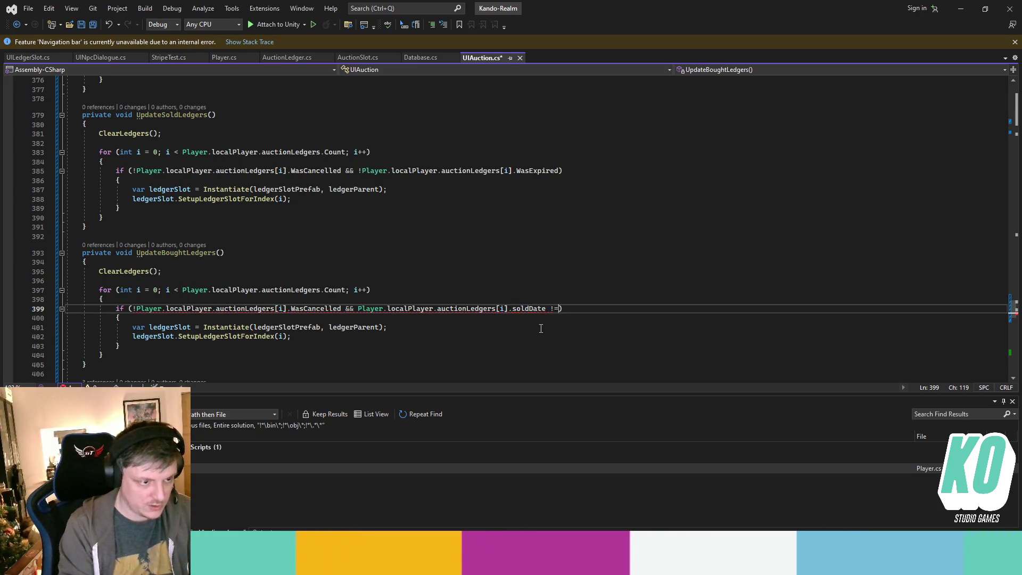
pyautogui.write('DateTime')
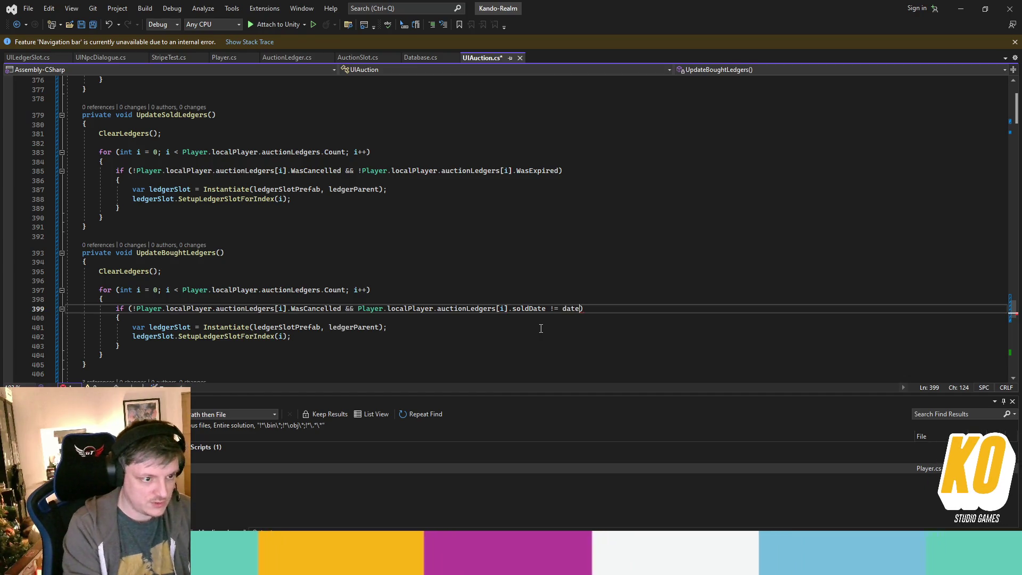
pyautogui.write('.min')
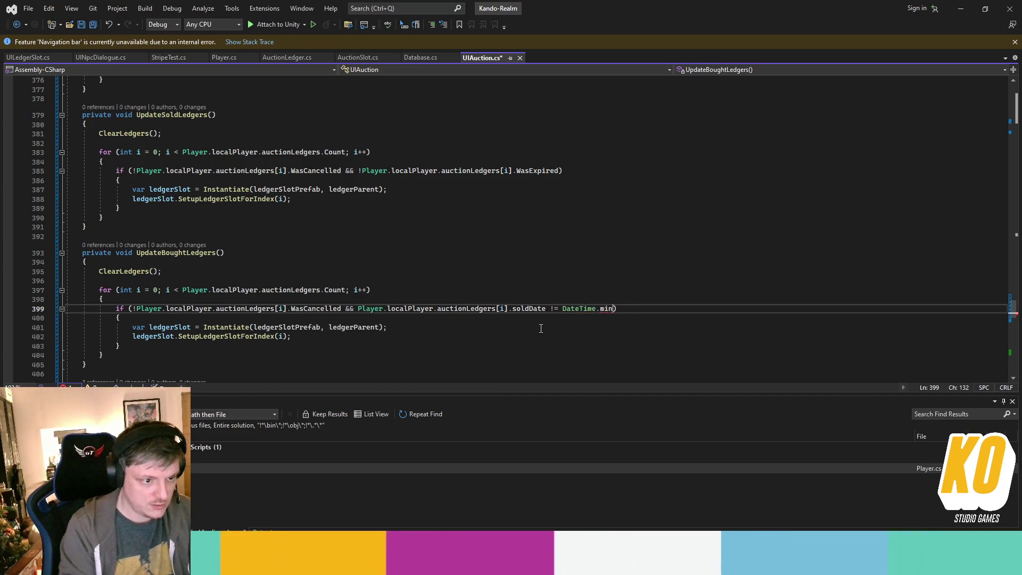
pyautogui.press('Tab')
pyautogui.click(527, 318)
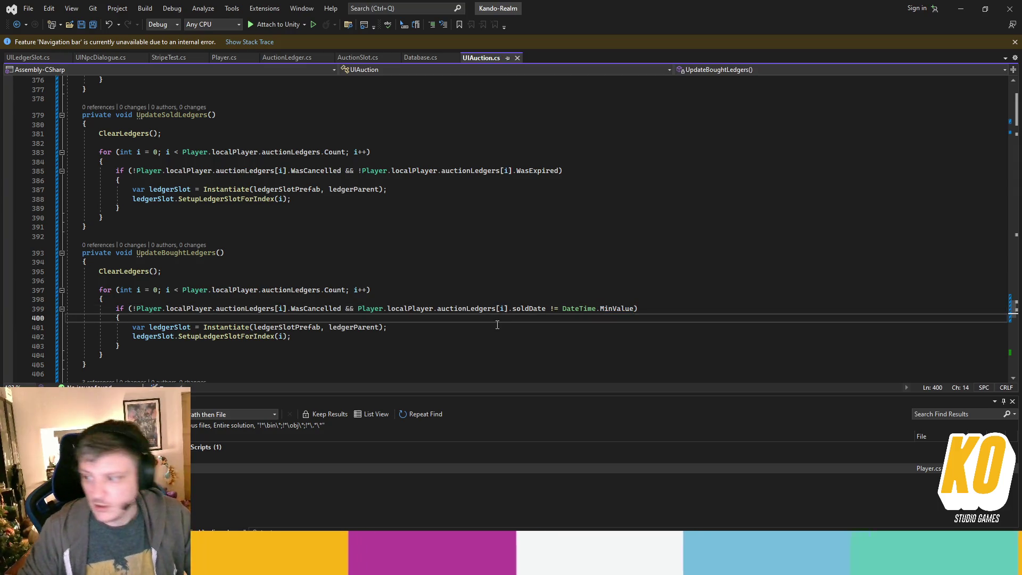
pyautogui.click(497, 325)
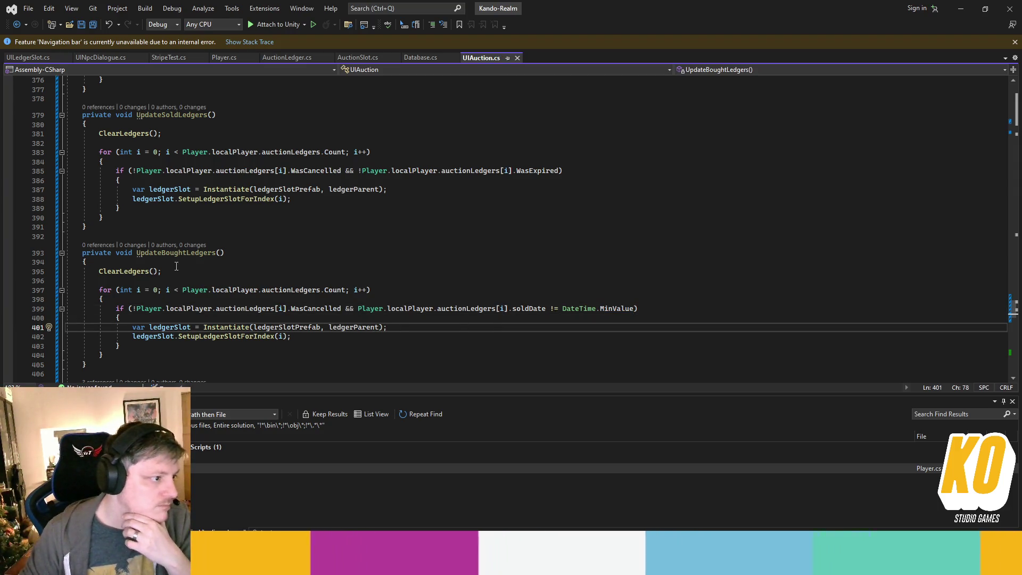
# Step: Add SoldLedgersButtonPress() below AllLedgersButtonPress, calling UpdateSoldLedgers()
pyautogui.scroll(-20, 235, 301)
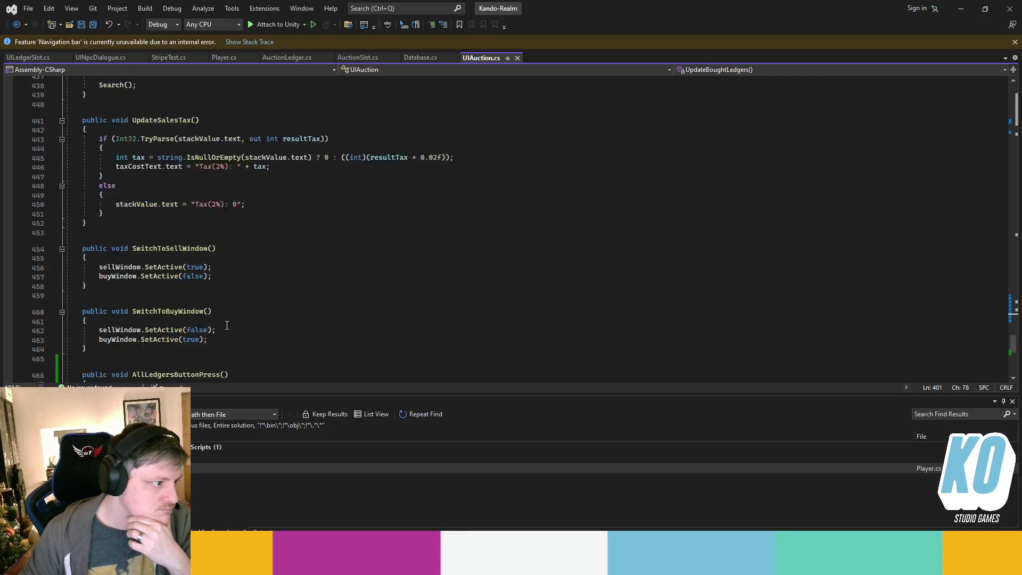
pyautogui.click(164, 291)
pyautogui.press('Return')
pyautogui.press('Return')
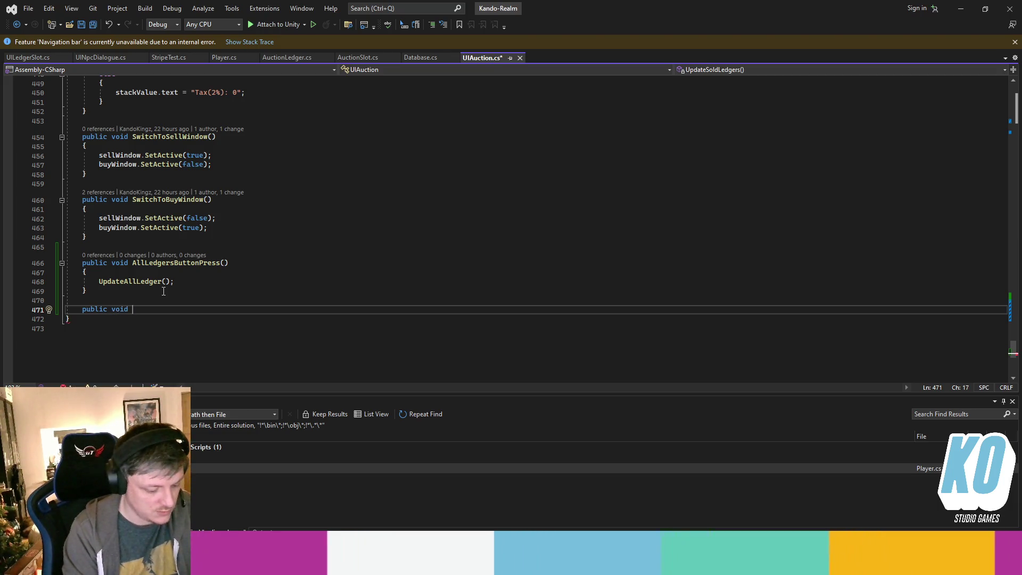
pyautogui.scroll(20, 229, 291)
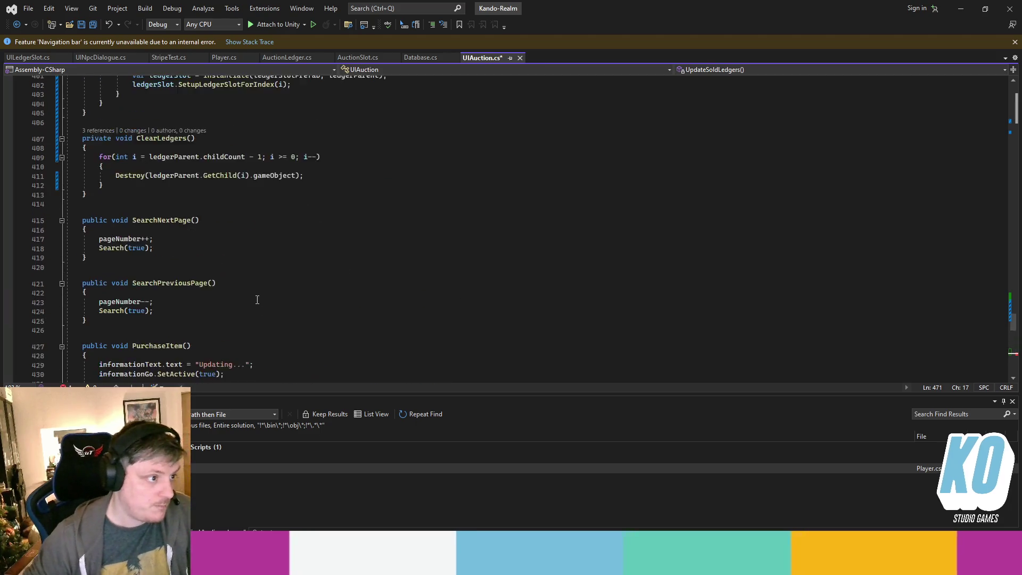
pyautogui.scroll(-20, 259, 291)
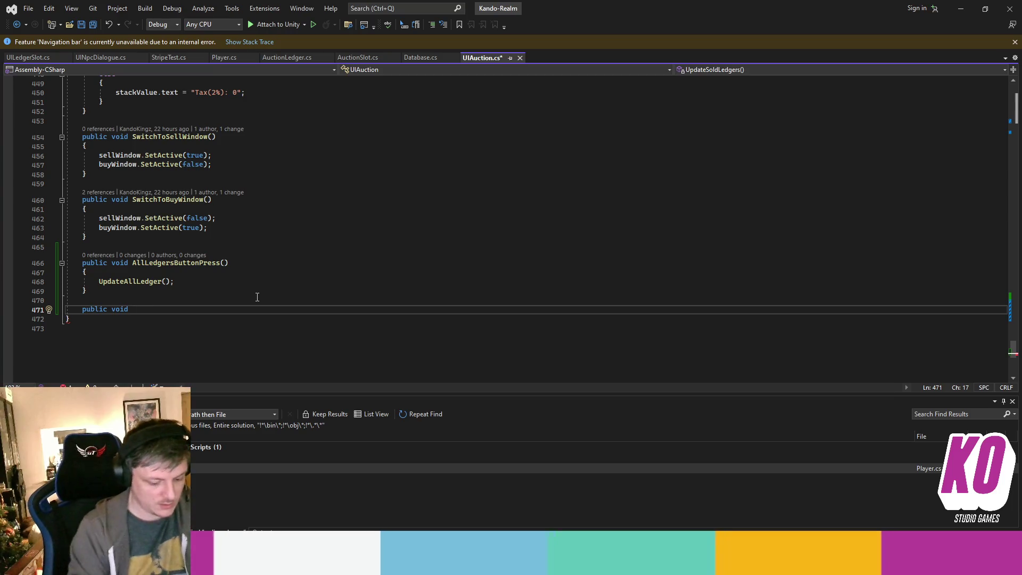
pyautogui.write('oldLedgersB')
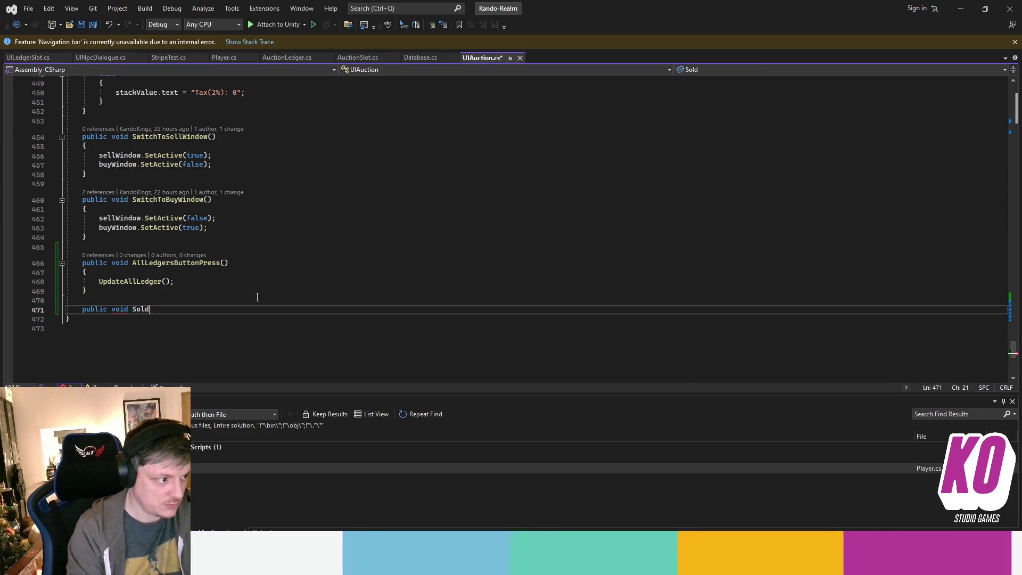
pyautogui.write('uttonPress()')
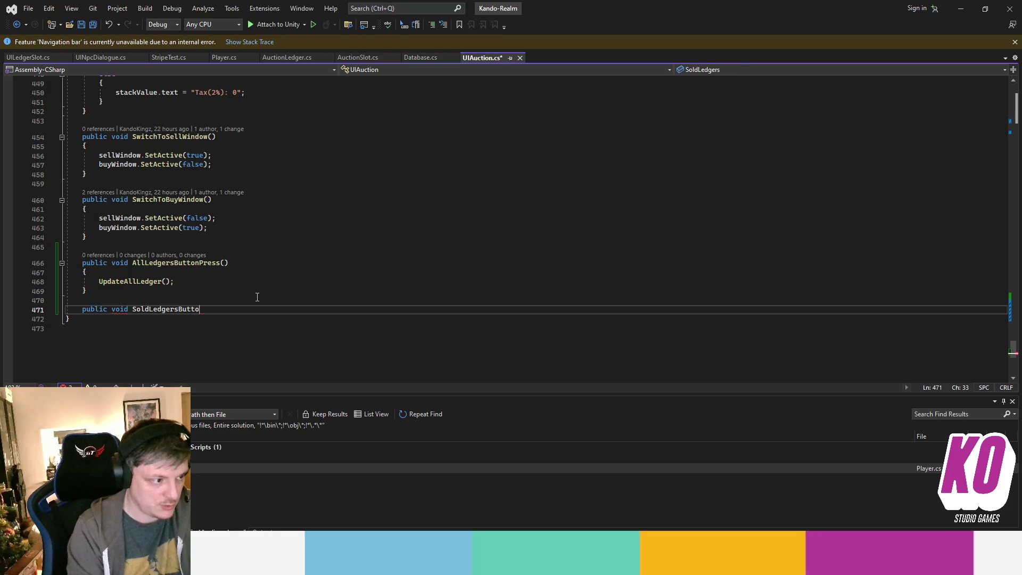
pyautogui.press('Return')
pyautogui.write('{')
pyautogui.press('Return')
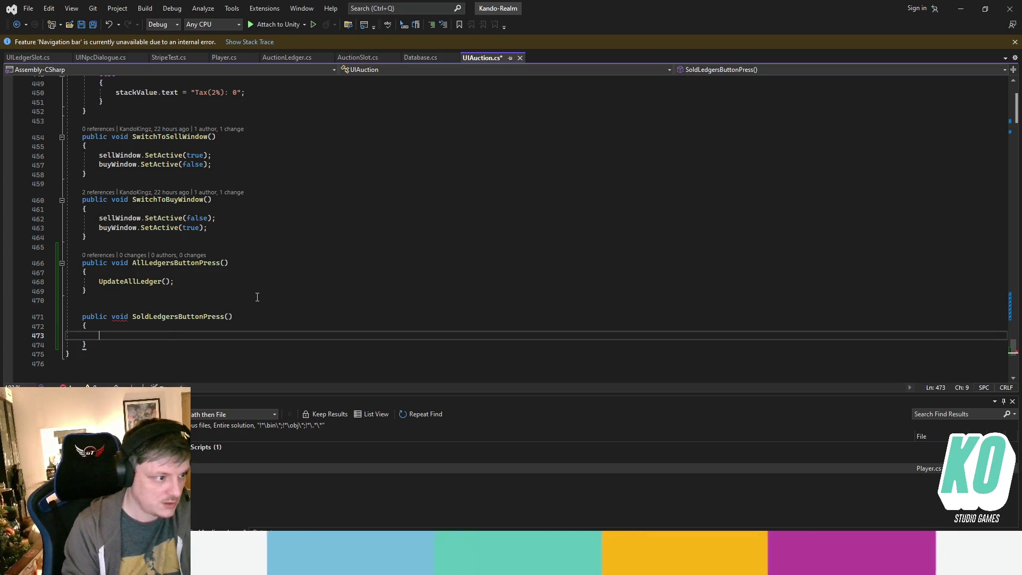
pyautogui.write('updeSo')
pyautogui.press('Tab')
# Step: Add public void BoughtLedgersButtonPress(), whose body calls itself, and save UIAuction.cs
pyautogui.press('Down')
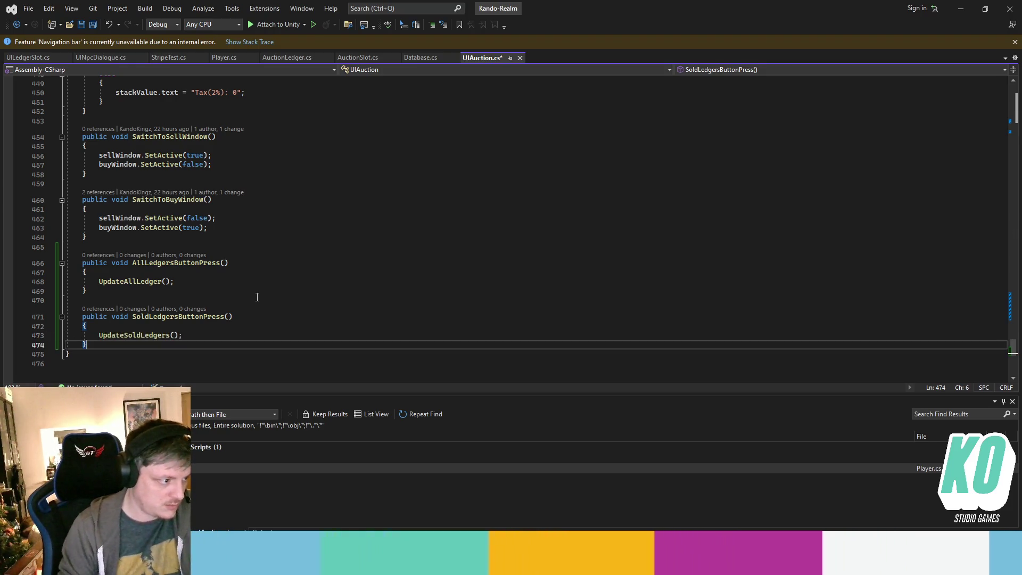
pyautogui.press('Return')
pyautogui.press('Return')
pyautogui.write('ublic void ')
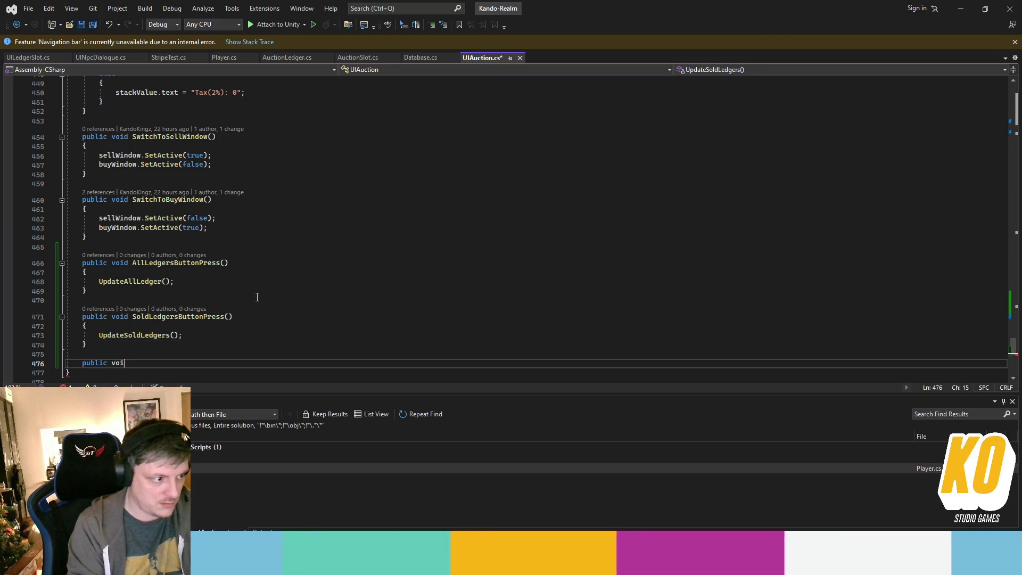
pyautogui.write('BoughtL')
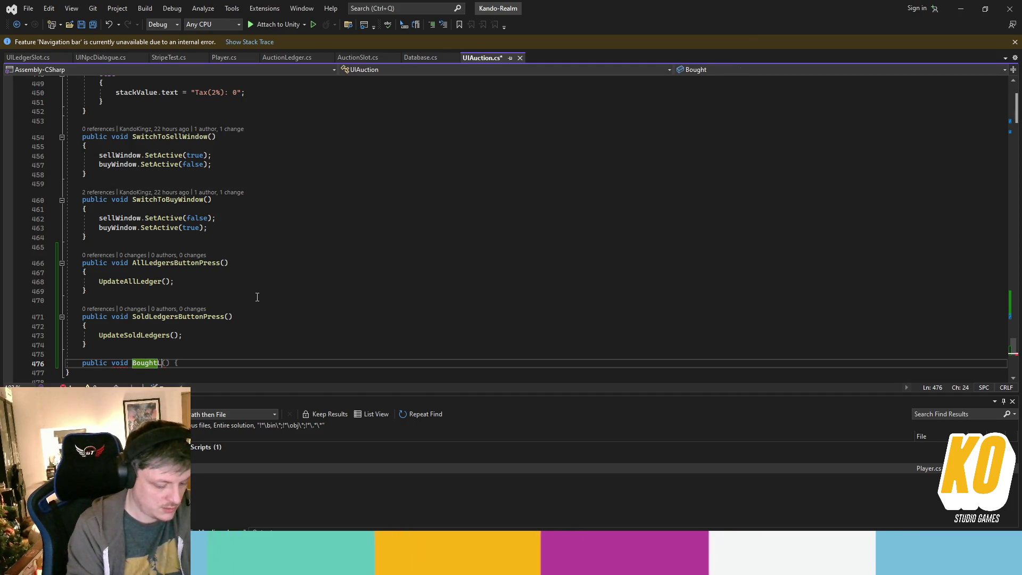
pyautogui.write('edgersButtonPress')
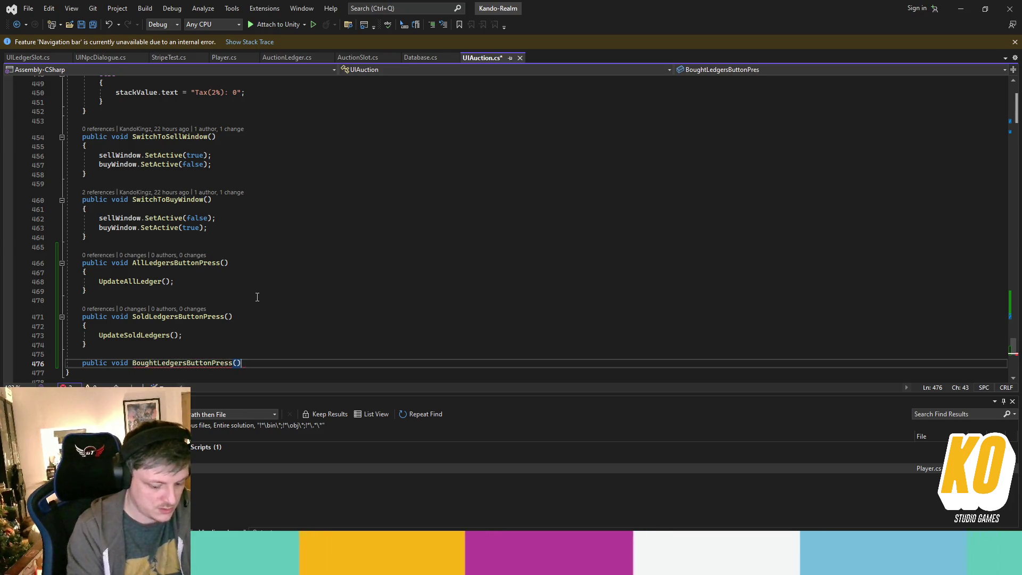
pyautogui.press('Tab')
pyautogui.press('Return')
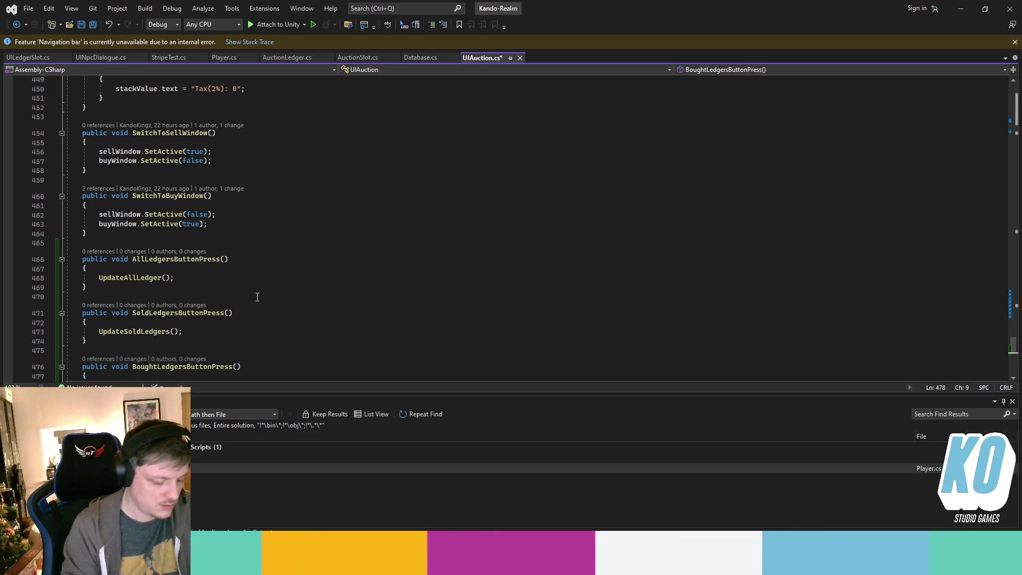
pyautogui.write('Bought')
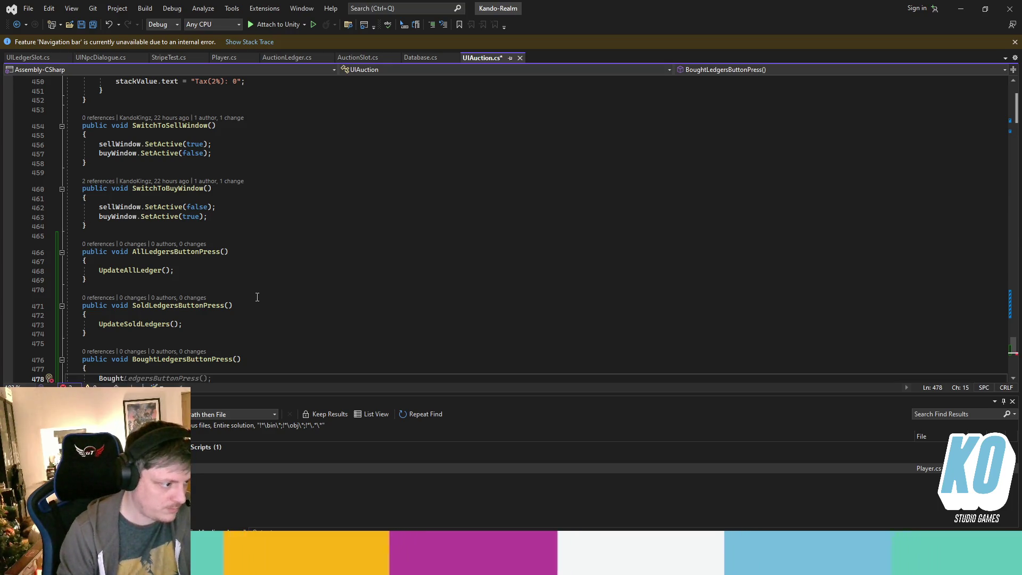
pyautogui.press('Tab')
pyautogui.hotkey('ctrl', 's')
pyautogui.scroll(-1, 283, 290)
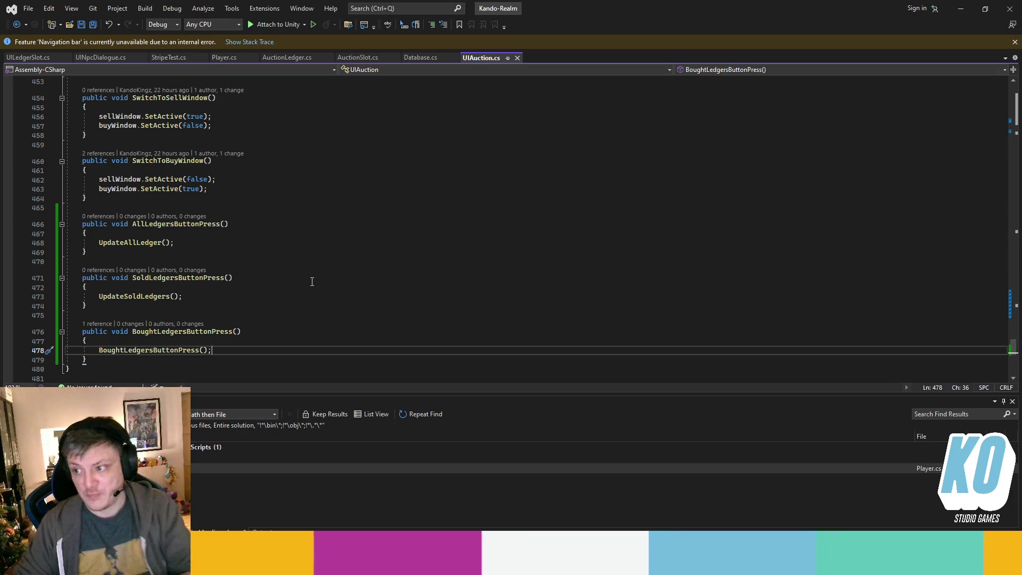
pyautogui.click(312, 278)
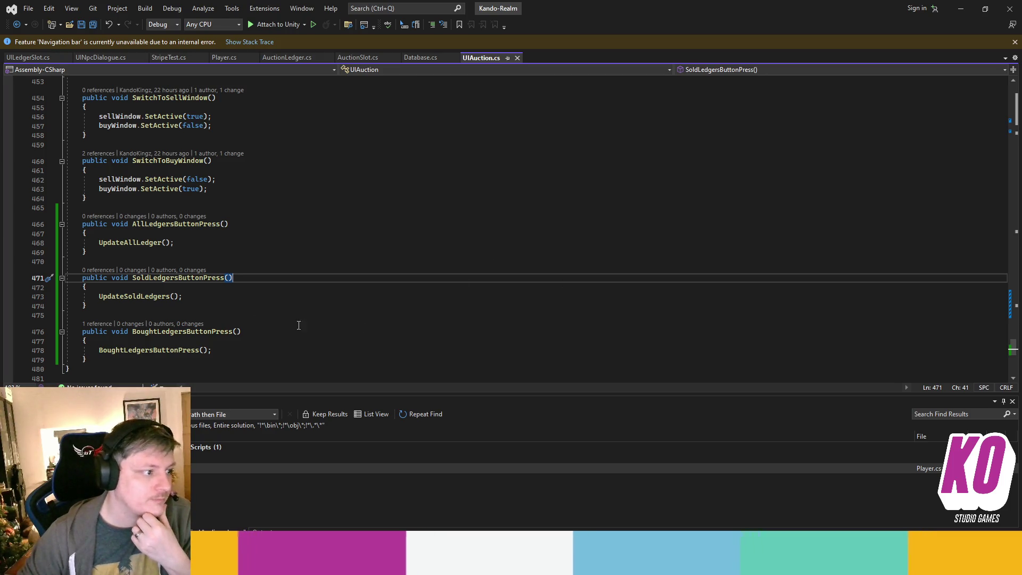
pyautogui.scroll(12, 330, 329)
pyautogui.scroll(16, 273, 313)
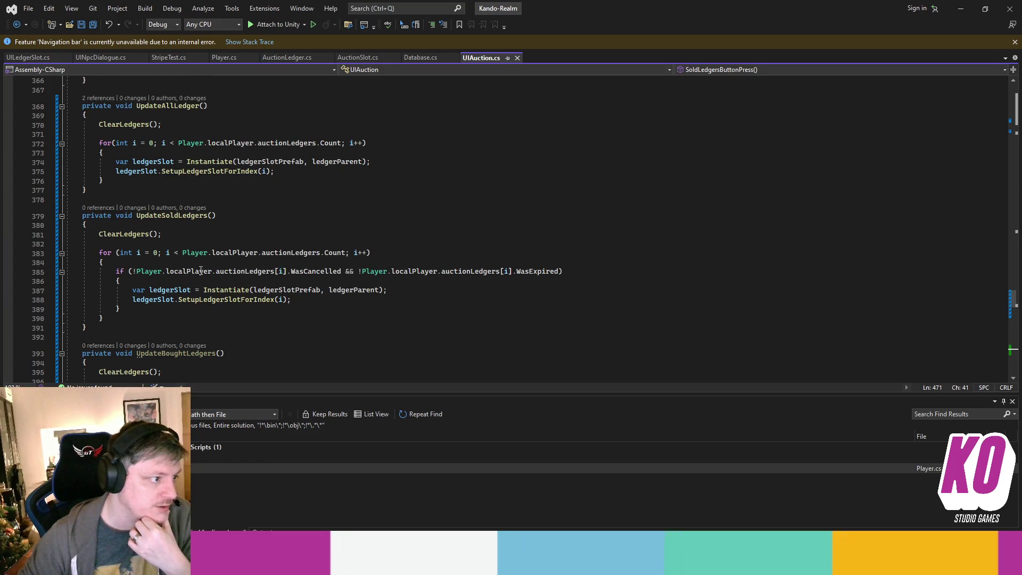
pyautogui.scroll(-3, 262, 295)
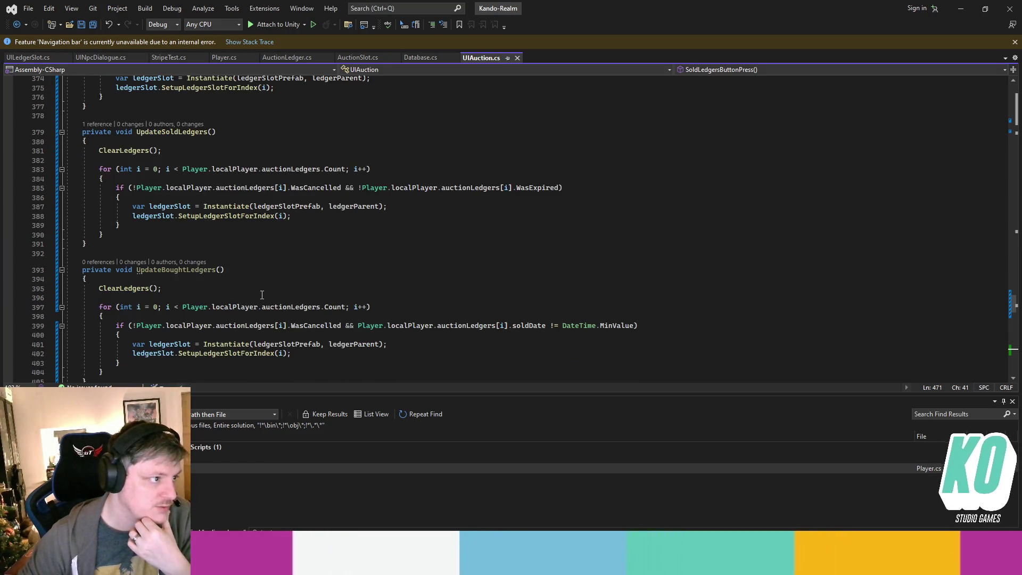
pyautogui.doubleClick(184, 241)
pyautogui.scroll(-15, 257, 312)
pyautogui.scroll(-7, 255, 308)
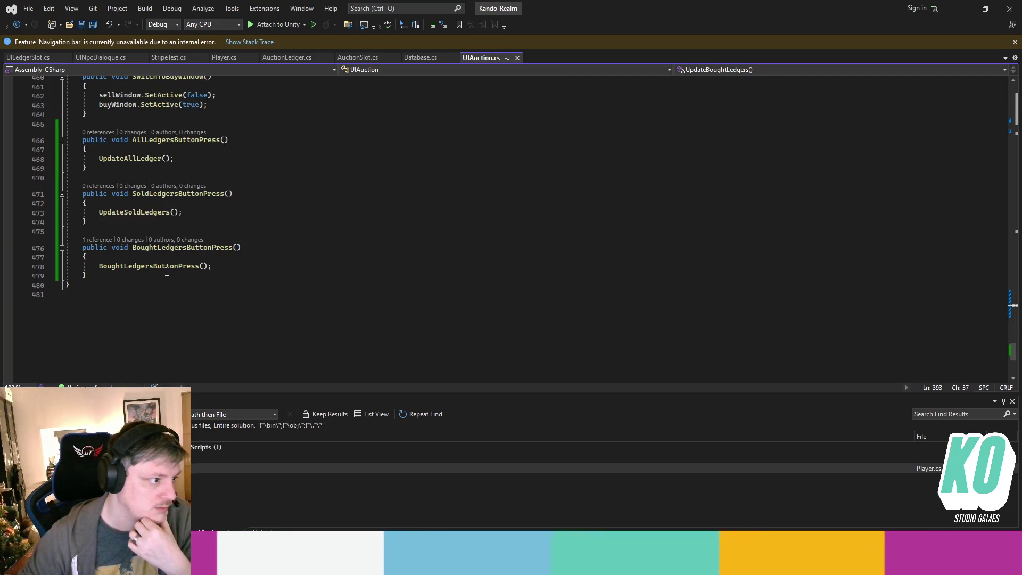
pyautogui.doubleClick(166, 266)
pyautogui.write('updateBoug')
pyautogui.press('Tab')
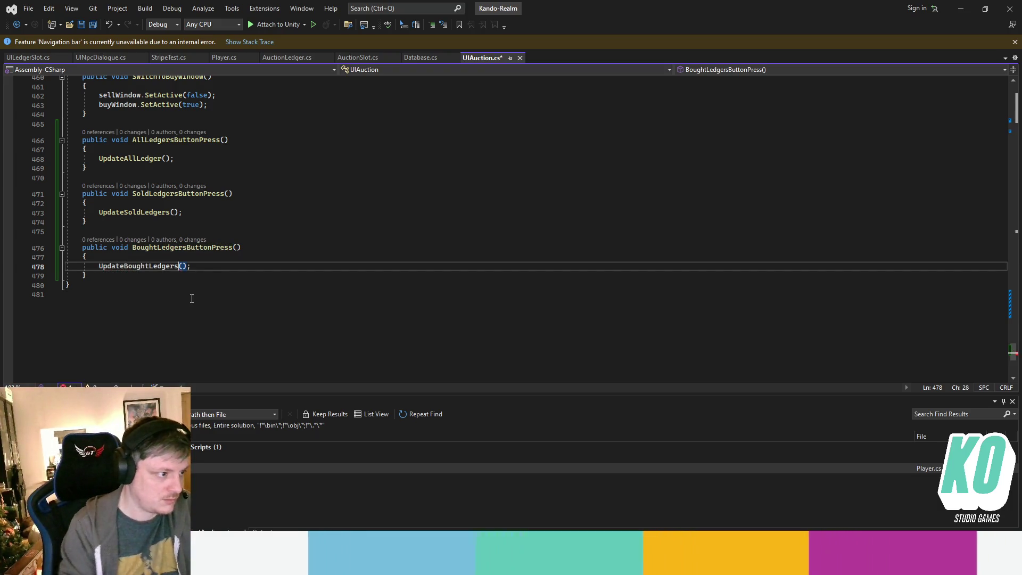
pyautogui.hotkey('ctrl', 's')
pyautogui.scroll(20, 201, 291)
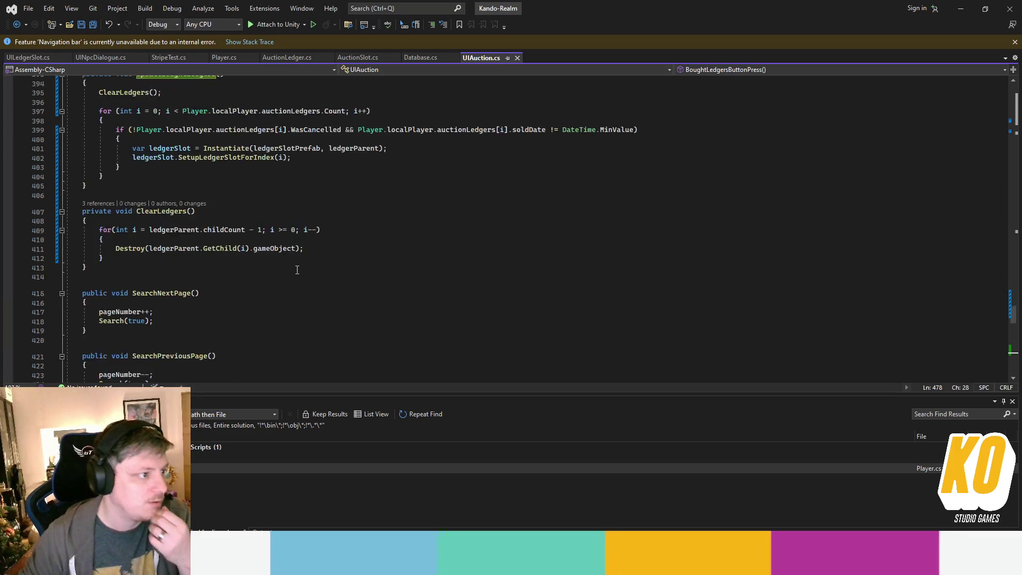
pyautogui.scroll(10, 298, 270)
pyautogui.scroll(1, 292, 266)
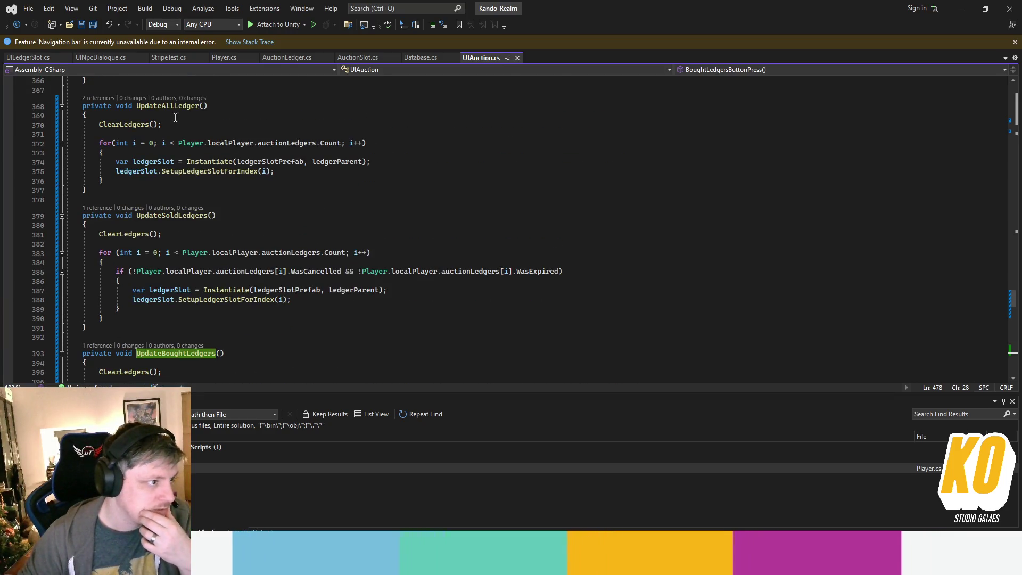
pyautogui.scroll(-2, 236, 205)
pyautogui.scroll(2, 262, 174)
pyautogui.click(262, 177)
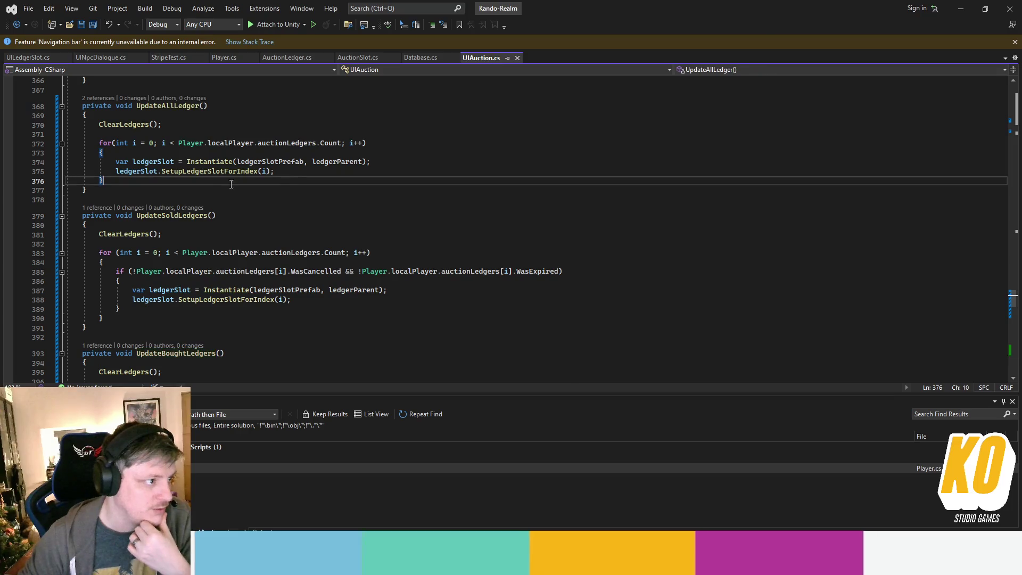
pyautogui.scroll(-2, 262, 173)
pyautogui.scroll(-1, 262, 174)
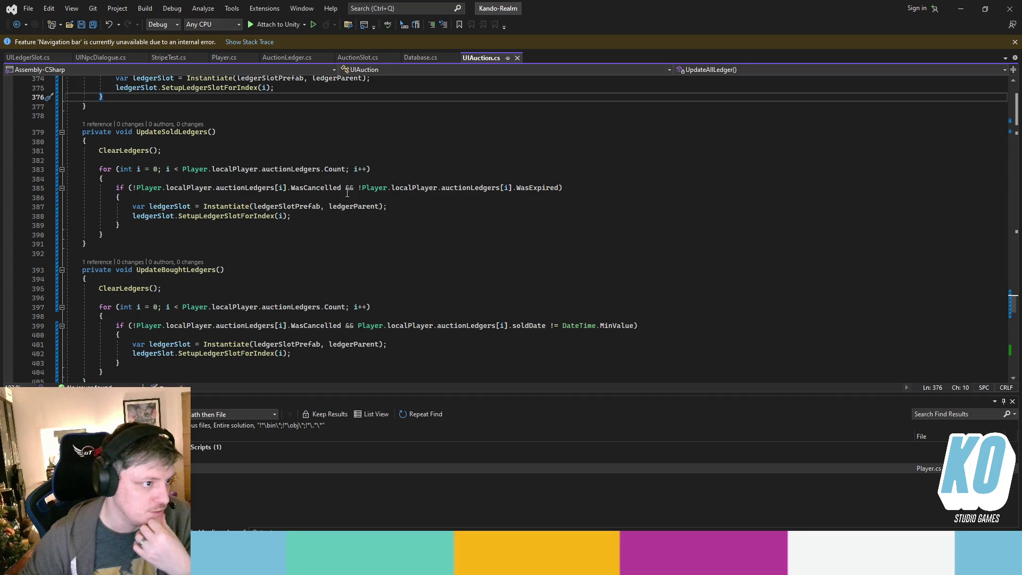
pyautogui.scroll(-1, 321, 227)
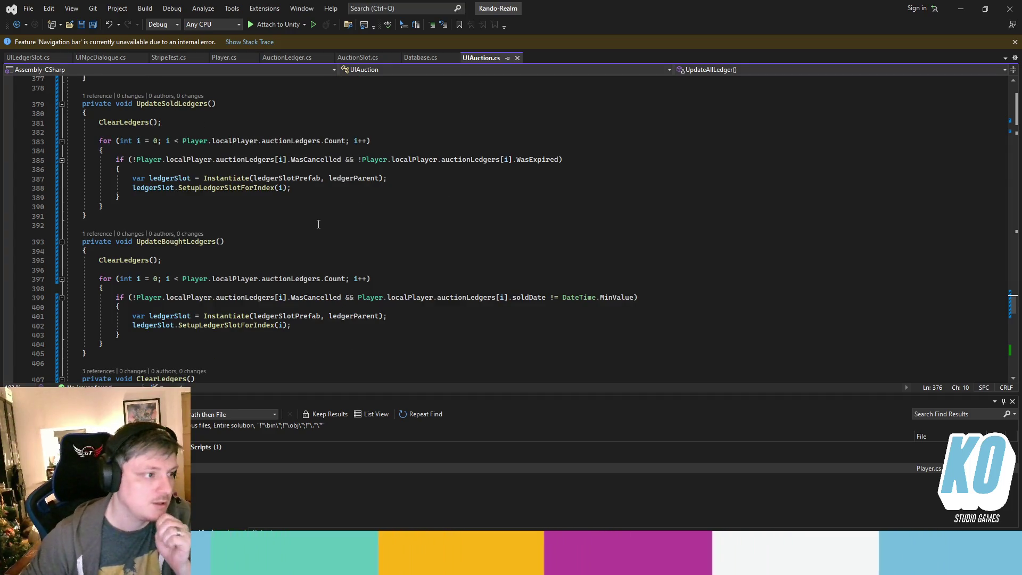
pyautogui.scroll(-1, 318, 224)
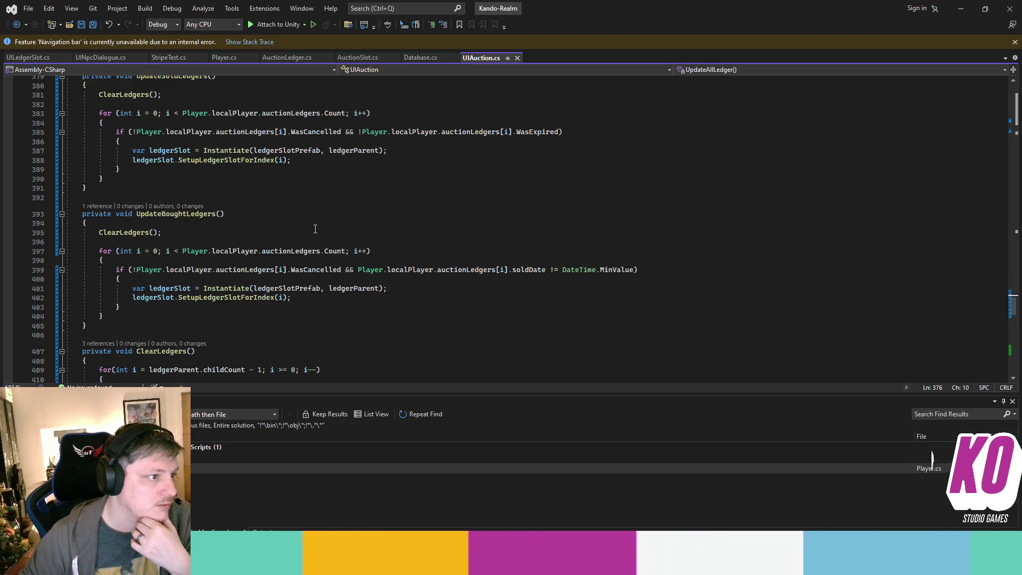
pyautogui.scroll(-1, 236, 202)
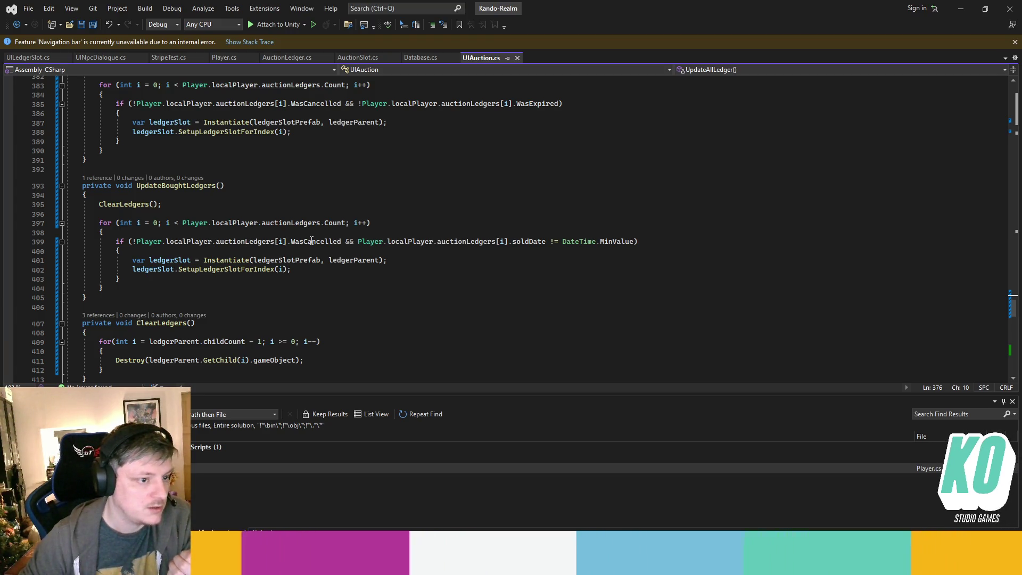
pyautogui.click(493, 272)
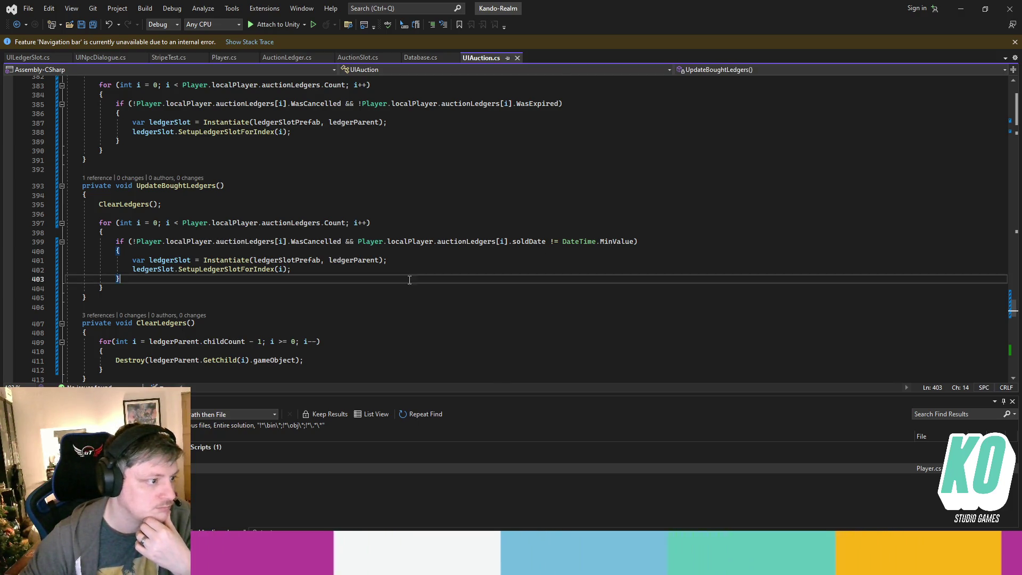
pyautogui.scroll(-1, 442, 277)
pyautogui.click(390, 279)
pyautogui.scroll(-4, 390, 287)
pyautogui.scroll(-11, 394, 294)
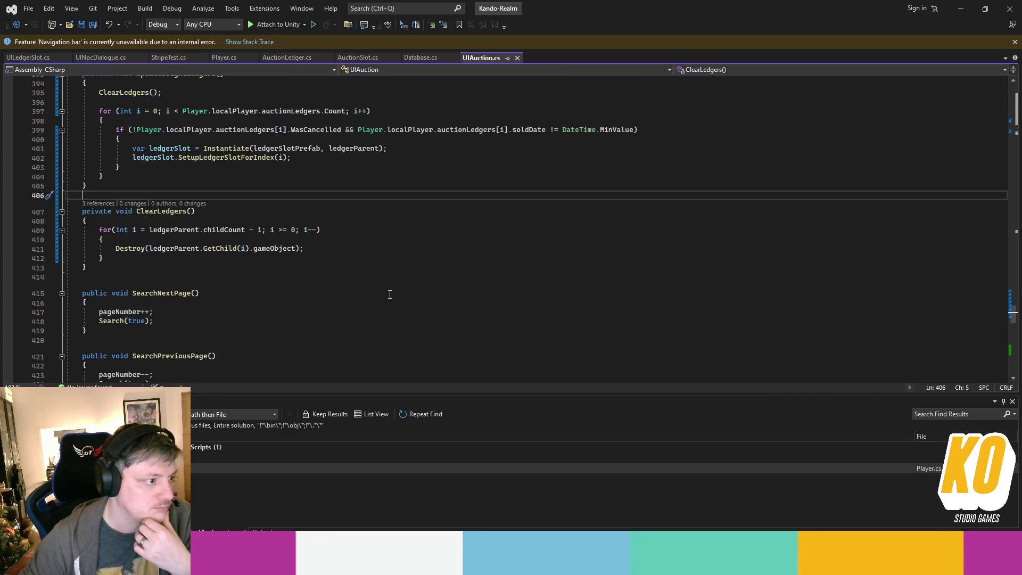
pyautogui.scroll(-4, 421, 294)
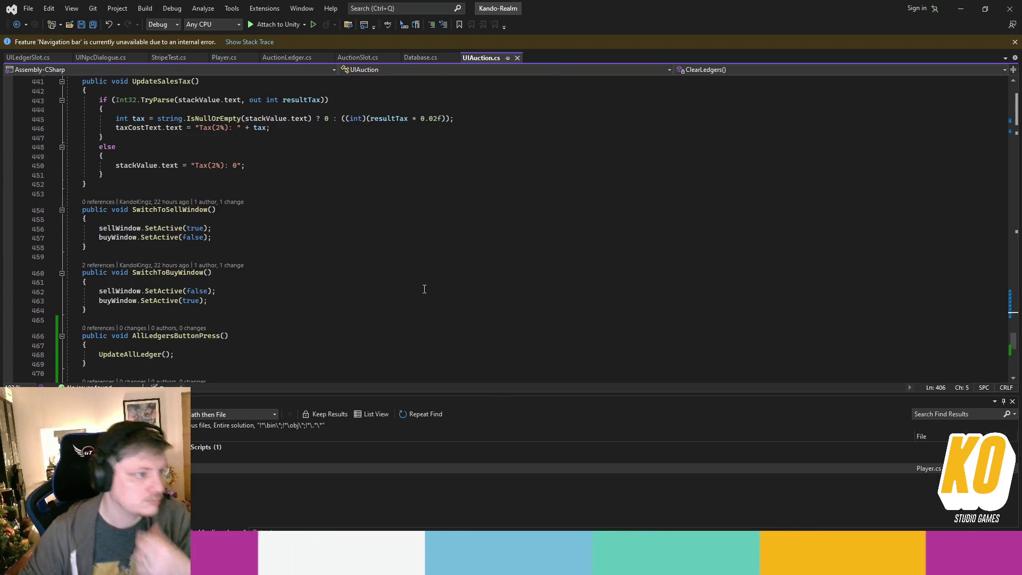
pyautogui.click(424, 291)
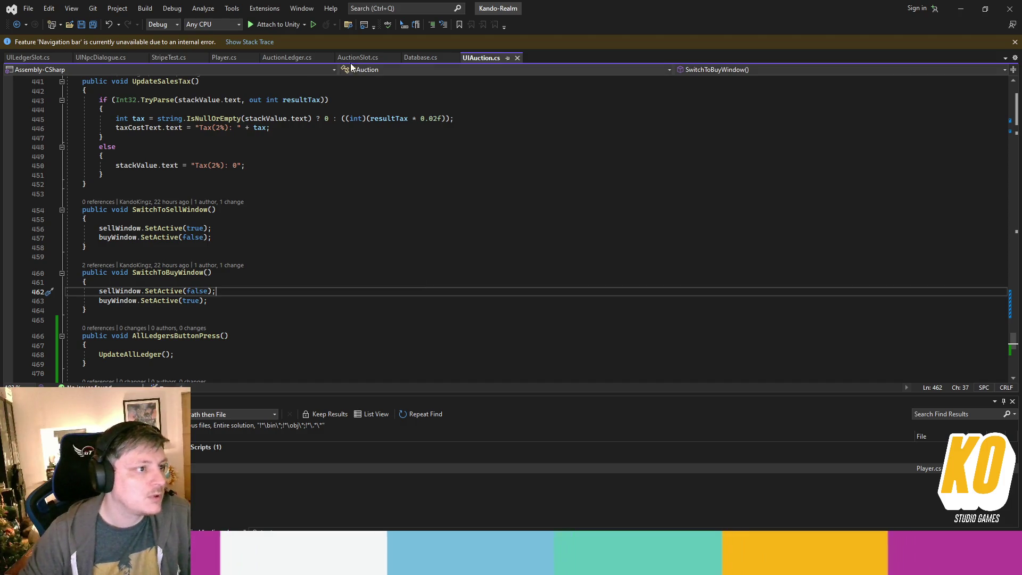
pyautogui.click(420, 60)
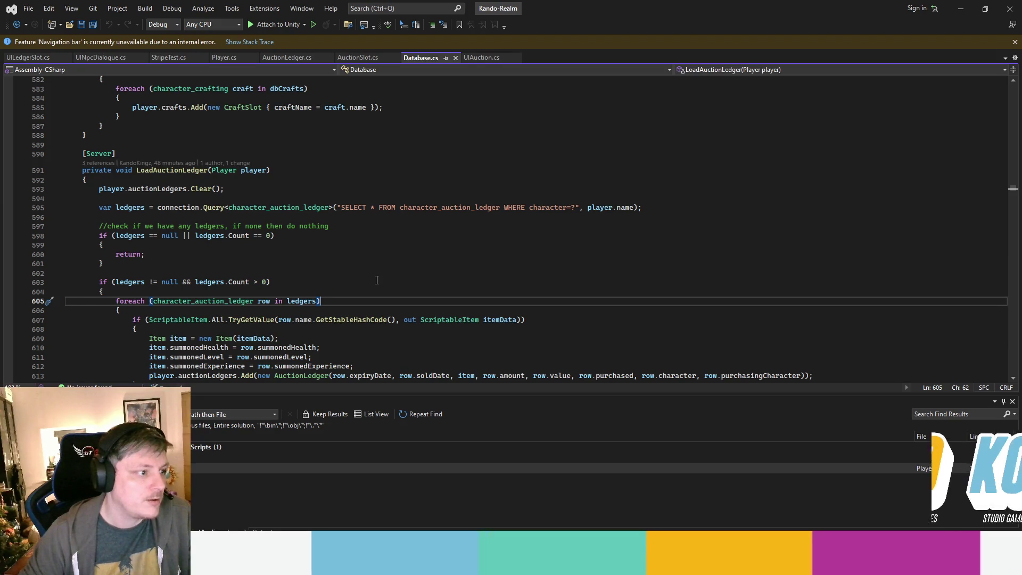
# Step: Review Database.cs's LoadAuctionLedger and LoadAuctions paging by pageNumber, then minimize Visual Studio
pyautogui.scroll(-5, 382, 246)
pyautogui.scroll(8, 377, 283)
pyautogui.scroll(15, 377, 282)
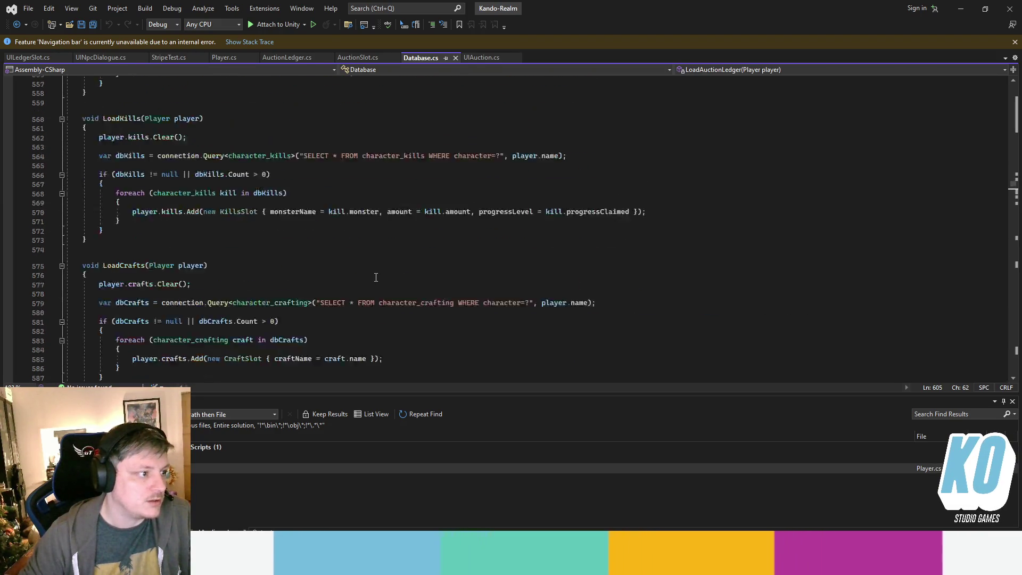
pyautogui.scroll(10, 381, 278)
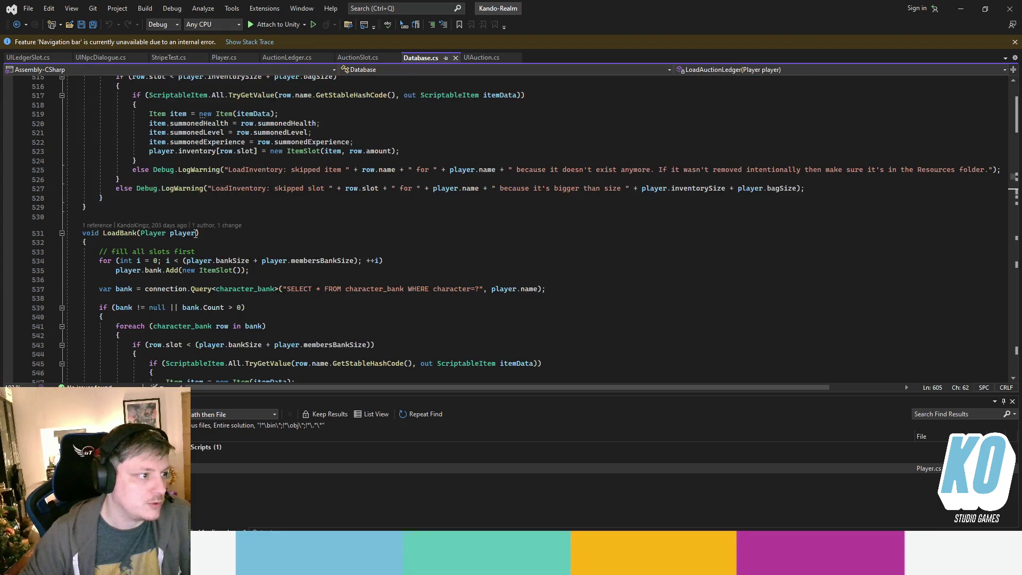
pyautogui.scroll(-20, 238, 253)
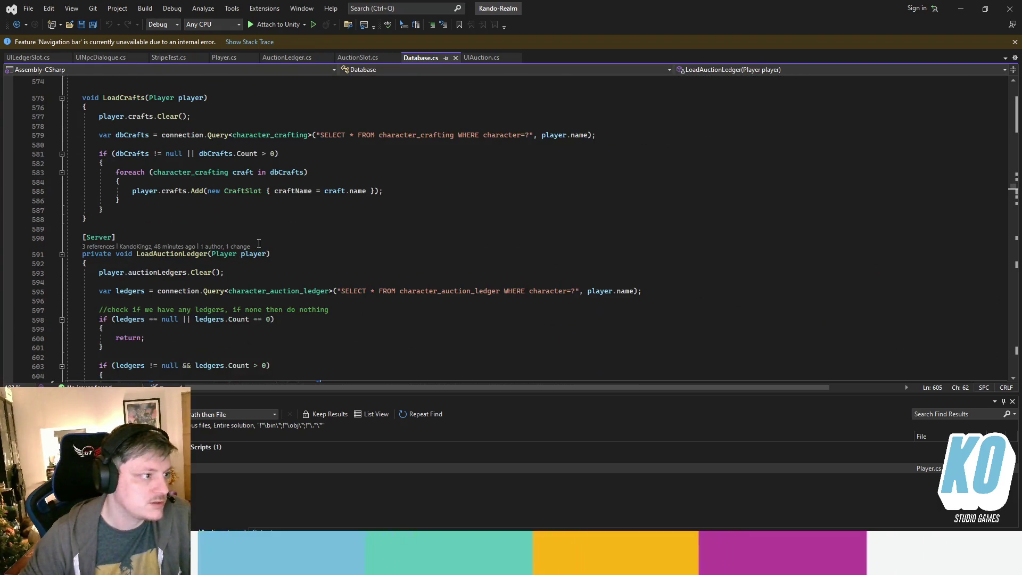
pyautogui.scroll(7, 297, 242)
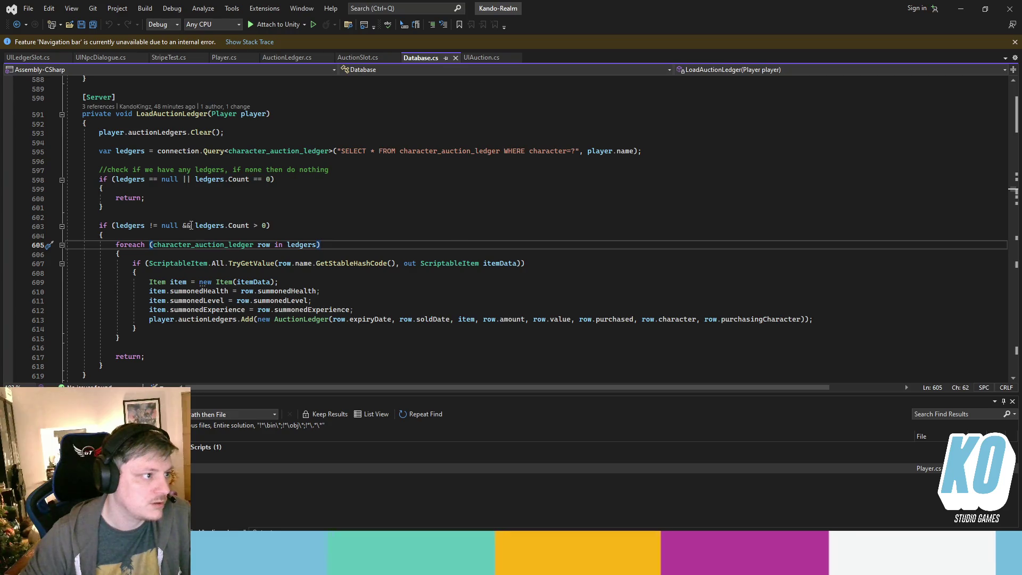
pyautogui.scroll(-13, 217, 196)
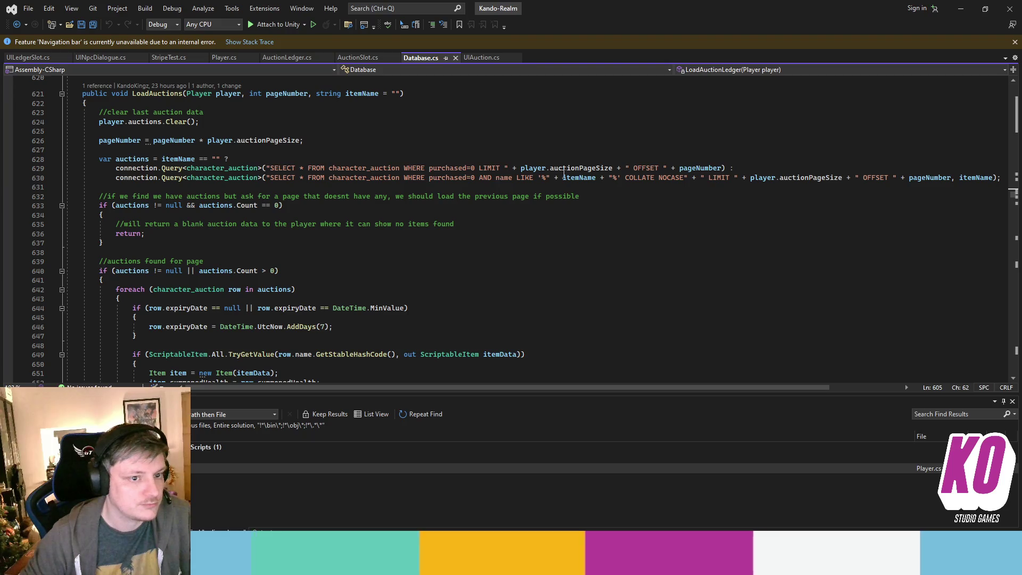
pyautogui.click(722, 169)
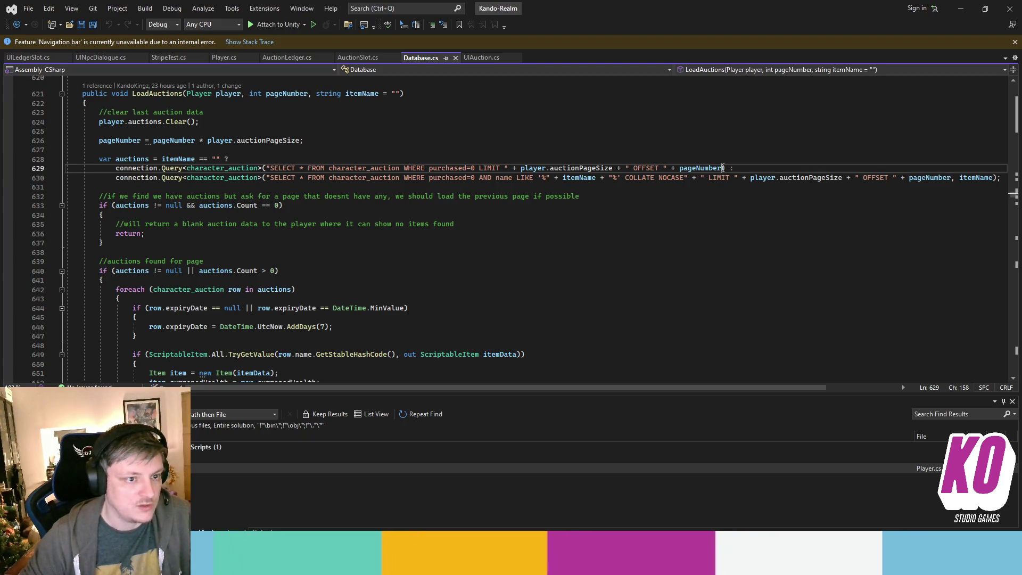
pyautogui.click(722, 224)
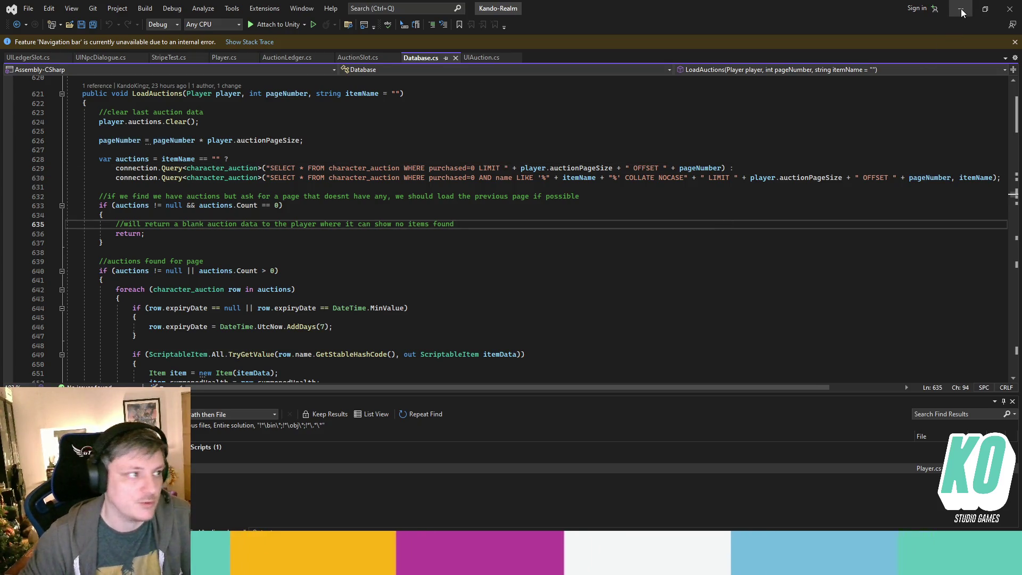
pyautogui.click(960, 9)
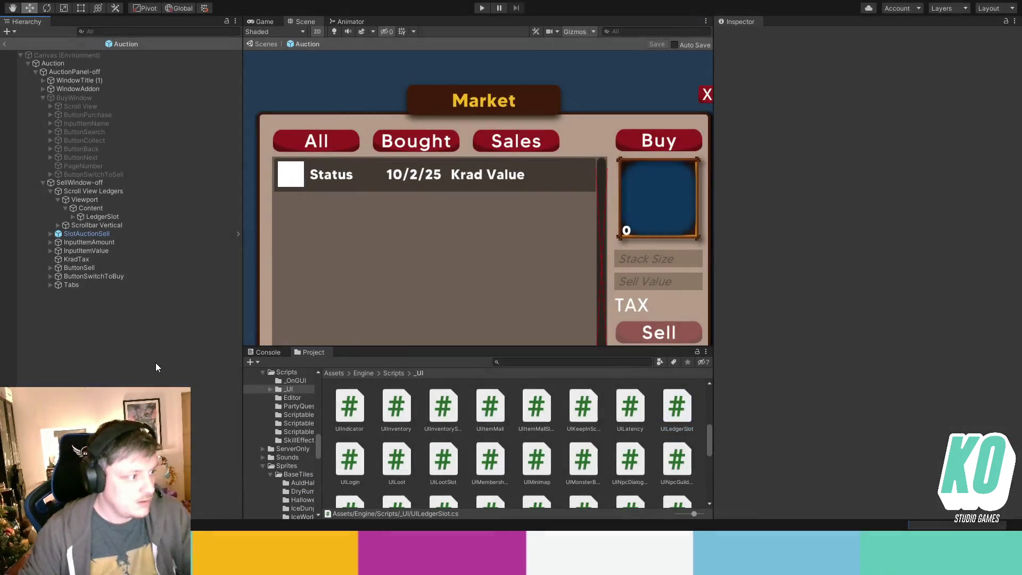
# Step: Search the Project panel and inspect the SlotAuctionSell and SlotAuction prefabs
pyautogui.click(524, 361)
pyautogui.write('auctio')
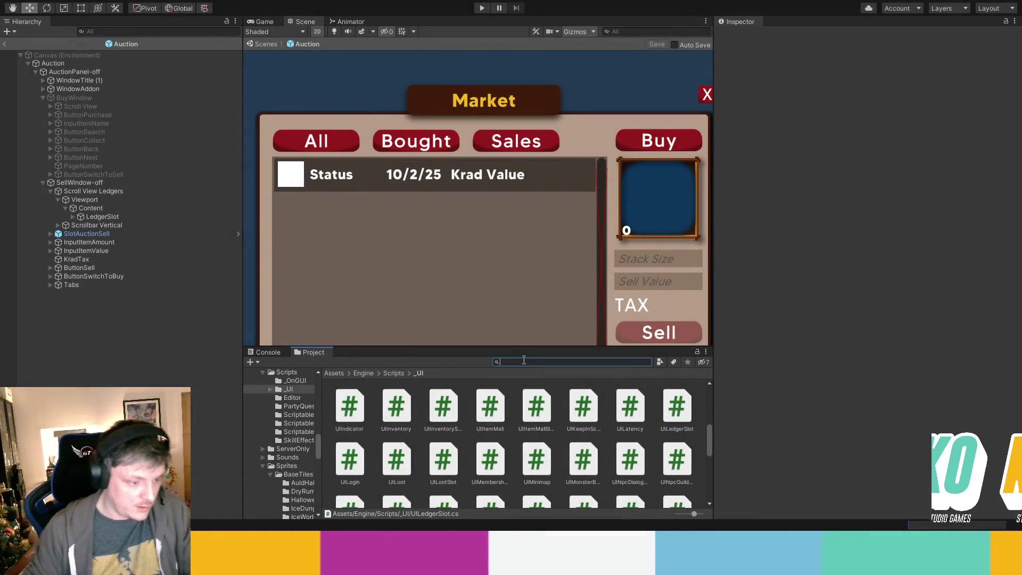
pyautogui.write('nslot')
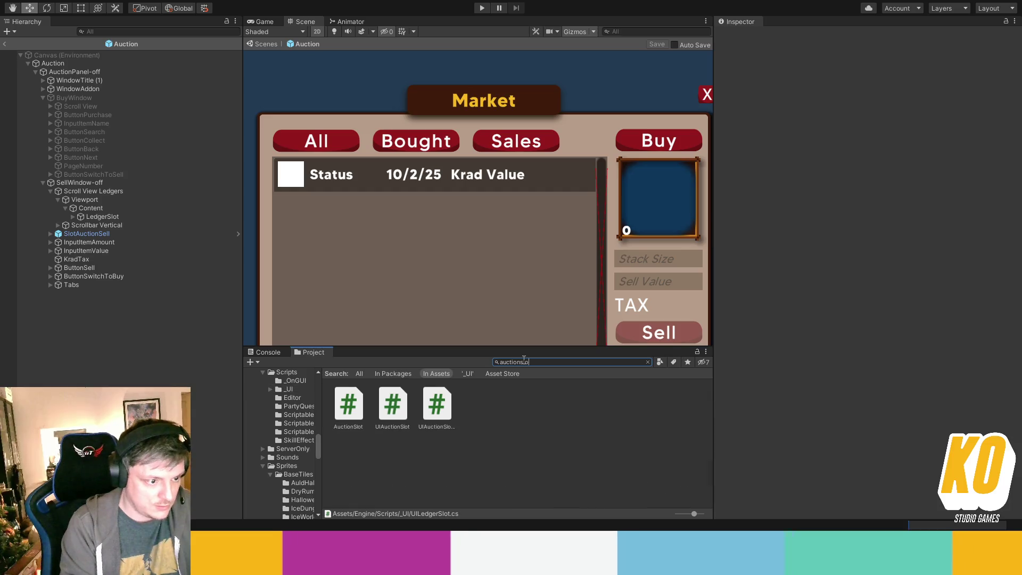
pyautogui.press('BackSpace')
pyautogui.press('BackSpace')
pyautogui.press('BackSpace')
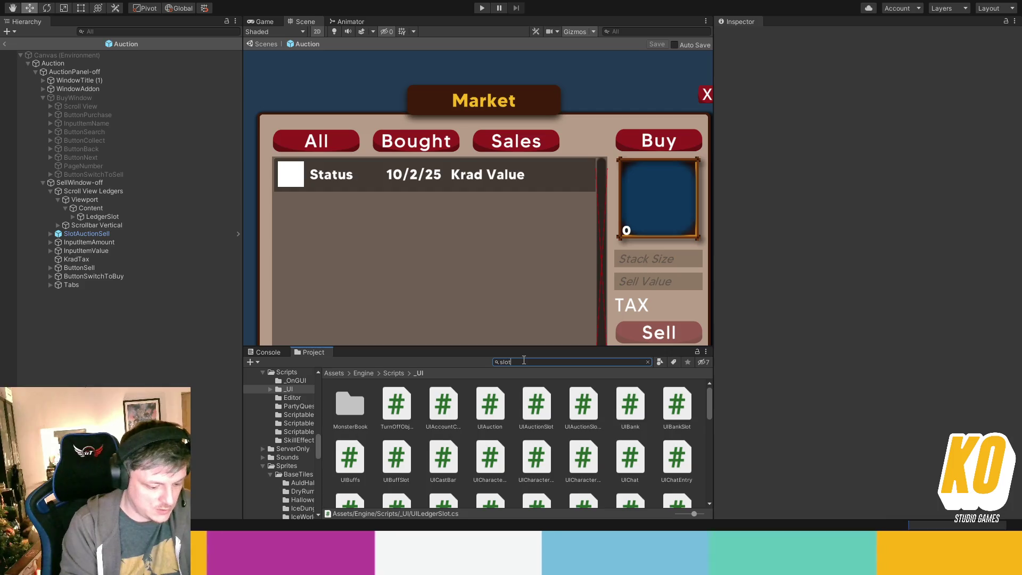
pyautogui.write('au')
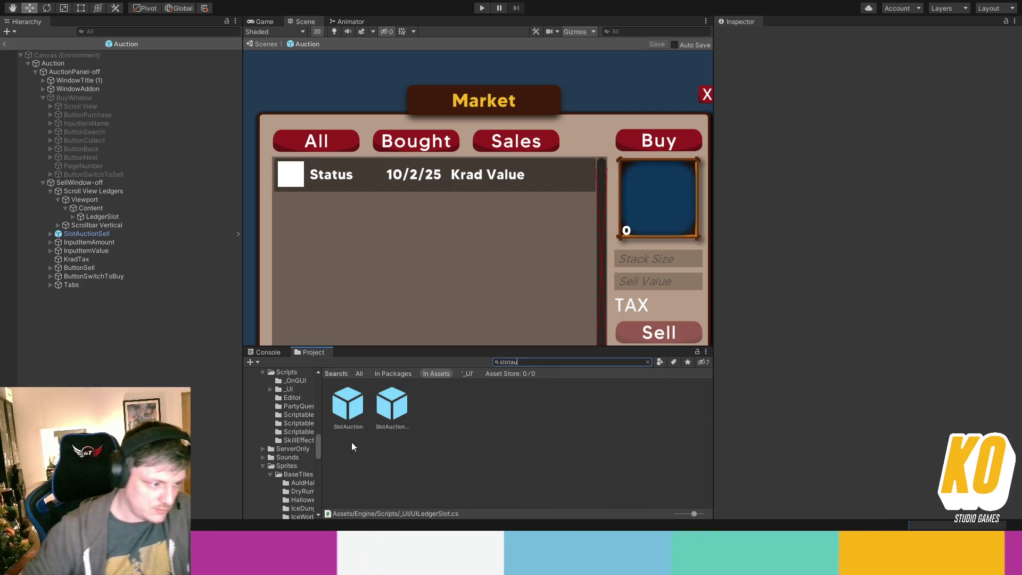
pyautogui.click(392, 404)
pyautogui.click(359, 406)
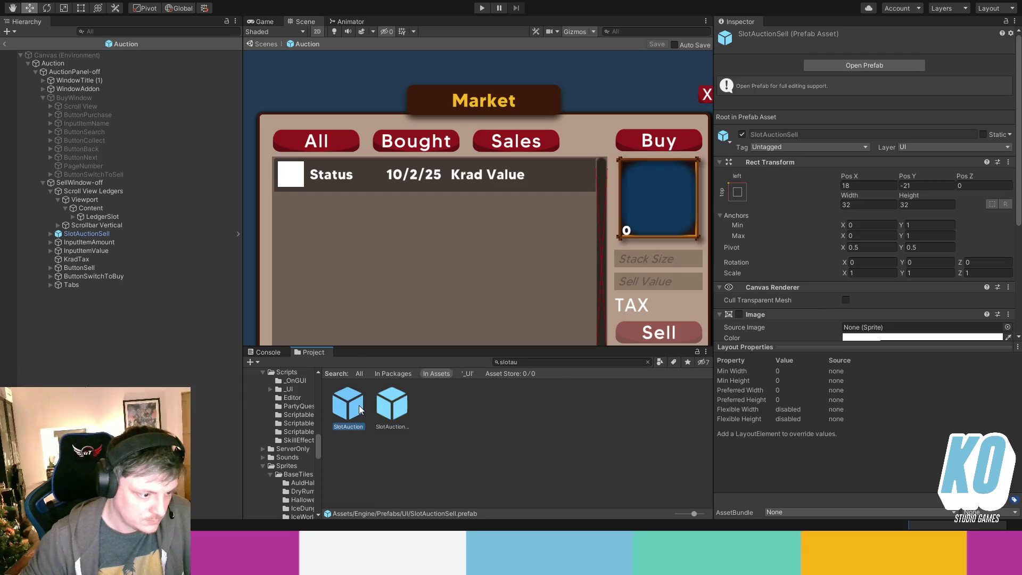
pyautogui.click(647, 362)
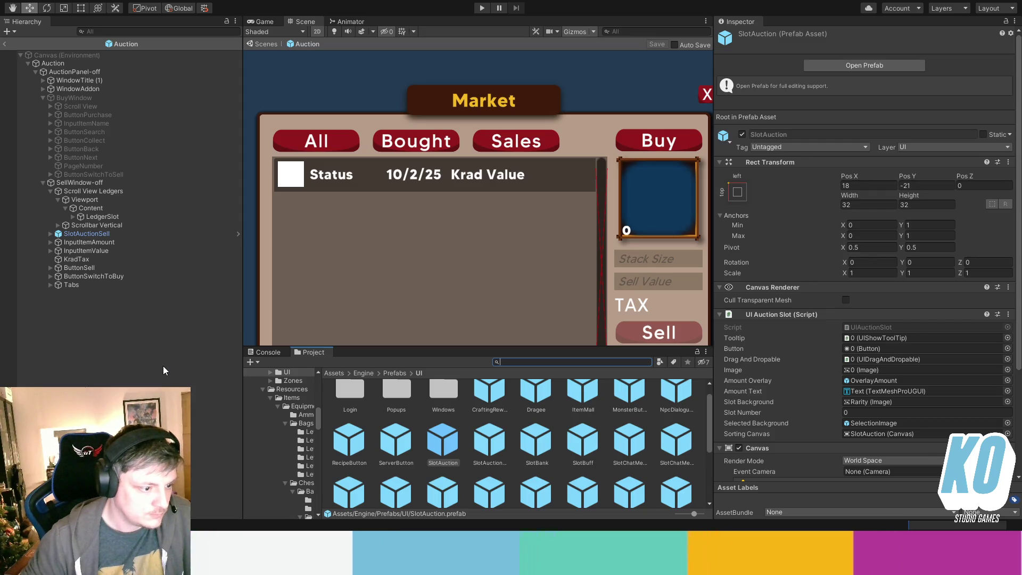
# Step: Rename the LedgerSlot object in the ledger list to SlotLedger
pyautogui.click(103, 217)
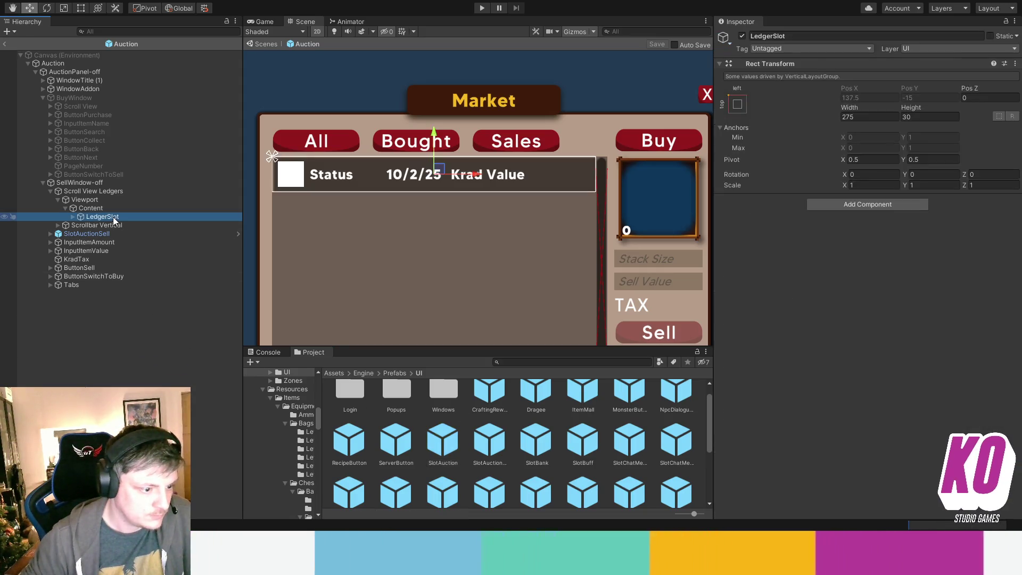
pyautogui.click(115, 218)
pyautogui.write('SlotLedg')
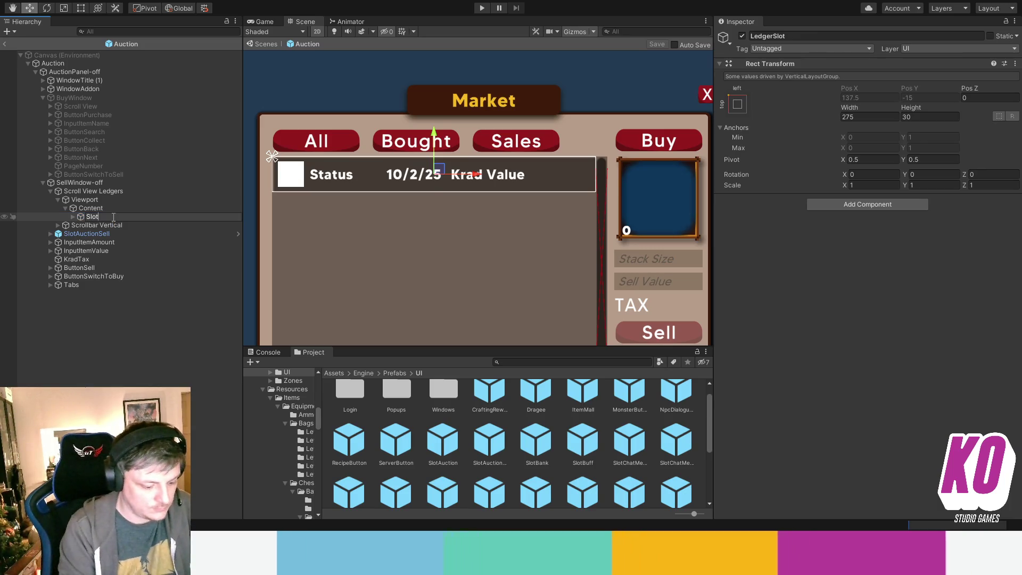